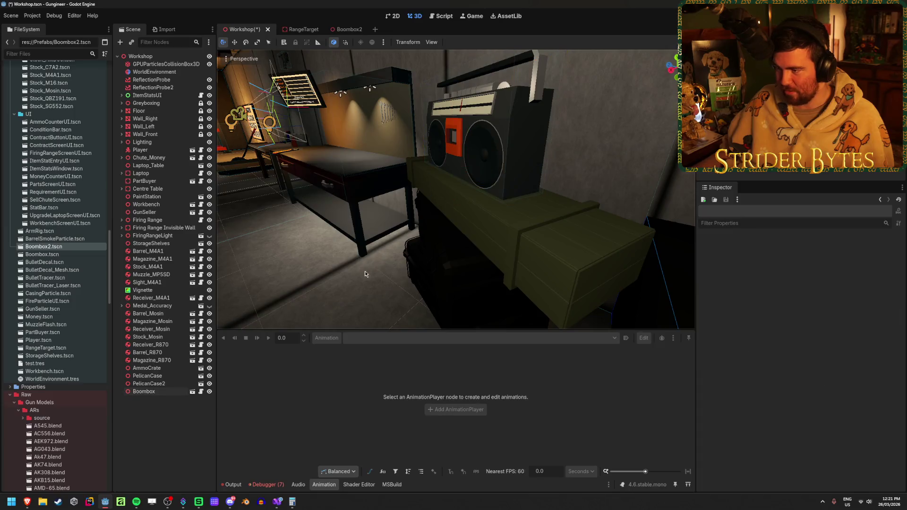
Select the Boombox and set its Position Y to 1.28 m
{"action": "scroll", "coordinate": [364, 271], "scroll_direction": "up", "scroll_amount": 3}
{"action": "scroll", "coordinate": [399, 266], "scroll_direction": "down", "scroll_amount": 2}
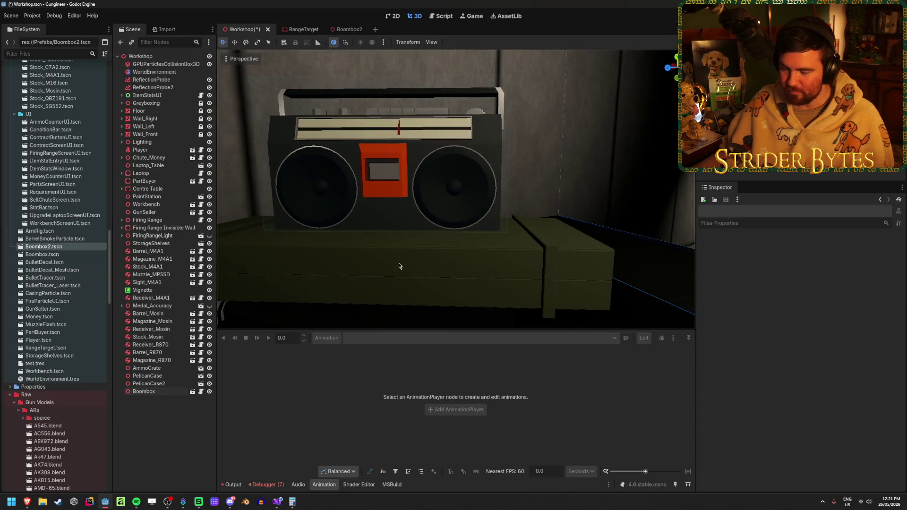
{"action": "left_click", "coordinate": [464, 163]}
{"action": "left_click", "coordinate": [717, 295]}
{"action": "left_click", "coordinate": [811, 316]}
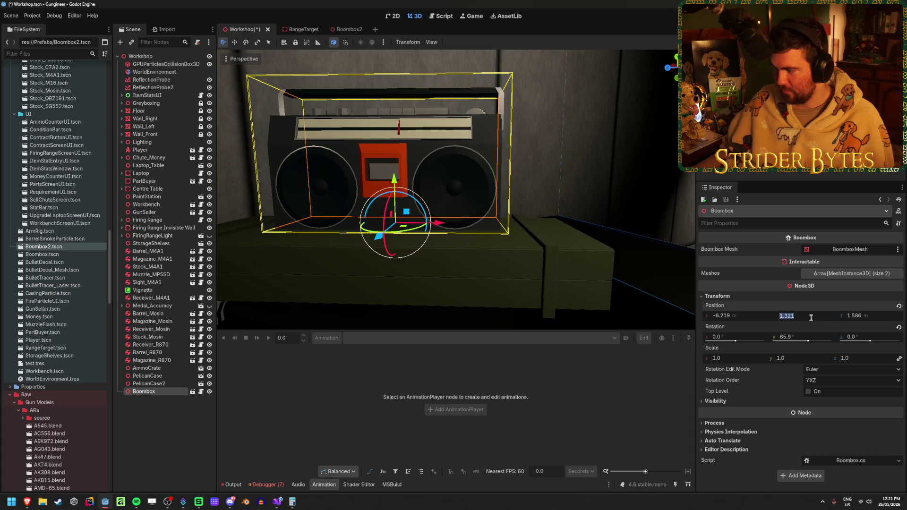
{"action": "type", "text": "1.28"}
{"action": "key", "text": "Return"}
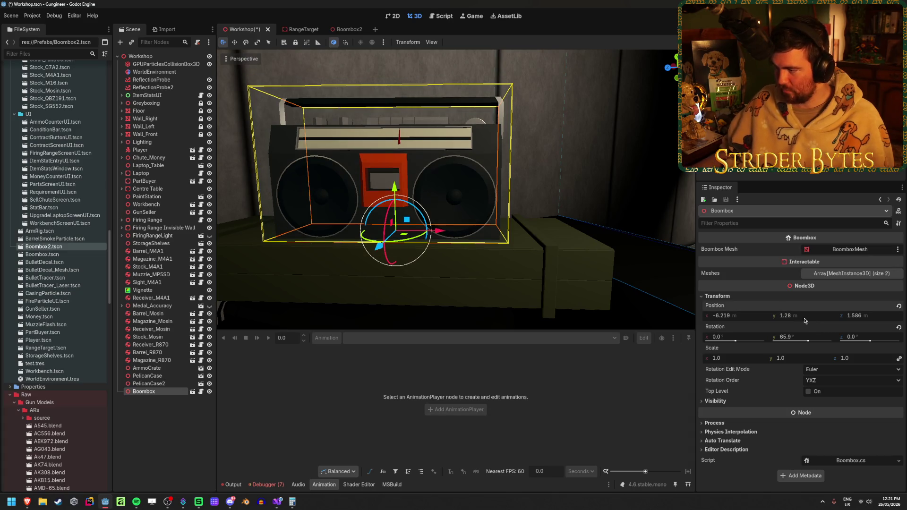
Fine-tune the boombox height in the viewport from a front view, then reselect it
{"action": "scroll", "coordinate": [589, 172], "scroll_direction": "up", "scroll_amount": 5}
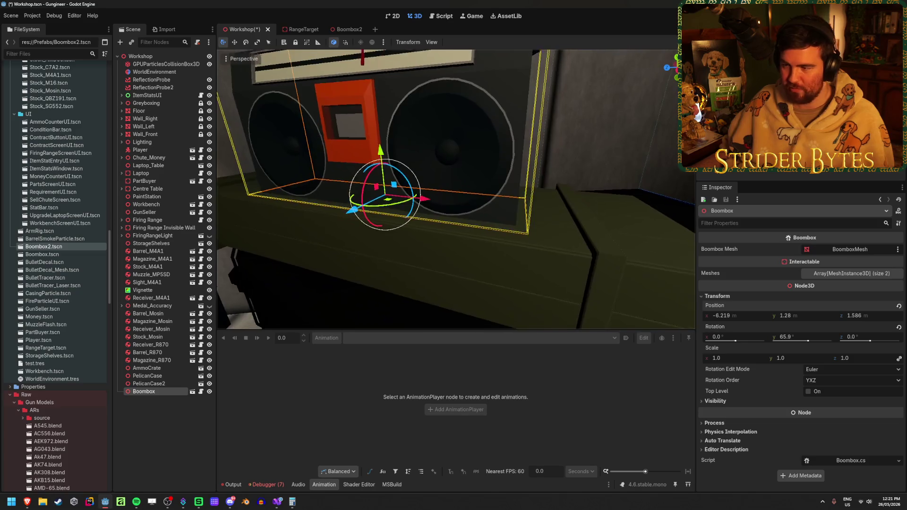
{"action": "left_click_drag", "start_coordinate": [349, 210], "coordinate": [348, 209]}
{"action": "key", "text": "Escape"}
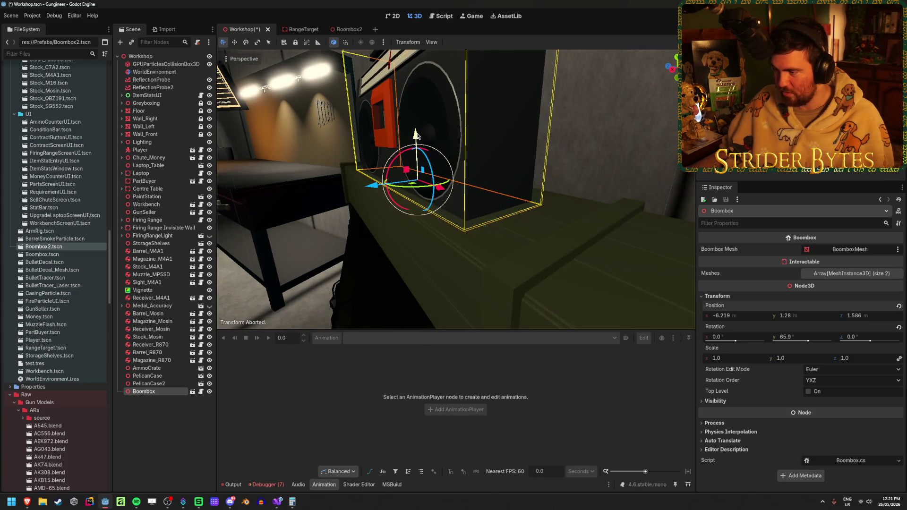
{"action": "mouse_move", "coordinate": [417, 136]}
{"action": "left_mouse_down"}
{"action": "mouse_move", "coordinate": [401, 147]}
{"action": "mouse_move", "coordinate": [420, 137]}
{"action": "left_mouse_up"}
{"action": "left_click_drag", "start_coordinate": [342, 108], "coordinate": [472, 181]}
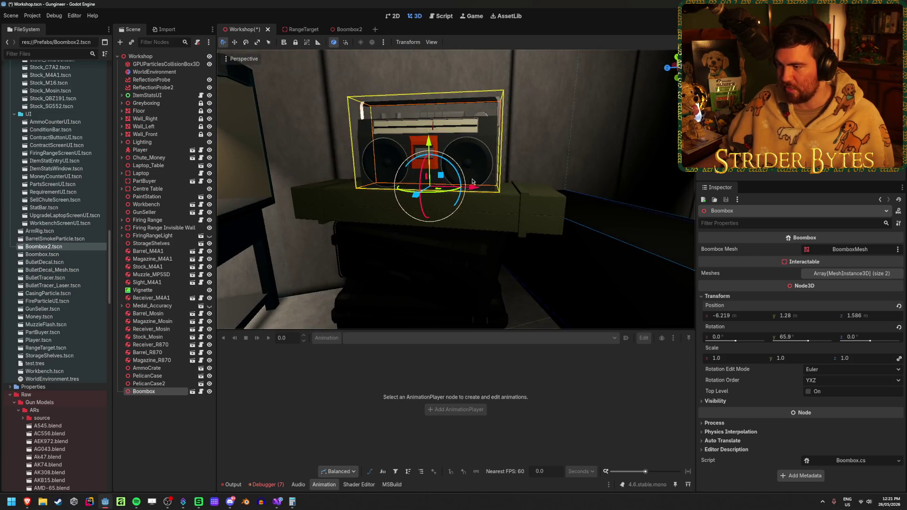
{"action": "left_click", "coordinate": [554, 110]}
{"action": "left_click_drag", "start_coordinate": [554, 110], "coordinate": [378, 146]}
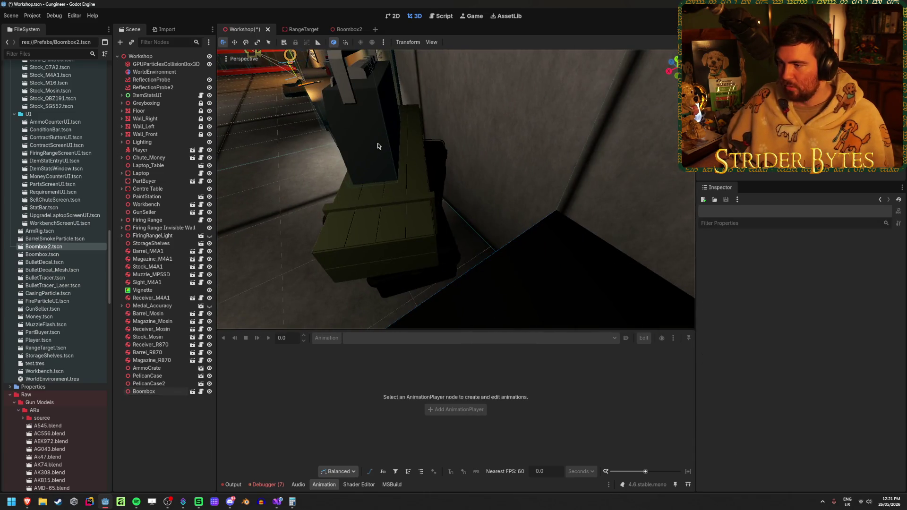
{"action": "left_click", "coordinate": [378, 146]}
Save the Workshop scene, frame the boombox and run the game
{"action": "key", "text": "ctrl+s"}
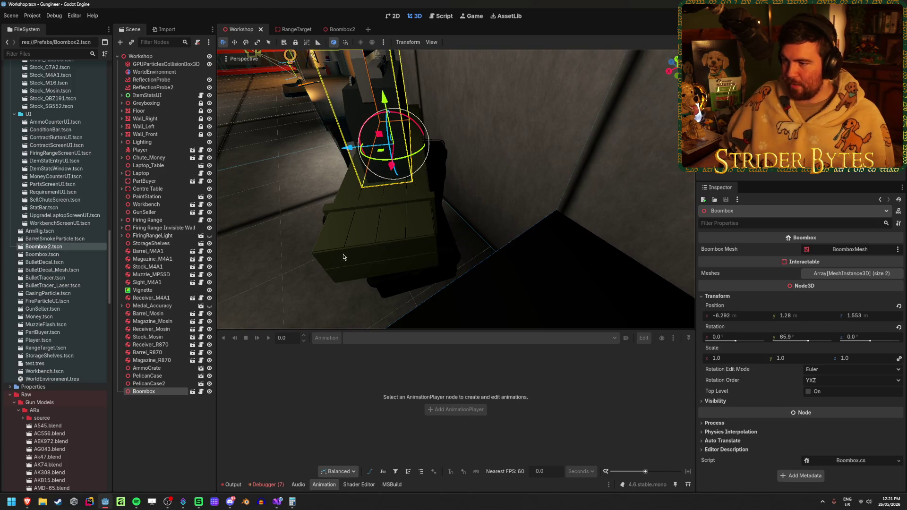
{"action": "key", "text": "f"}
{"action": "key", "text": "F5"}
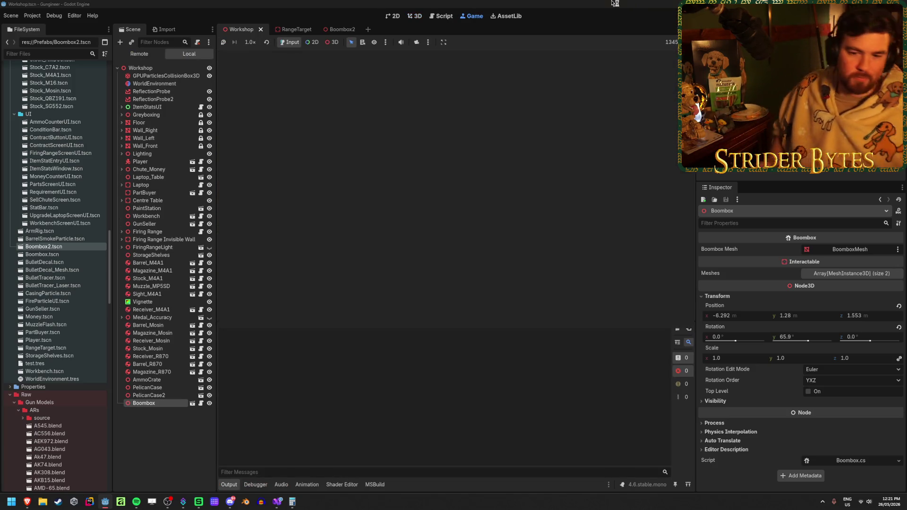
{"action": "key", "text": "alt+Tab"}
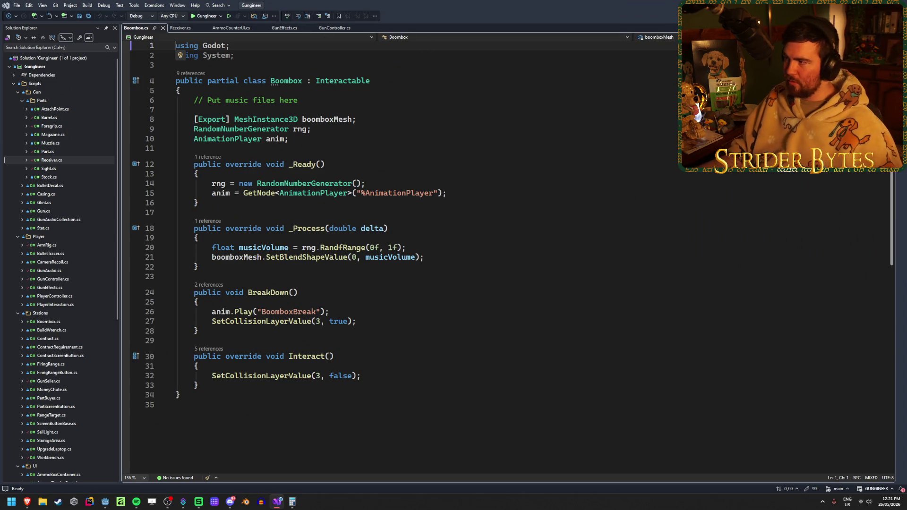
Return to Godot to read the StaticBody3D-to-Node3D script assignment error
{"action": "key", "text": "alt+Tab"}
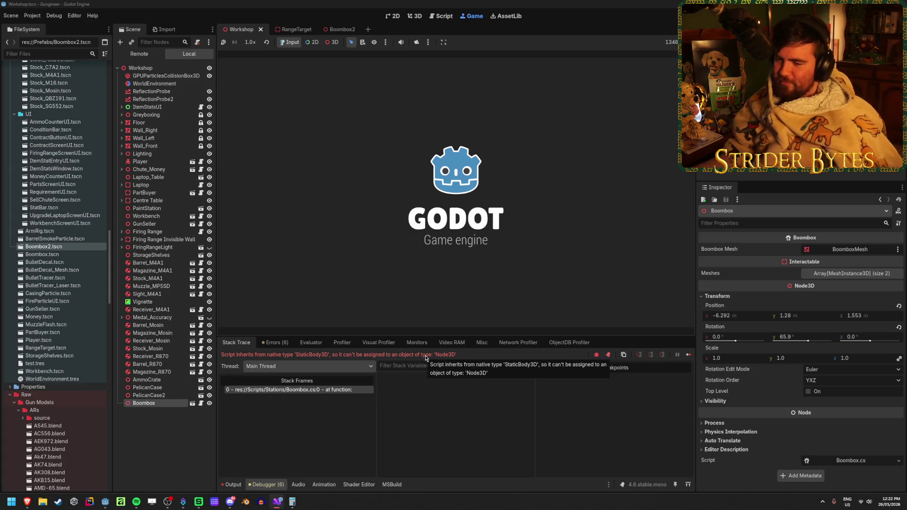
Stop the game, open the Boombox2 scene, then go to Visual Studio
{"action": "key", "text": "F8"}
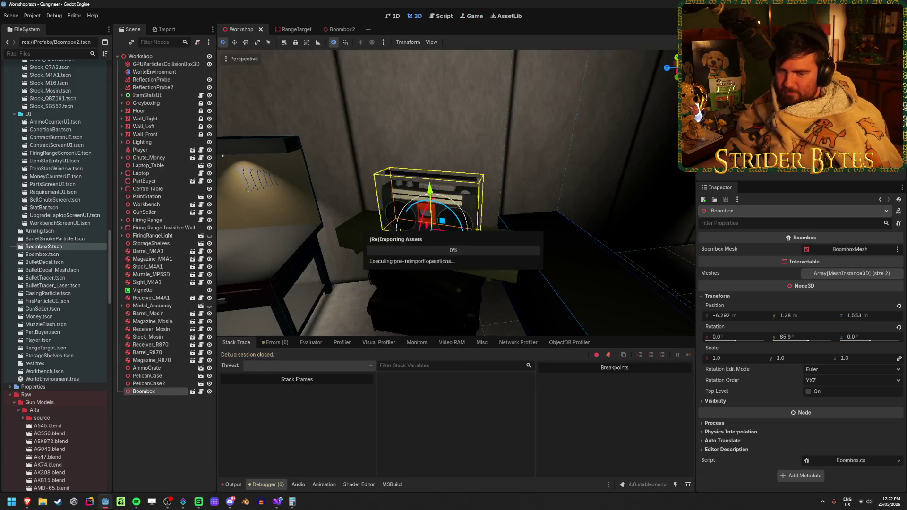
{"action": "left_click", "coordinate": [343, 30]}
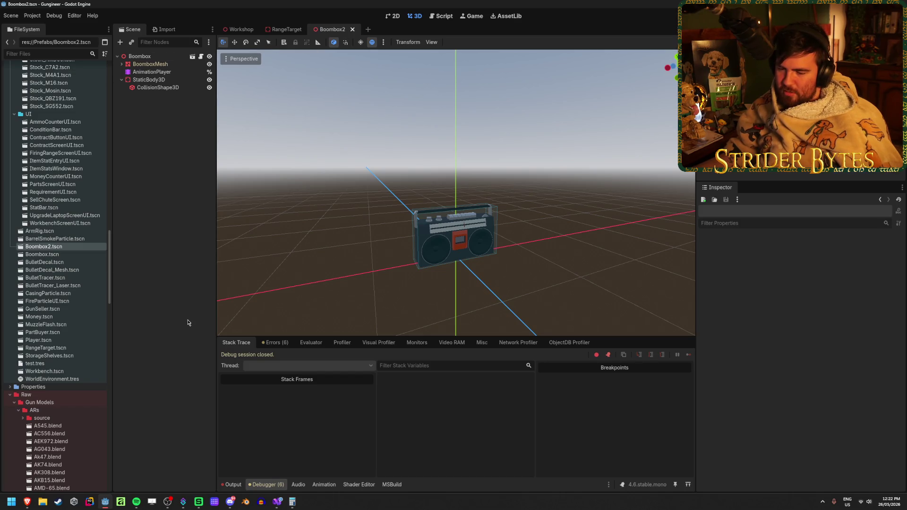
{"action": "left_click", "coordinate": [274, 501]}
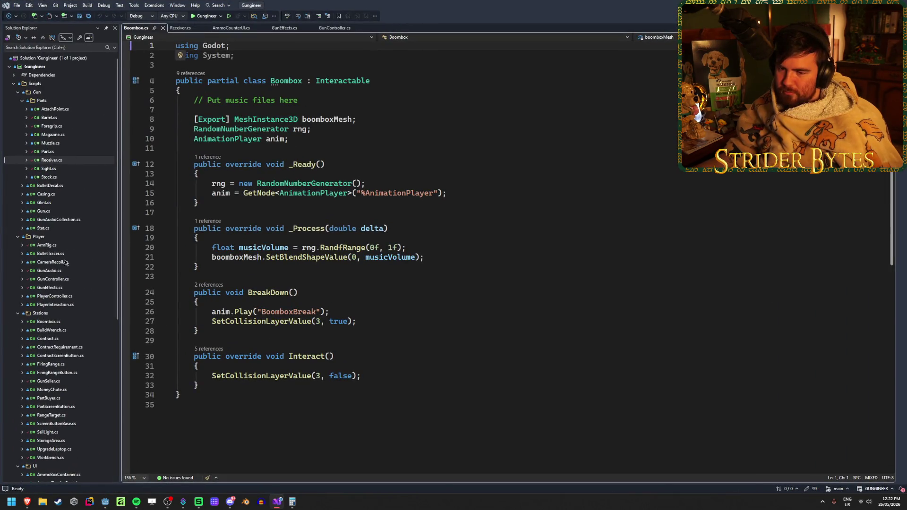
Open Interactable.cs, check its StaticBody3D base and [GlobalClass] attribute, and return to Godot
{"action": "scroll", "coordinate": [67, 279], "scroll_direction": "down", "scroll_amount": 2}
{"action": "scroll", "coordinate": [64, 312], "scroll_direction": "down", "scroll_amount": 8}
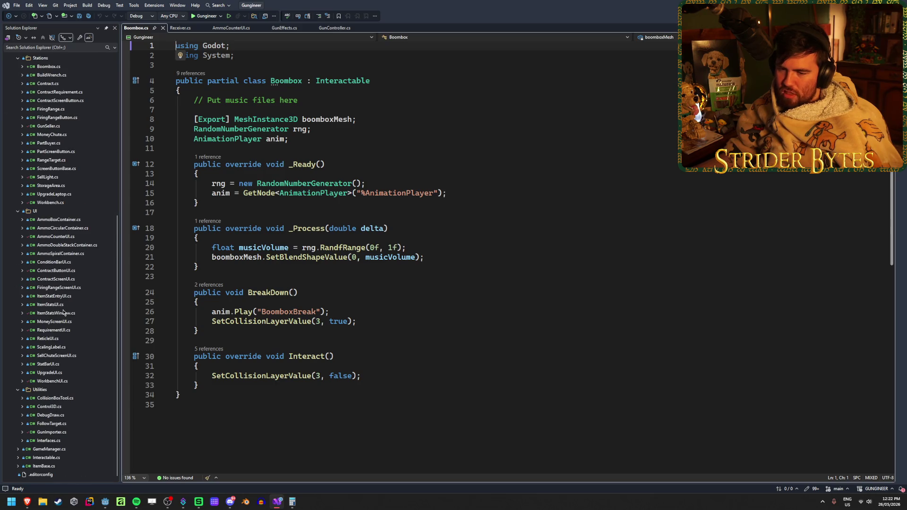
{"action": "double_click", "coordinate": [46, 457]}
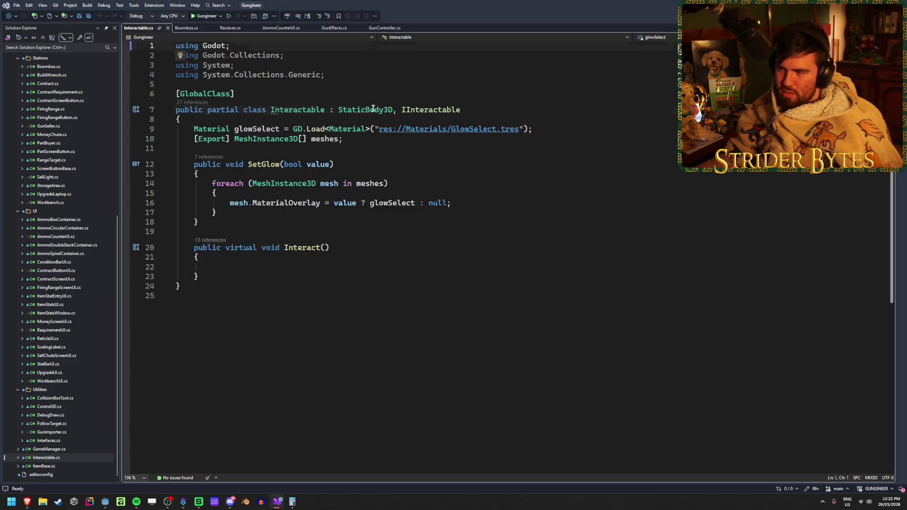
{"action": "double_click", "coordinate": [366, 109]}
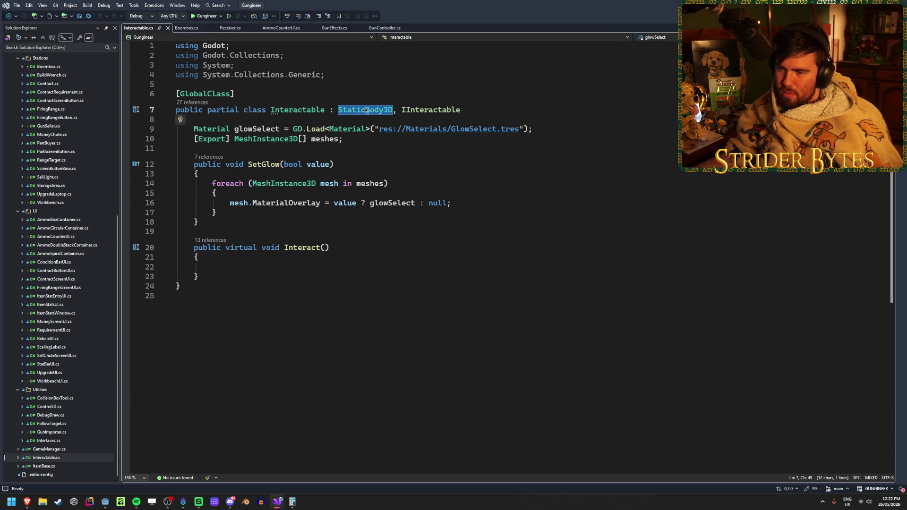
{"action": "left_click", "coordinate": [483, 111]}
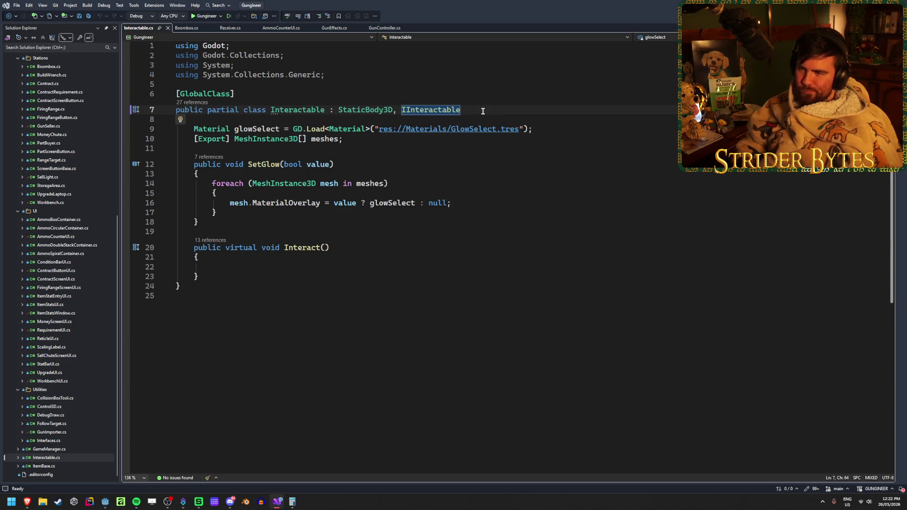
{"action": "double_click", "coordinate": [225, 94]}
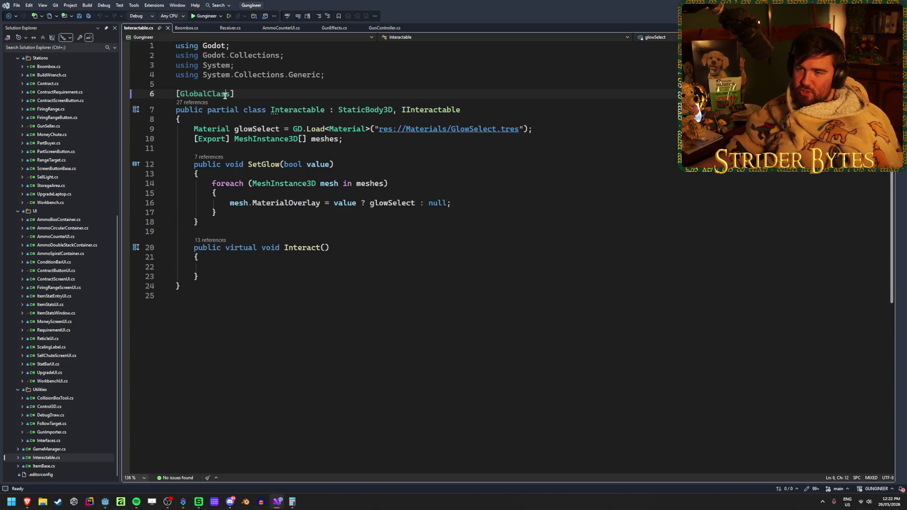
{"action": "left_click", "coordinate": [250, 94]}
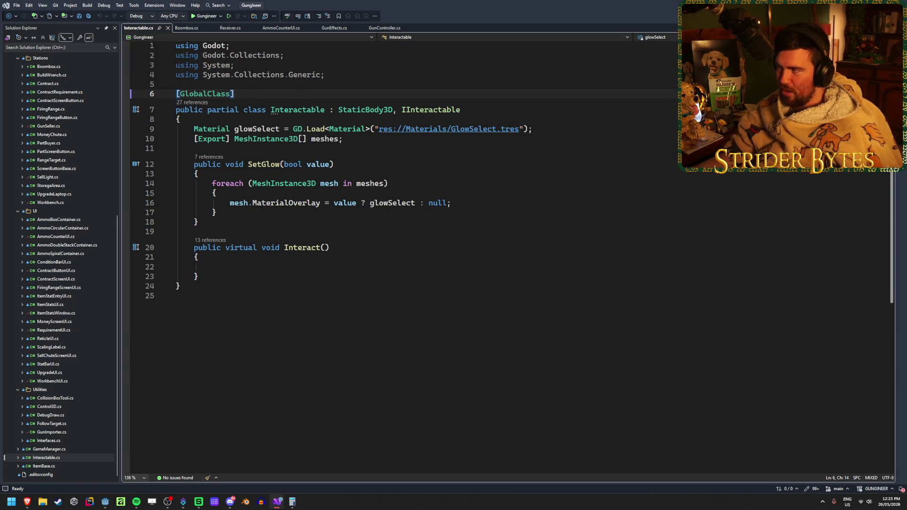
{"action": "key", "text": "alt+Tab"}
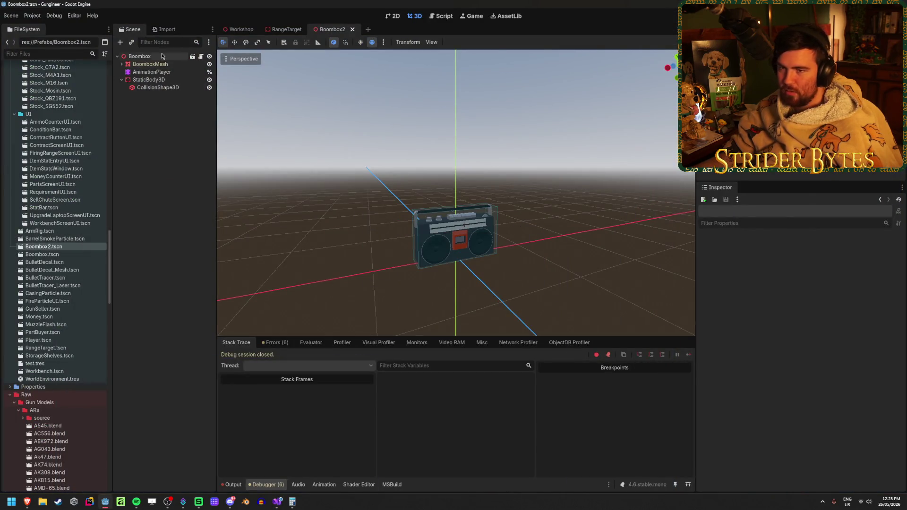
Inspect the Boombox root, StaticBody3D and CollisionShape3D nodes in the Boombox2 scene tree
{"action": "left_click", "coordinate": [161, 55]}
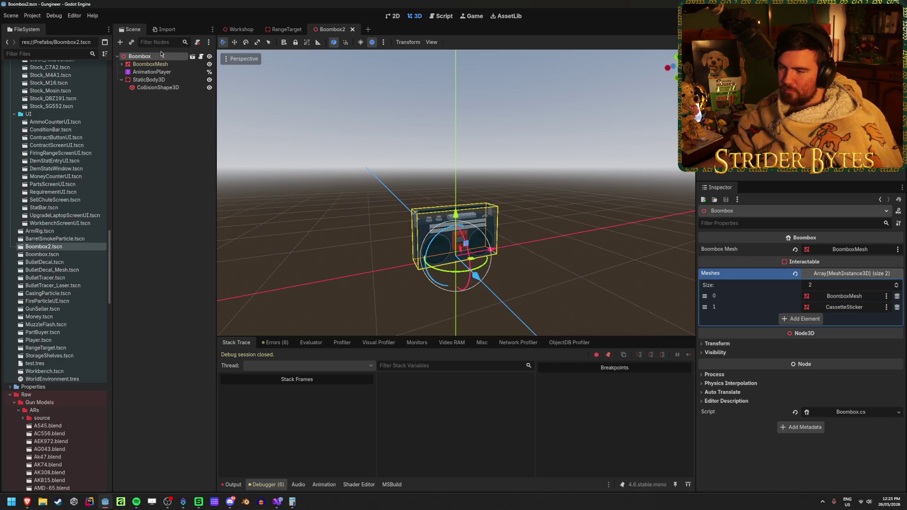
{"action": "left_click", "coordinate": [156, 151]}
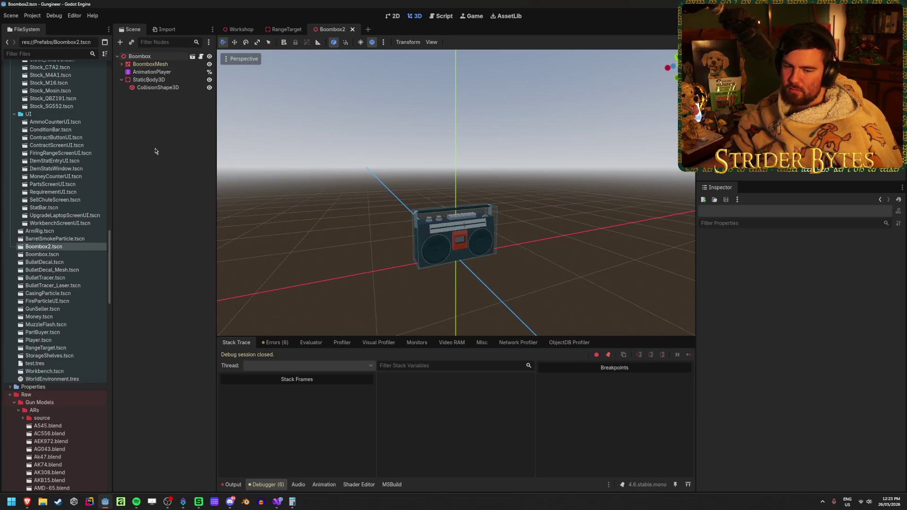
{"action": "left_click", "coordinate": [148, 56]}
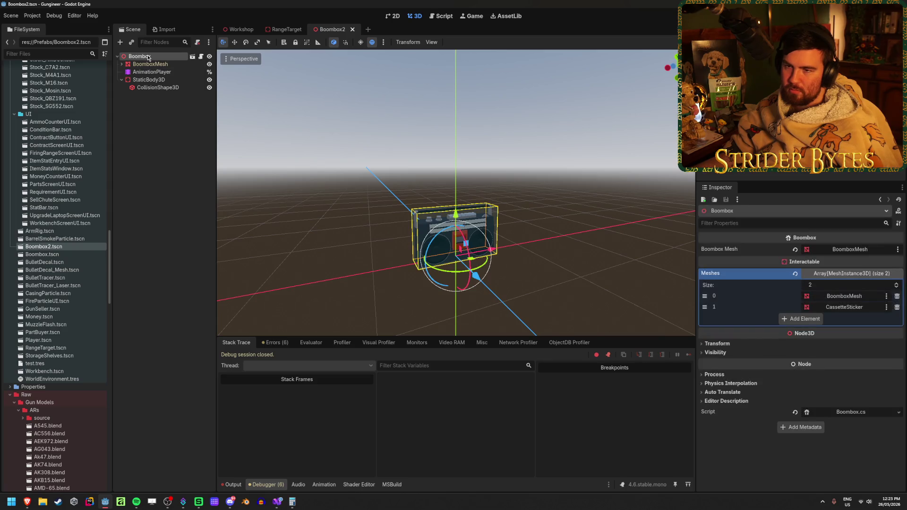
{"action": "left_click", "coordinate": [242, 126]}
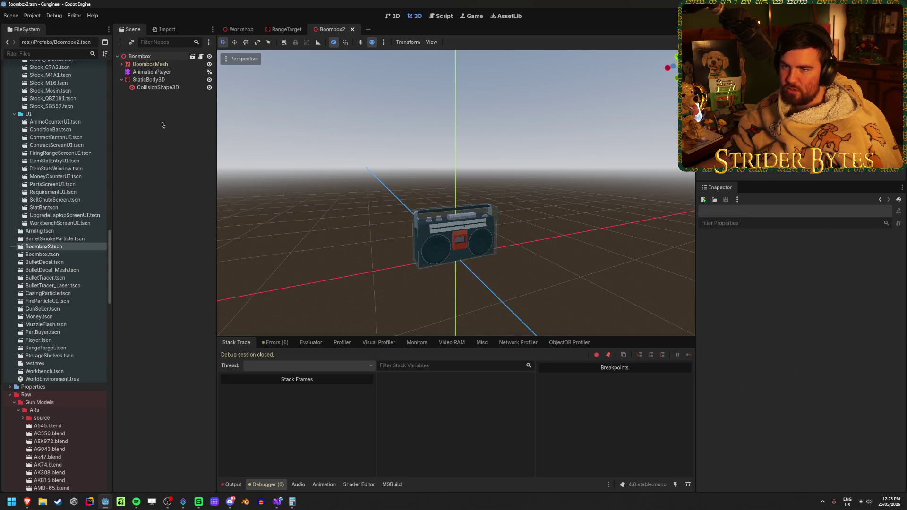
{"action": "left_click", "coordinate": [167, 81]}
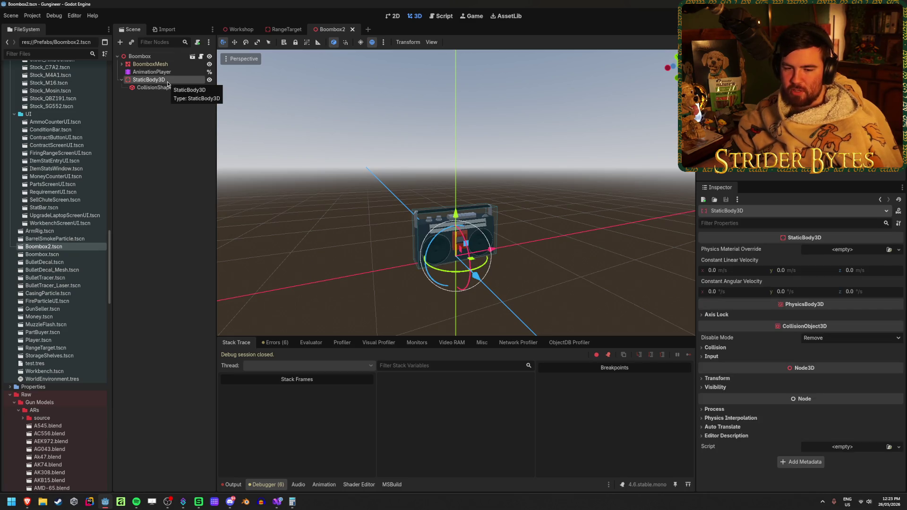
{"action": "left_click", "coordinate": [167, 87]}
{"action": "left_click", "coordinate": [166, 79]}
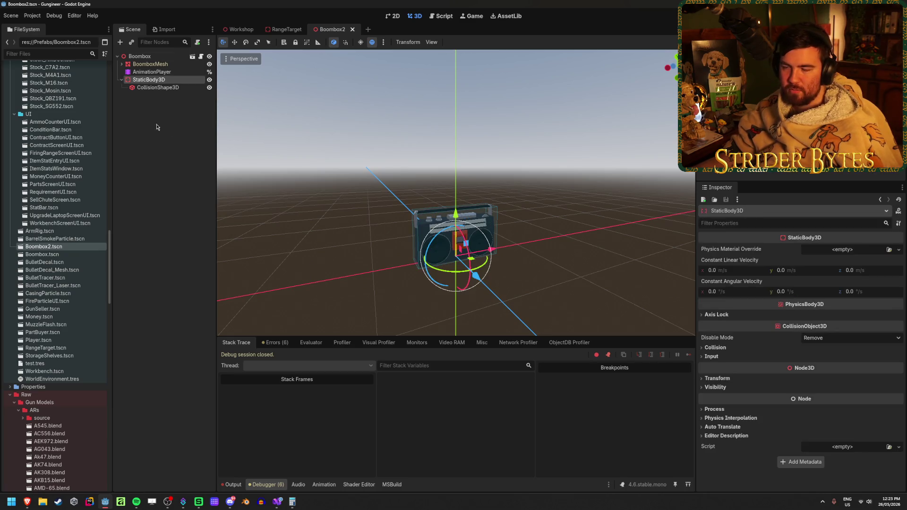
{"action": "left_click", "coordinate": [152, 137]}
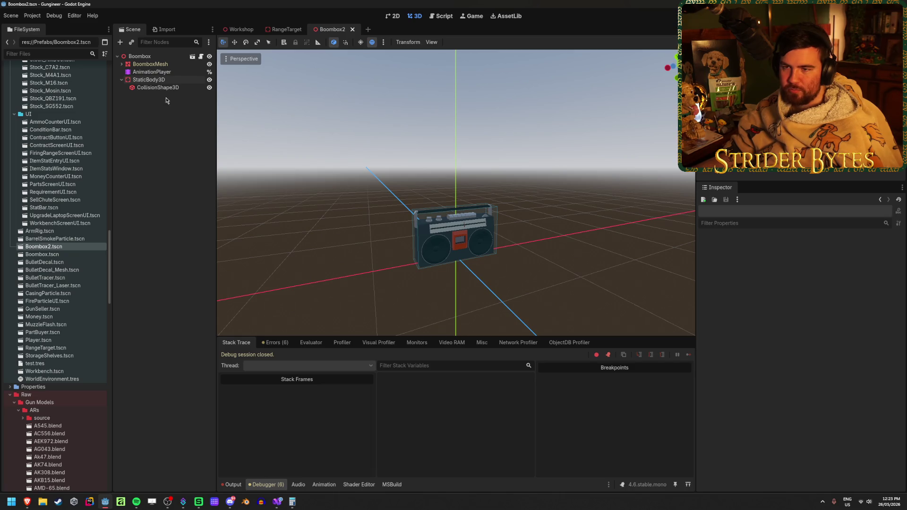
{"action": "left_click", "coordinate": [166, 88]}
{"action": "left_click", "coordinate": [170, 80]}
{"action": "left_click", "coordinate": [172, 140]}
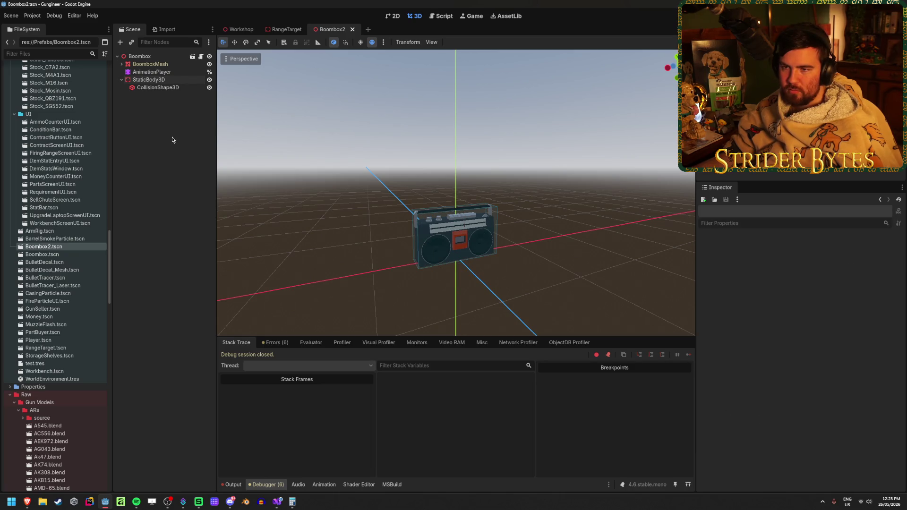
{"action": "left_click", "coordinate": [158, 56]}
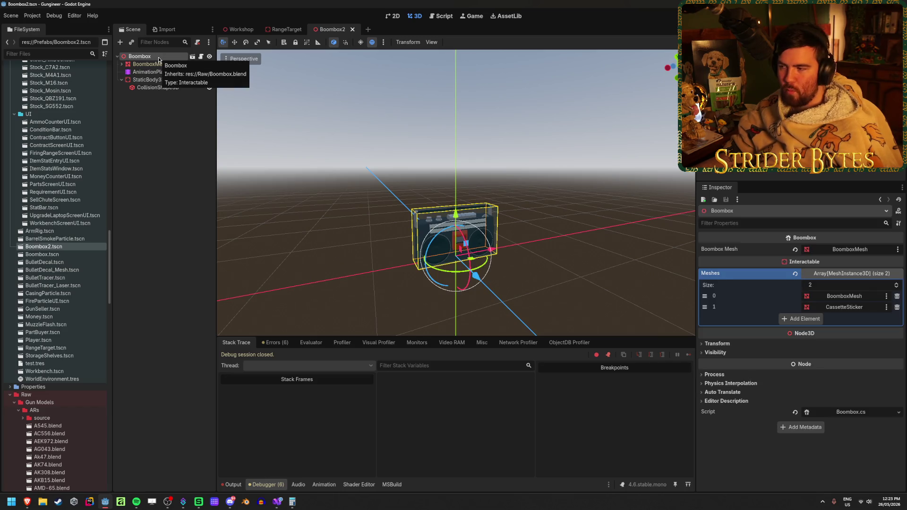
{"action": "left_click", "coordinate": [170, 141]}
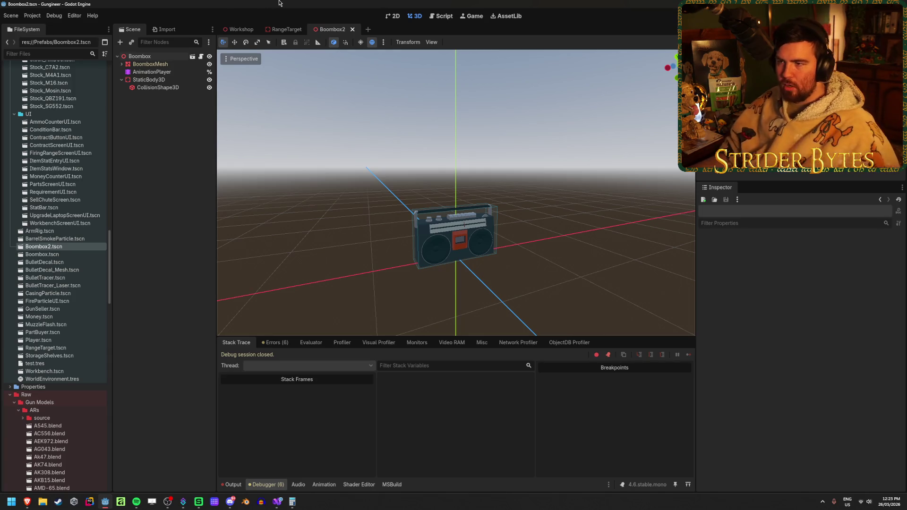
Delete the Boombox2.tscn scene file from the FileSystem
{"action": "right_click", "coordinate": [184, 121]}
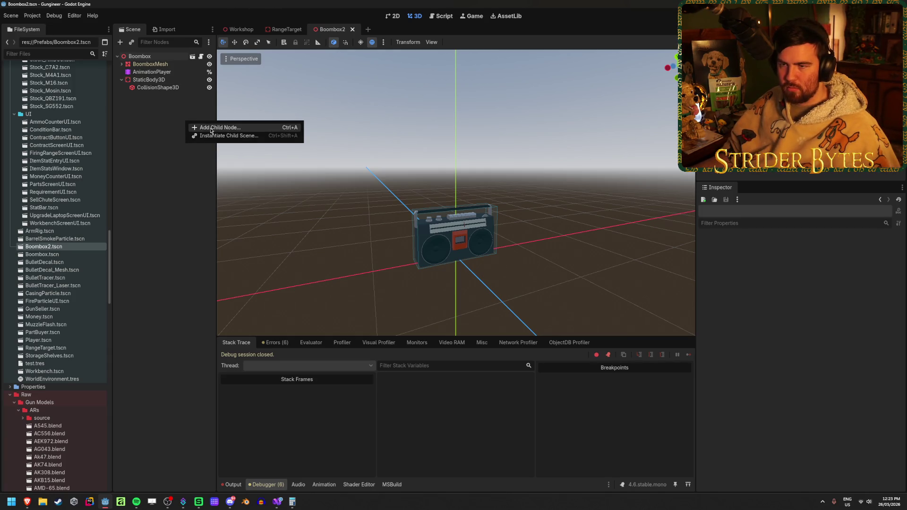
{"action": "left_click", "coordinate": [172, 112]}
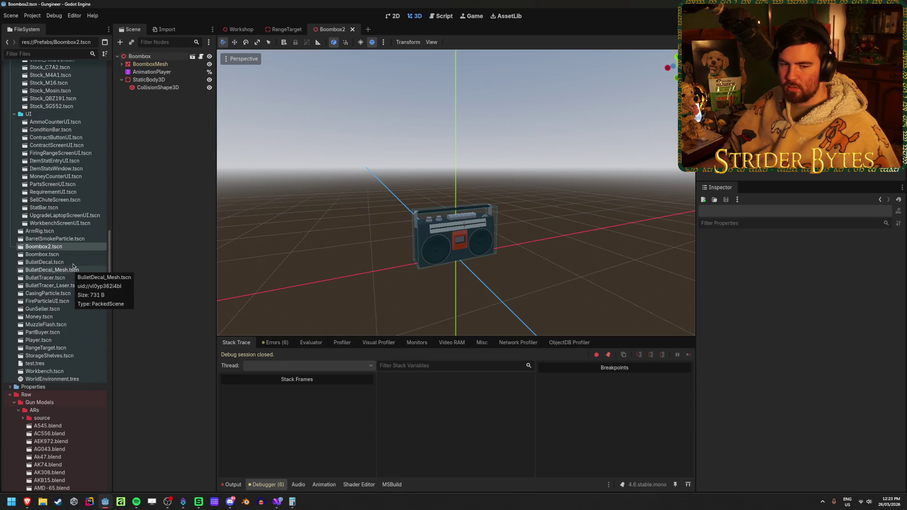
{"action": "left_click", "coordinate": [76, 238]}
{"action": "left_click", "coordinate": [72, 245]}
{"action": "key", "text": "Delete"}
{"action": "key", "text": "Return"}
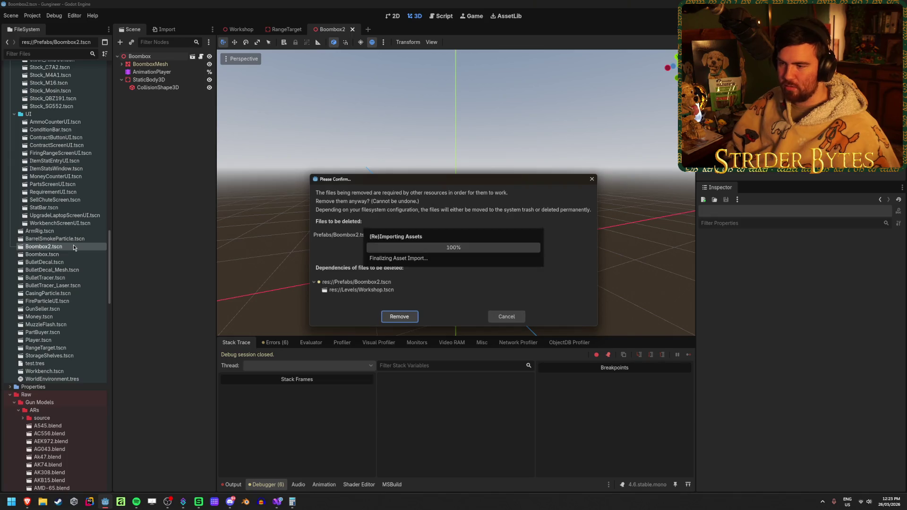
Close the Boombox2 tab without saving and open Boombox.tscn
{"action": "right_click", "coordinate": [341, 32]}
{"action": "left_click", "coordinate": [368, 100]}
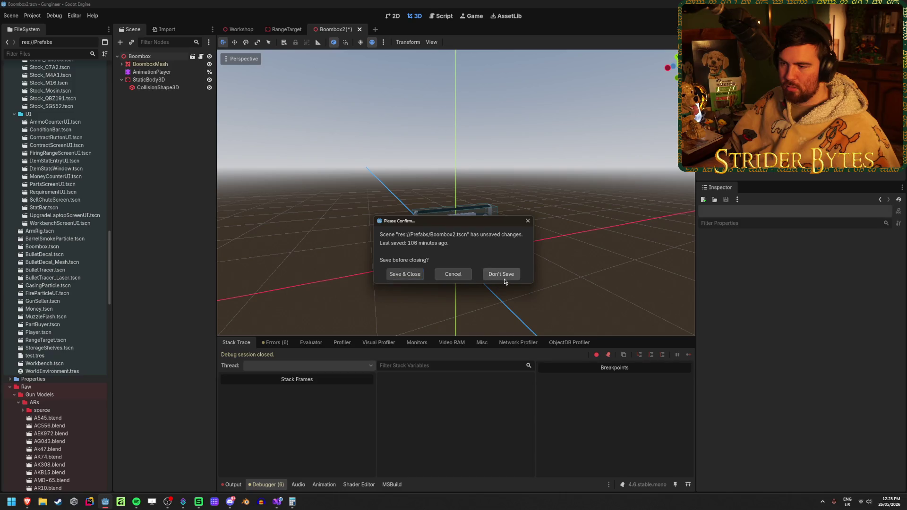
{"action": "left_click", "coordinate": [502, 275]}
{"action": "double_click", "coordinate": [65, 249]}
{"action": "scroll", "coordinate": [456, 192], "scroll_direction": "down", "scroll_amount": 5}
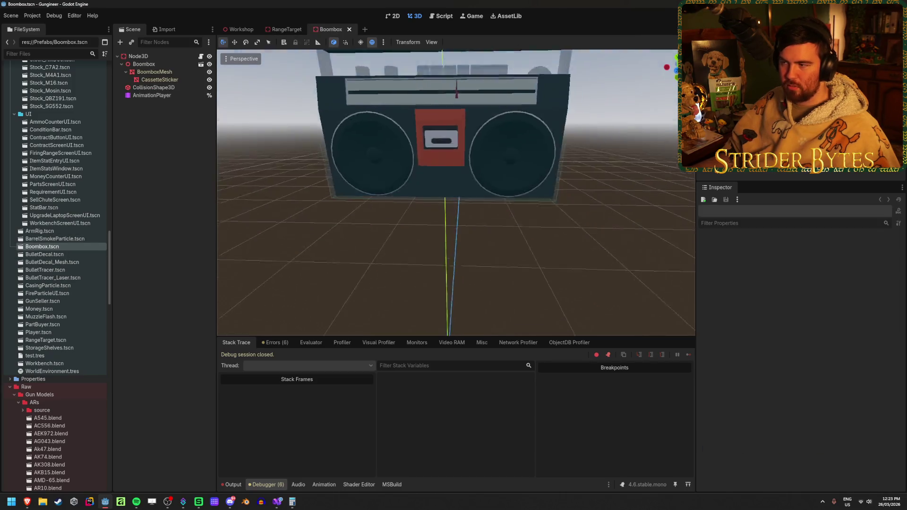
Add two tracks targeting the root Node3D to the BoomboxBreak animation
{"action": "left_click", "coordinate": [147, 58]}
{"action": "left_click", "coordinate": [152, 95]}
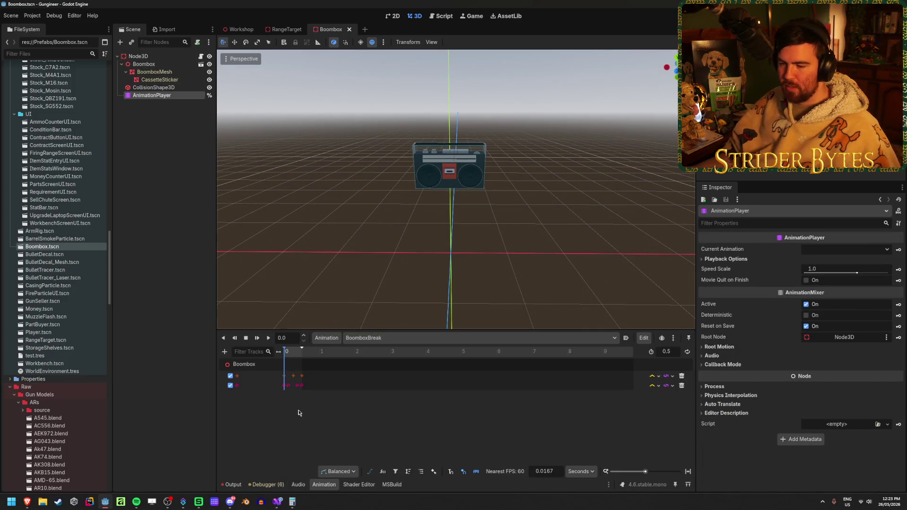
{"action": "left_click", "coordinate": [225, 352]}
{"action": "left_click", "coordinate": [245, 366]}
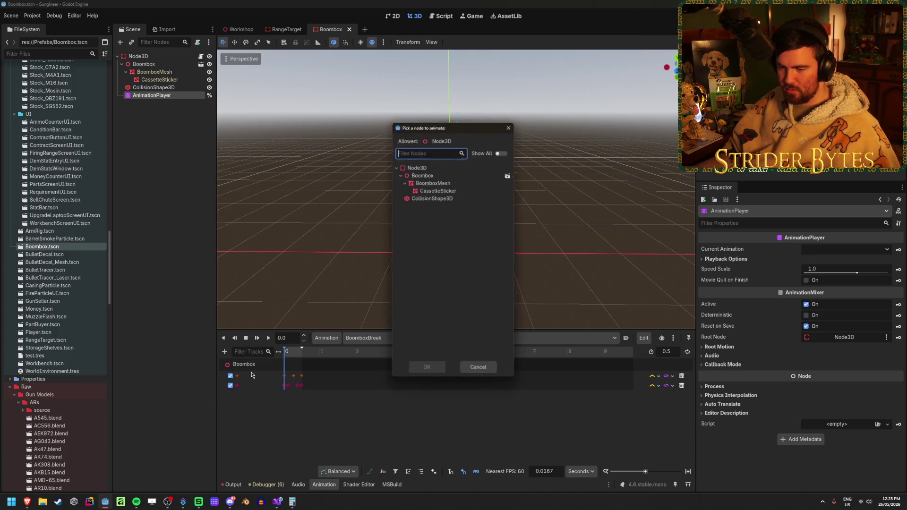
{"action": "left_click", "coordinate": [426, 370]}
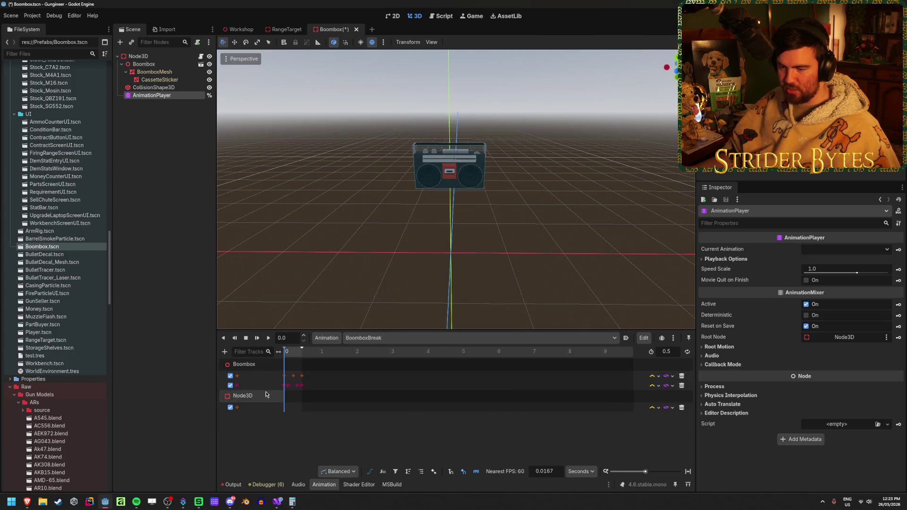
{"action": "left_click", "coordinate": [225, 352]}
{"action": "left_click", "coordinate": [264, 381]}
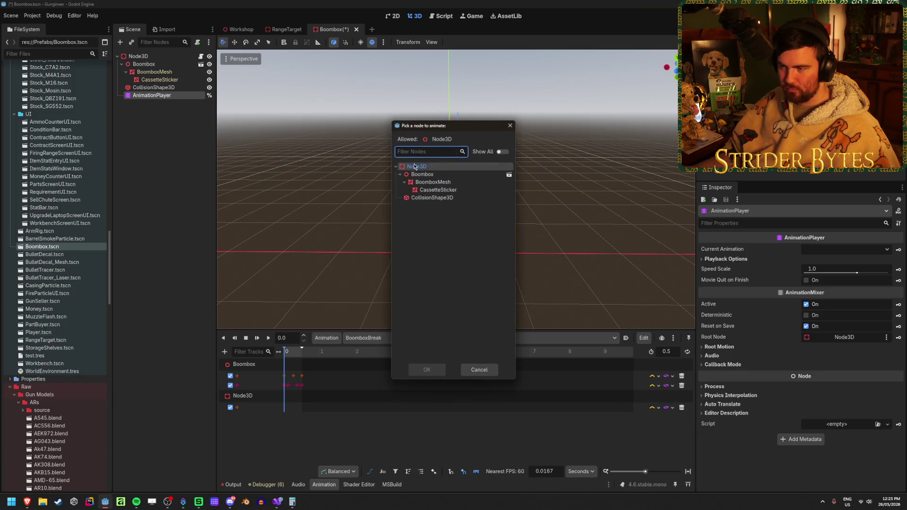
{"action": "left_click", "coordinate": [445, 168]}
{"action": "left_click", "coordinate": [426, 369]}
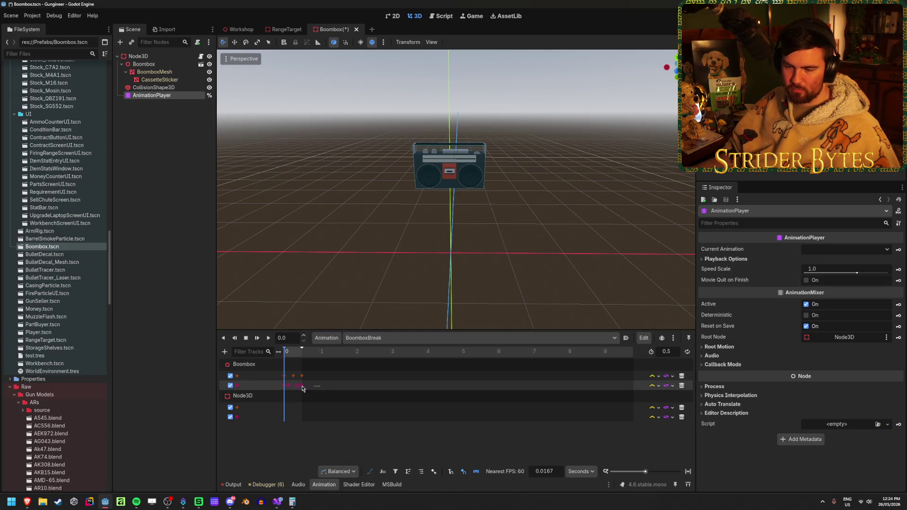
Paste the Boombox keyframes onto the Node3D tracks, delete the Boombox tracks, and save
{"action": "left_click_drag", "start_coordinate": [302, 388], "coordinate": [264, 371]}
{"action": "left_click", "coordinate": [291, 409]}
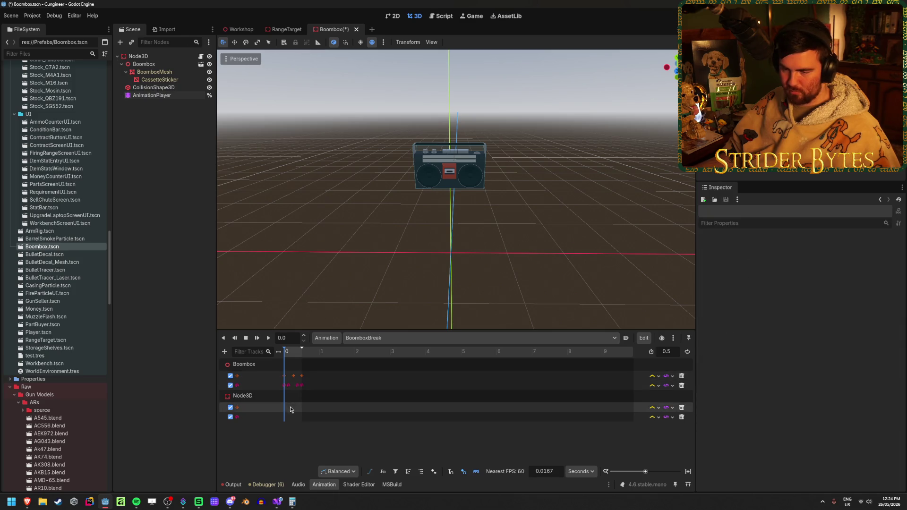
{"action": "key", "text": "ctrl+v"}
{"action": "left_click", "coordinate": [682, 376]}
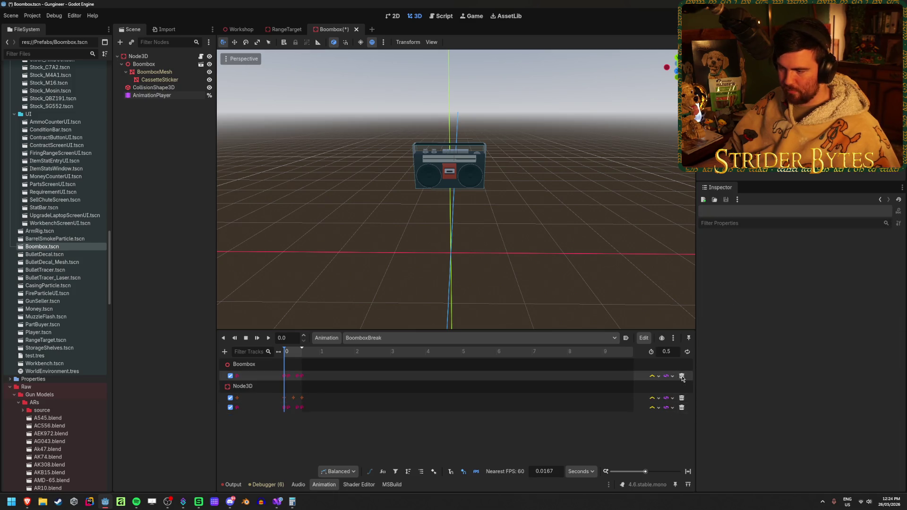
{"action": "left_click", "coordinate": [682, 376]}
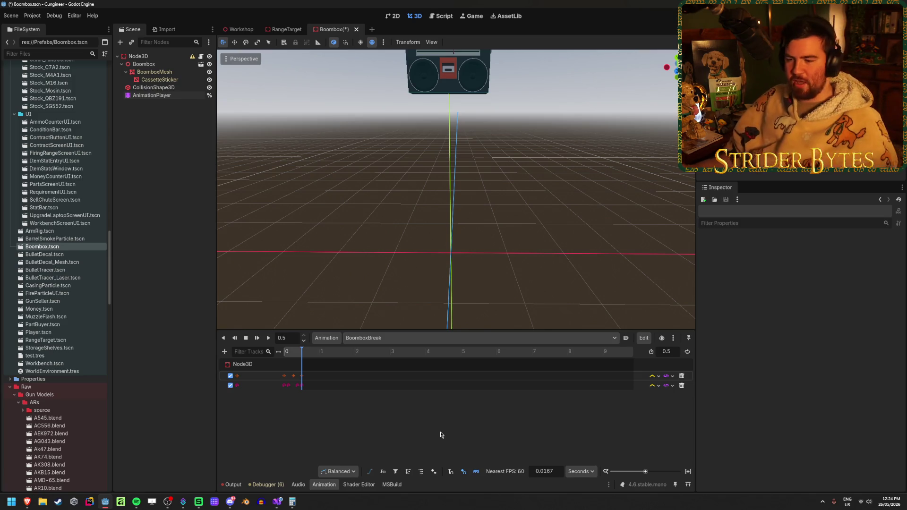
{"action": "key", "text": "ctrl+s"}
Set keyframe Y positions to 1.75, 0.5 at 0.2667 and 0 at 0.5, then save
{"action": "left_click", "coordinate": [284, 376]}
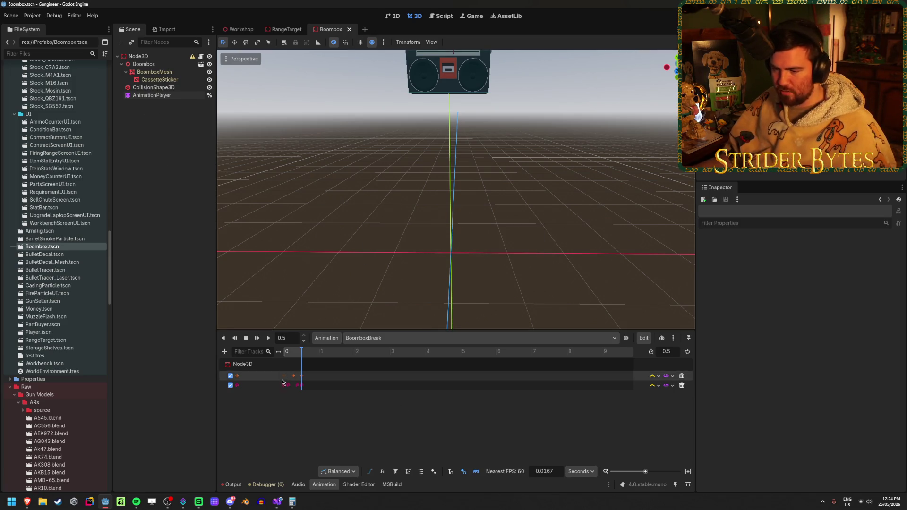
{"action": "left_click", "coordinate": [811, 270]}
{"action": "type", "text": "1.75"}
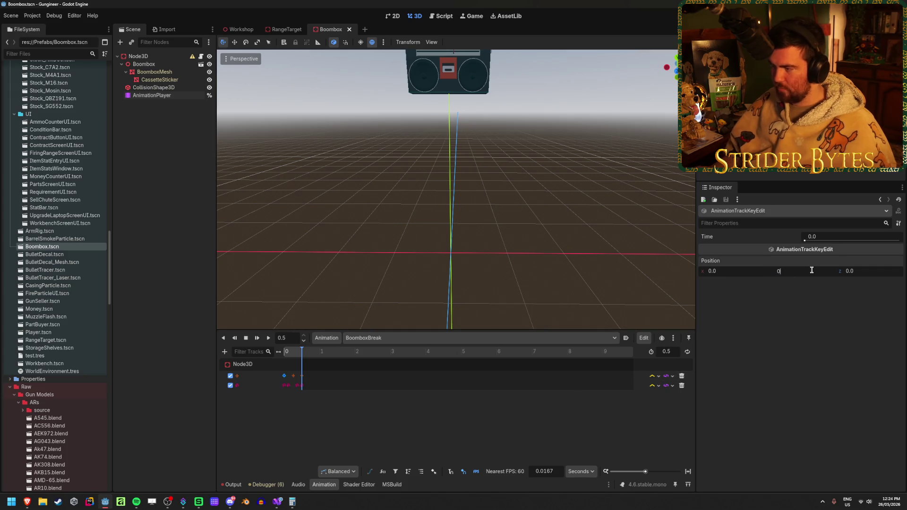
{"action": "key", "text": "Return"}
{"action": "left_click", "coordinate": [293, 375]}
{"action": "left_click", "coordinate": [813, 272]}
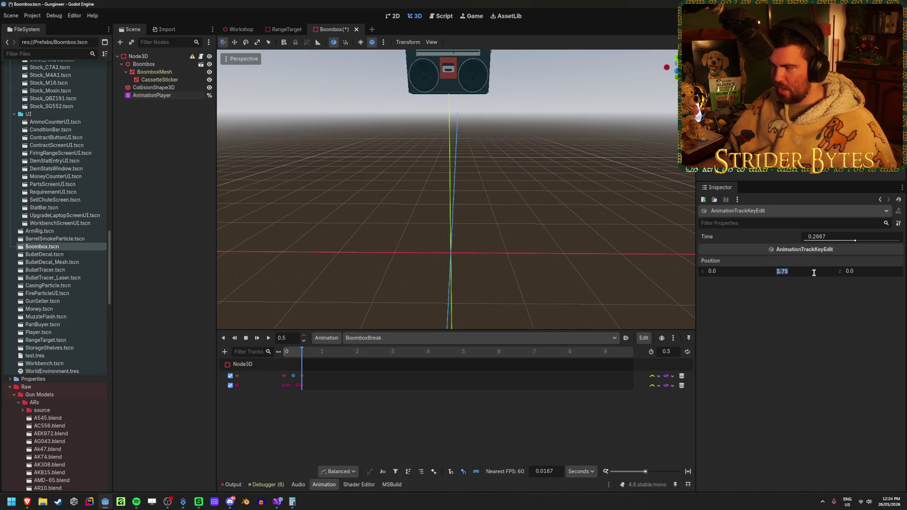
{"action": "type", "text": "0.5"}
{"action": "key", "text": "Return"}
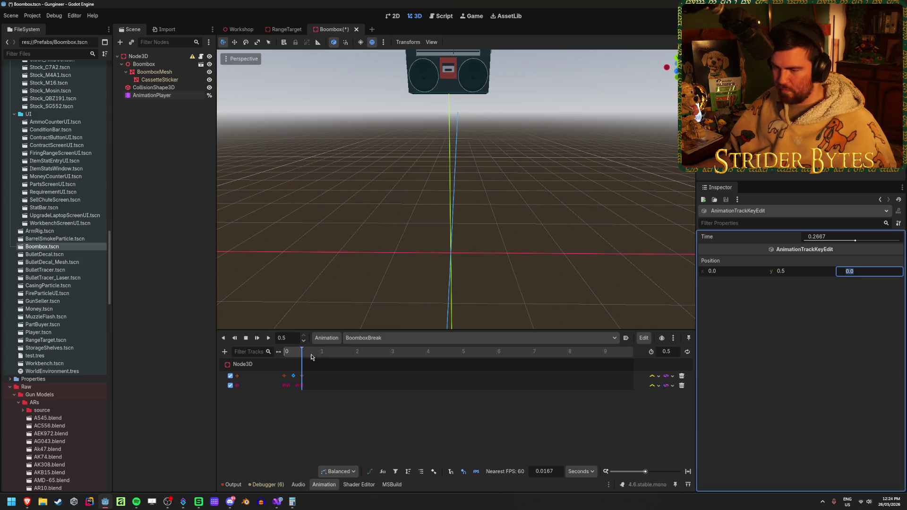
{"action": "left_click", "coordinate": [302, 375]}
{"action": "left_click", "coordinate": [809, 268]}
{"action": "type", "text": "0"}
{"action": "key", "text": "Return"}
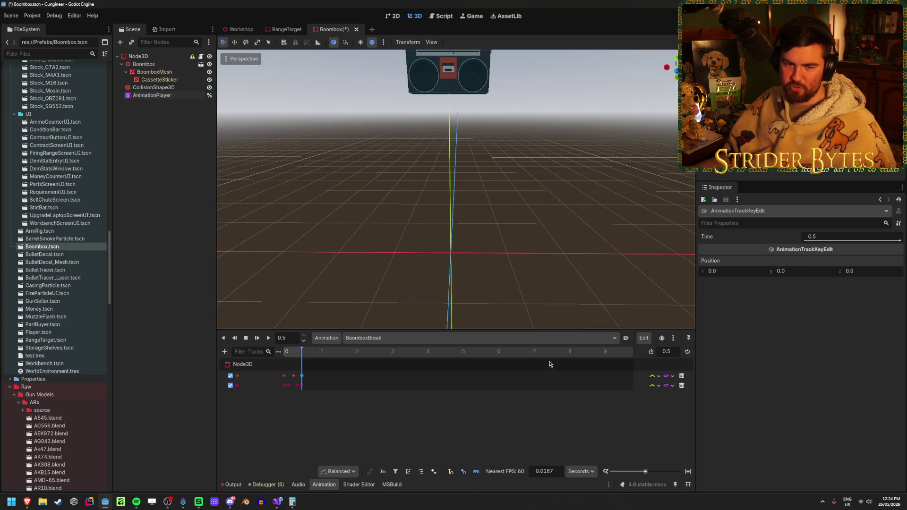
{"action": "key", "text": "ctrl+s"}
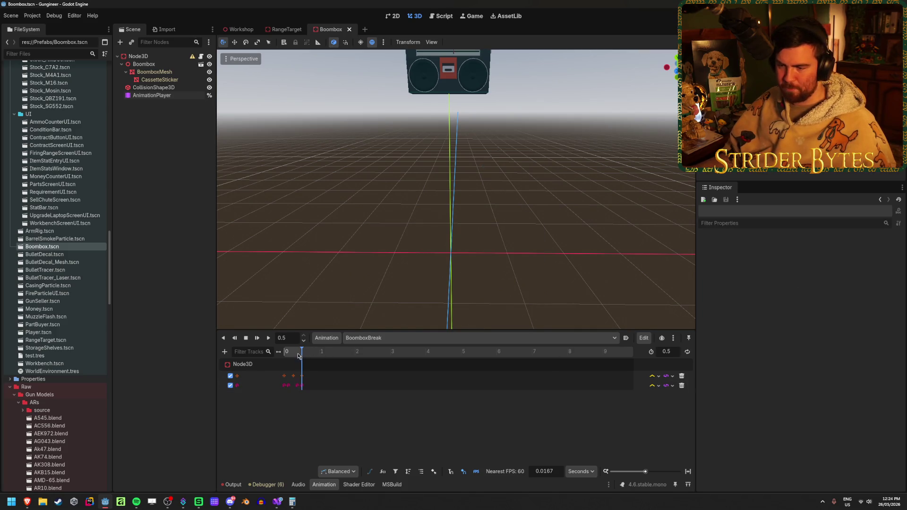
{"action": "mouse_move", "coordinate": [298, 356]}
{"action": "left_mouse_down"}
{"action": "mouse_move", "coordinate": [287, 355]}
{"action": "mouse_move", "coordinate": [308, 355]}
{"action": "left_mouse_up"}
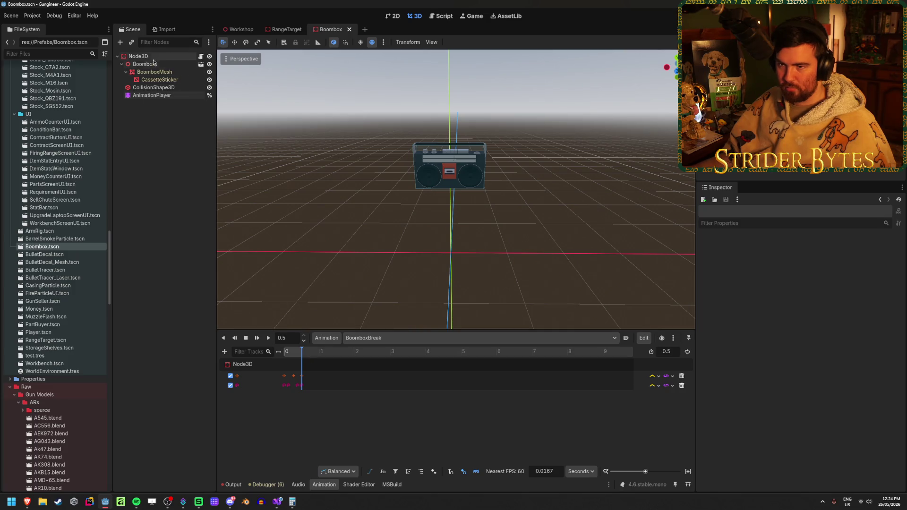
Reset the Boombox node's Y position to 0
{"action": "left_click", "coordinate": [138, 56]}
{"action": "scroll", "coordinate": [778, 277], "scroll_direction": "down", "scroll_amount": 5}
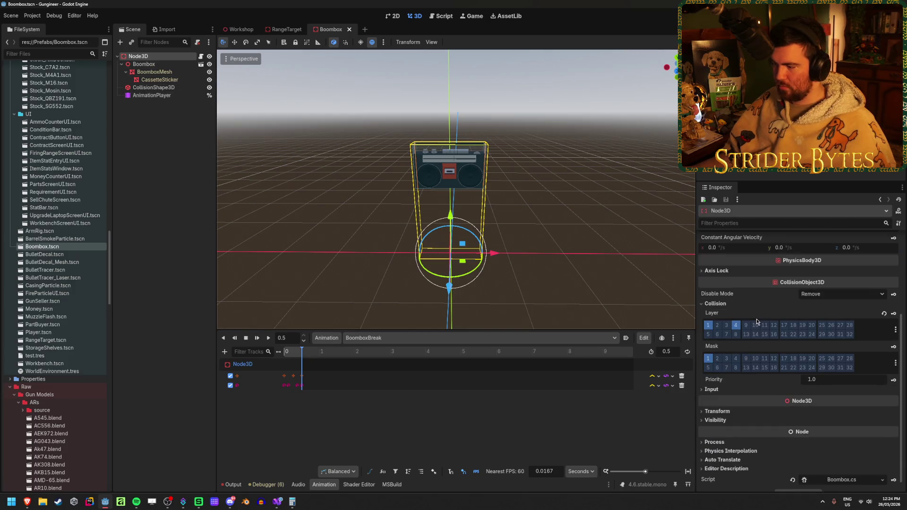
{"action": "left_click", "coordinate": [733, 412]}
{"action": "left_click", "coordinate": [161, 65]}
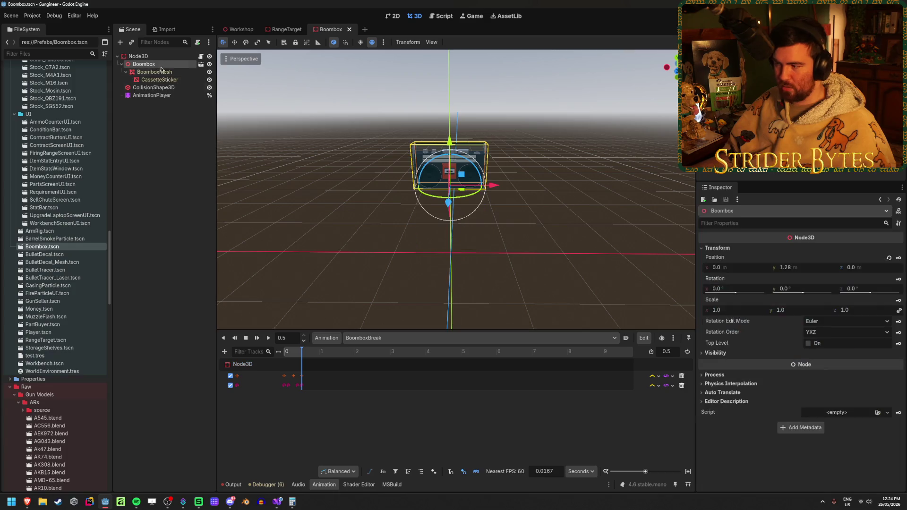
{"action": "left_click", "coordinate": [889, 257]}
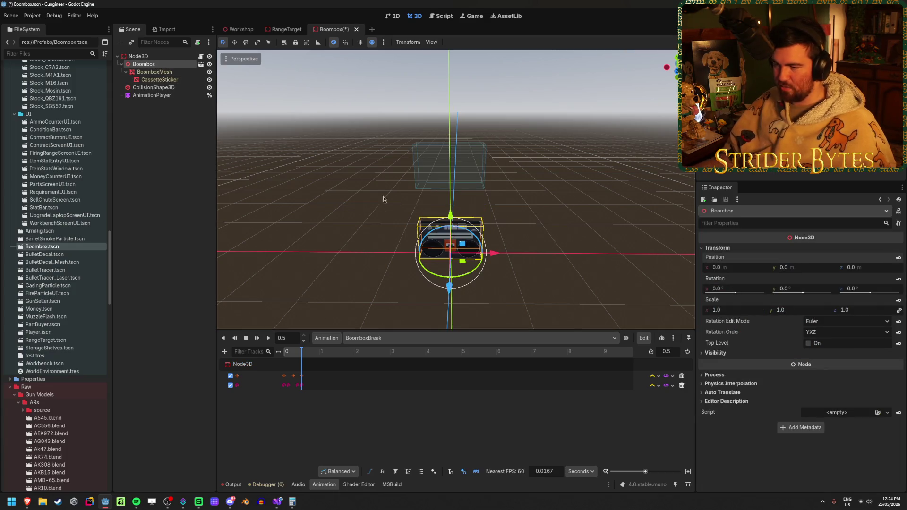
Delete the old CollisionShape3D node
{"action": "left_click", "coordinate": [156, 88]}
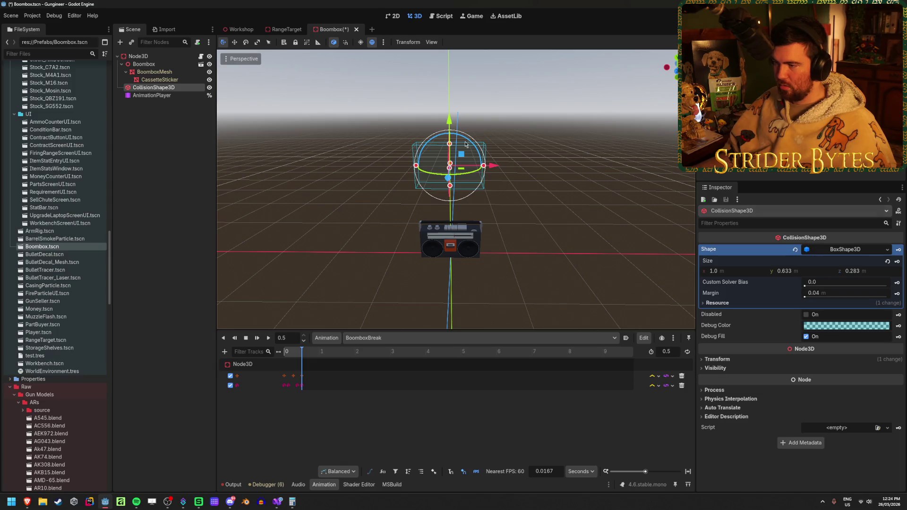
{"action": "left_click", "coordinate": [465, 144]}
{"action": "left_click", "coordinate": [170, 89]}
{"action": "key", "text": "Delete"}
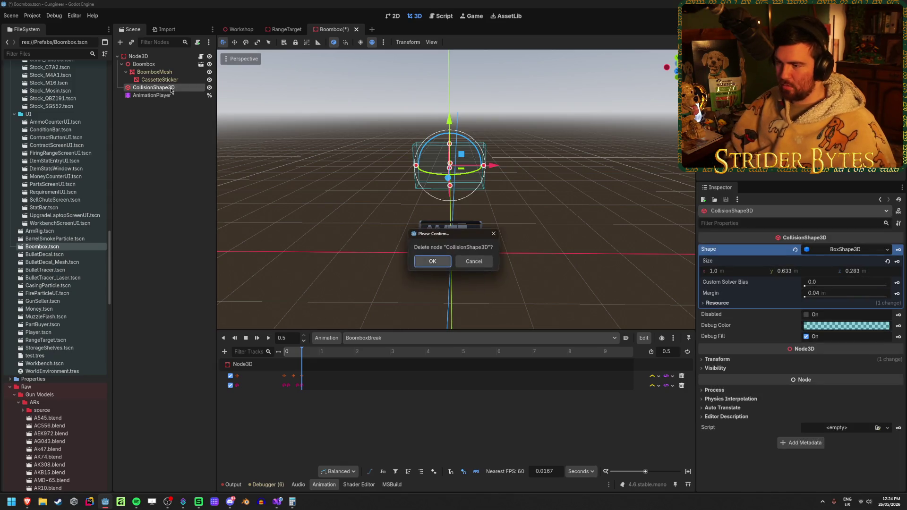
{"action": "key", "text": "Return"}
Create a new collision shape from the BoomboxMesh and save the scene
{"action": "left_click", "coordinate": [166, 64]}
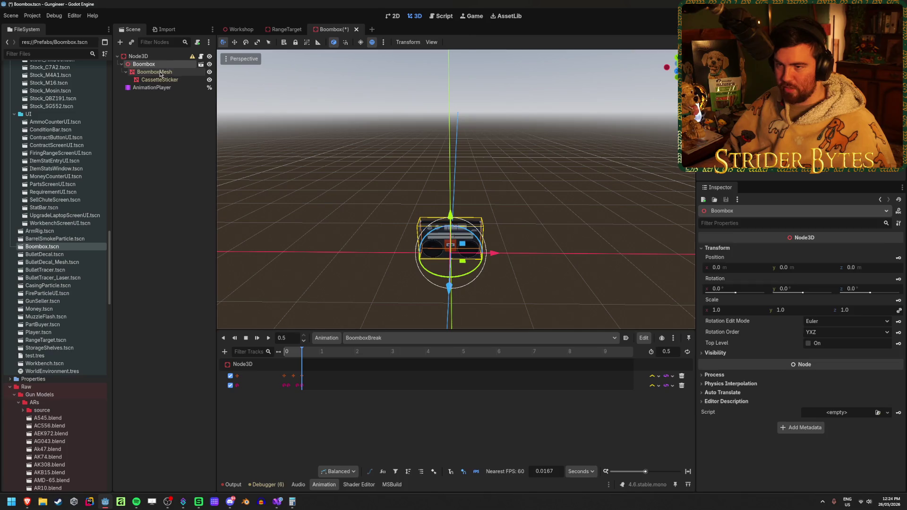
{"action": "left_click", "coordinate": [160, 72]}
{"action": "left_click", "coordinate": [458, 42]}
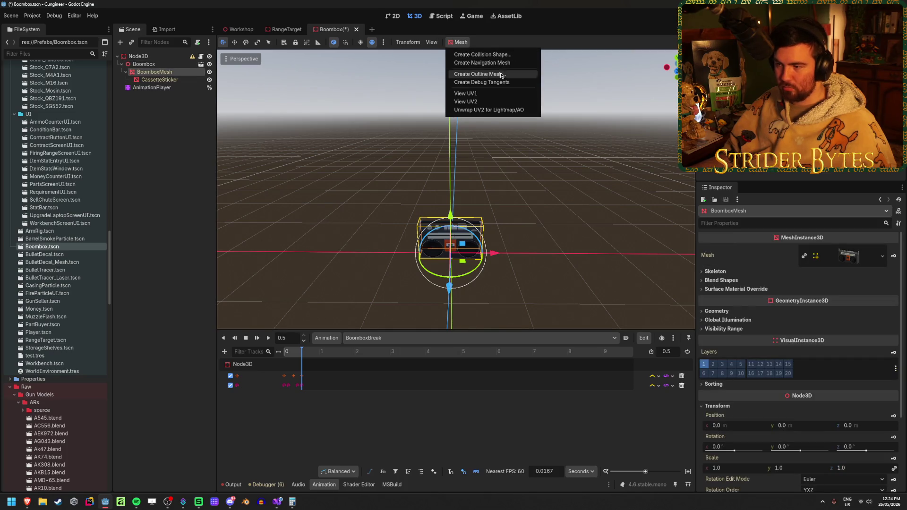
{"action": "left_click", "coordinate": [482, 54]}
{"action": "left_click", "coordinate": [431, 293]}
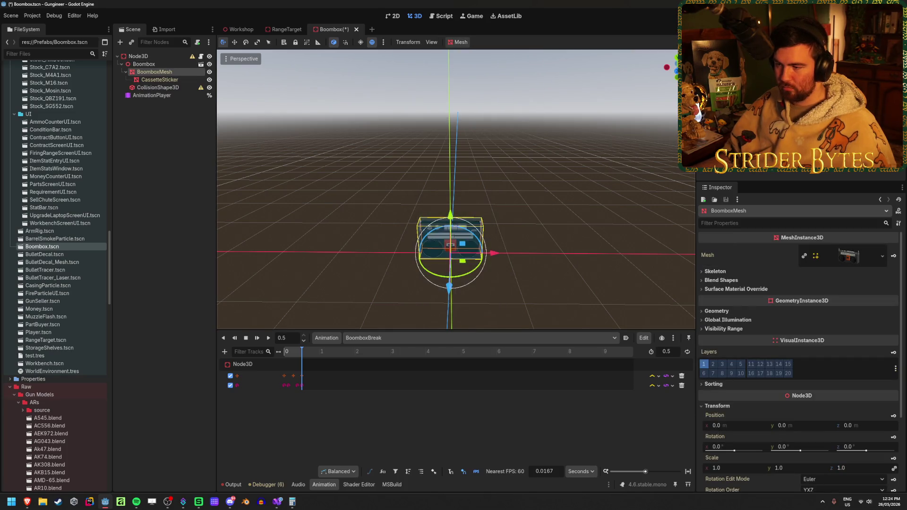
{"action": "scroll", "coordinate": [450, 251], "scroll_direction": "up", "scroll_amount": 5}
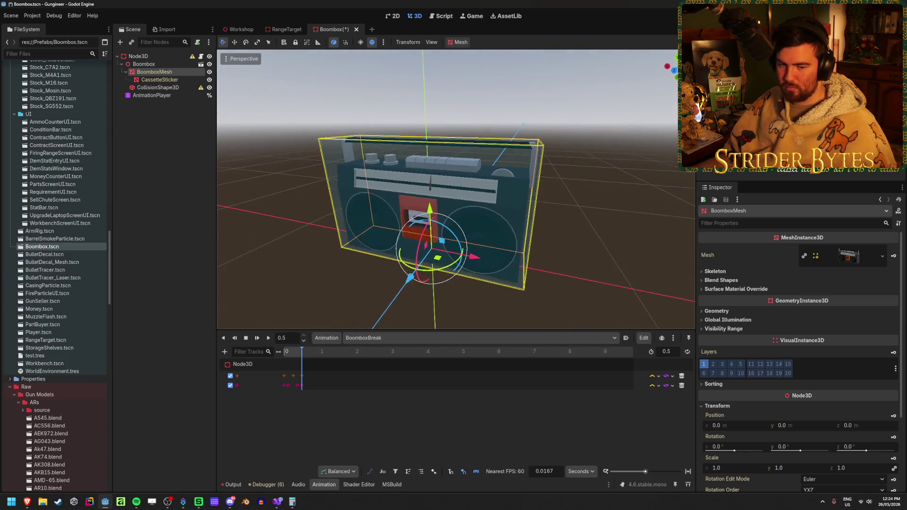
{"action": "key", "text": "ctrl+s"}
Move the new CollisionShape3D up to sit directly under Node3D
{"action": "left_click", "coordinate": [145, 178]}
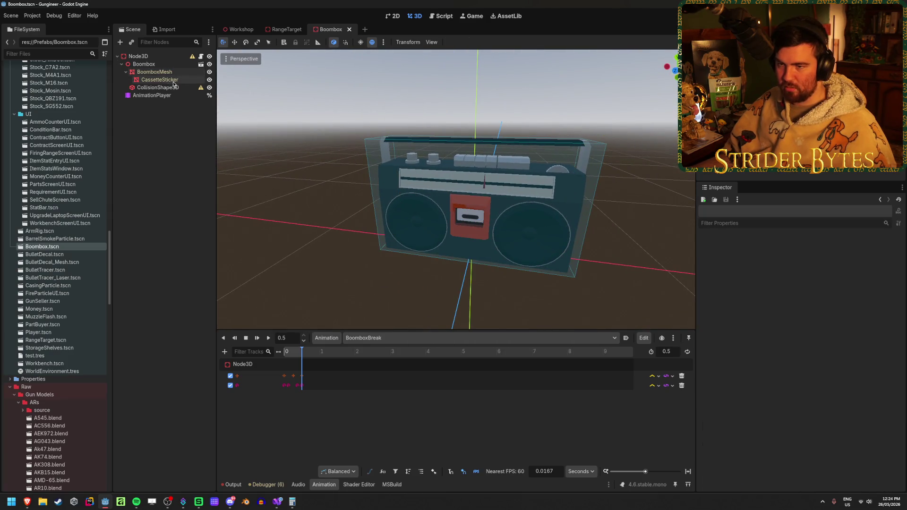
{"action": "left_click", "coordinate": [159, 88]}
{"action": "left_click", "coordinate": [126, 71]}
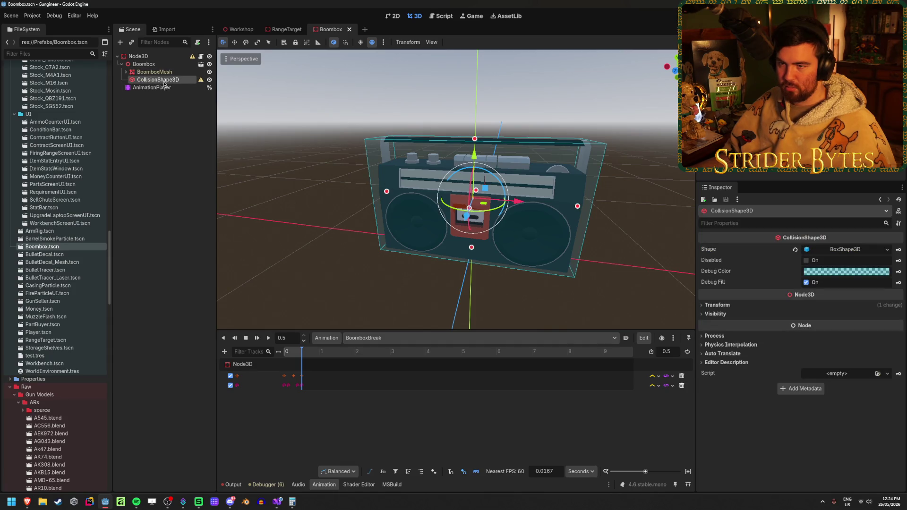
{"action": "left_click_drag", "start_coordinate": [164, 82], "coordinate": [123, 87]}
{"action": "left_click", "coordinate": [155, 121]}
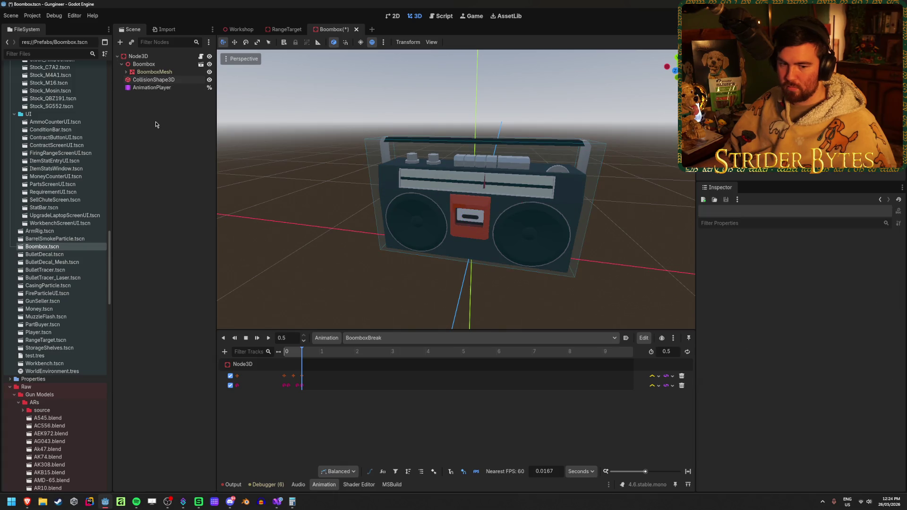
Save the scene and review CollisionShape3D and the BoomboxBreak animation
{"action": "key", "text": "ctrl+s"}
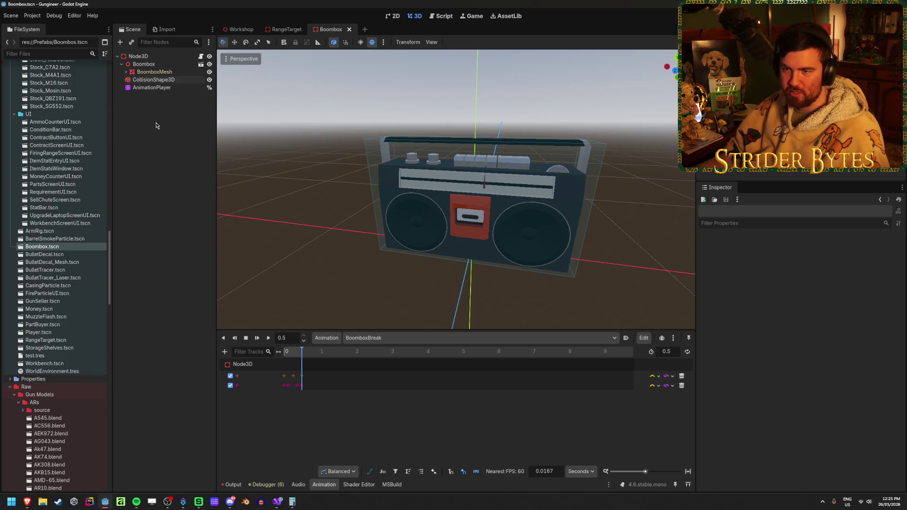
{"action": "left_click", "coordinate": [122, 64]}
{"action": "left_click", "coordinate": [152, 72]}
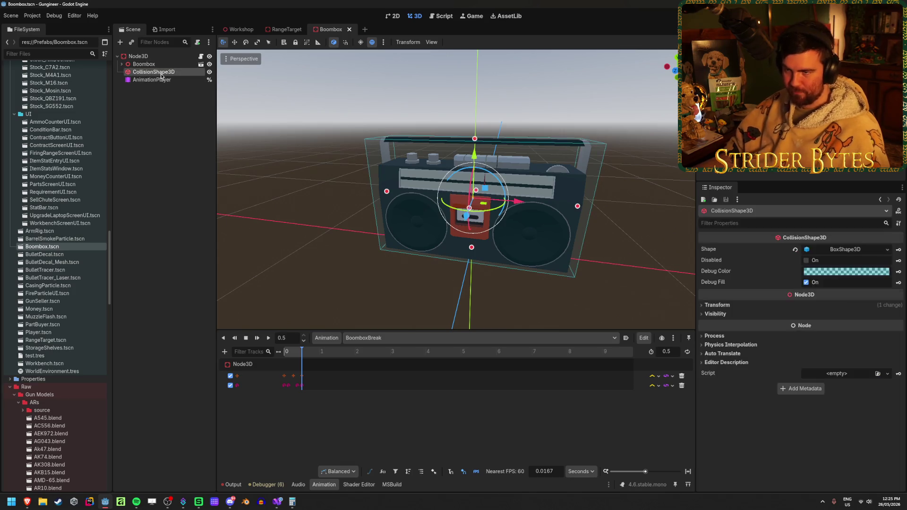
{"action": "left_click", "coordinate": [161, 83]}
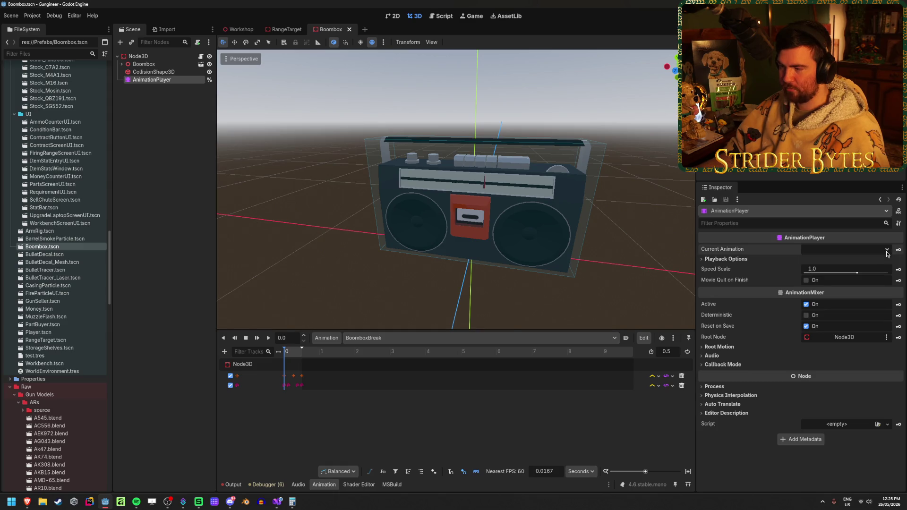
{"action": "mouse_move", "coordinate": [293, 356]}
{"action": "left_mouse_down"}
{"action": "mouse_move", "coordinate": [305, 356]}
{"action": "mouse_move", "coordinate": [285, 356]}
{"action": "left_mouse_up"}
Add a second Meshes slot on Node3D, assign CassetteSticker to it, and save
{"action": "left_click", "coordinate": [142, 56]}
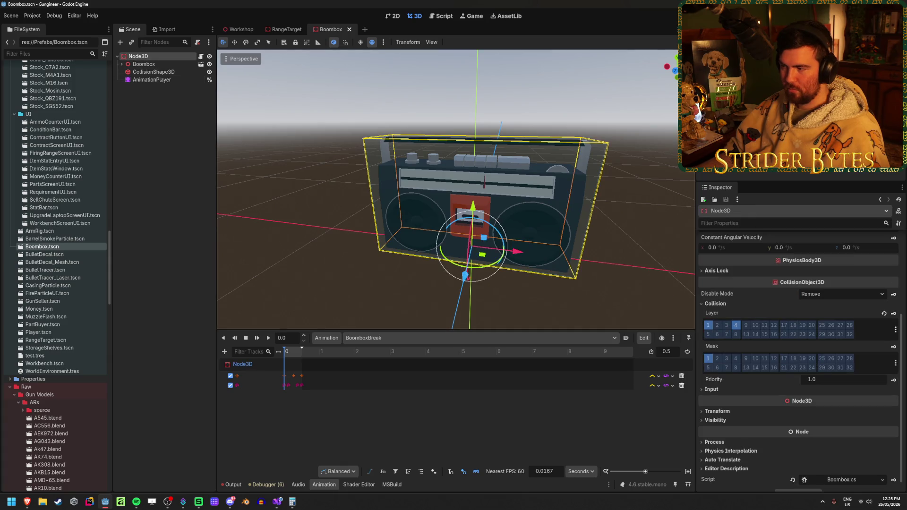
{"action": "scroll", "coordinate": [846, 378], "scroll_direction": "up", "scroll_amount": 4}
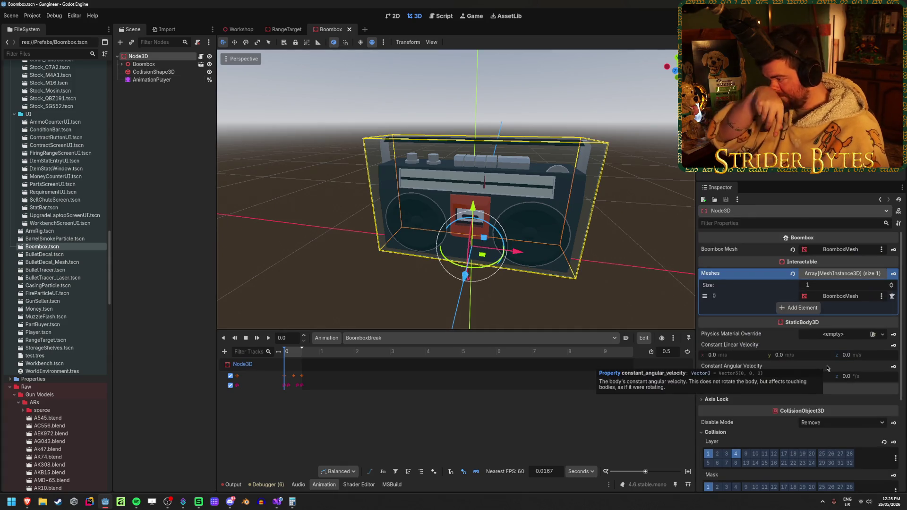
{"action": "left_click", "coordinate": [150, 116]}
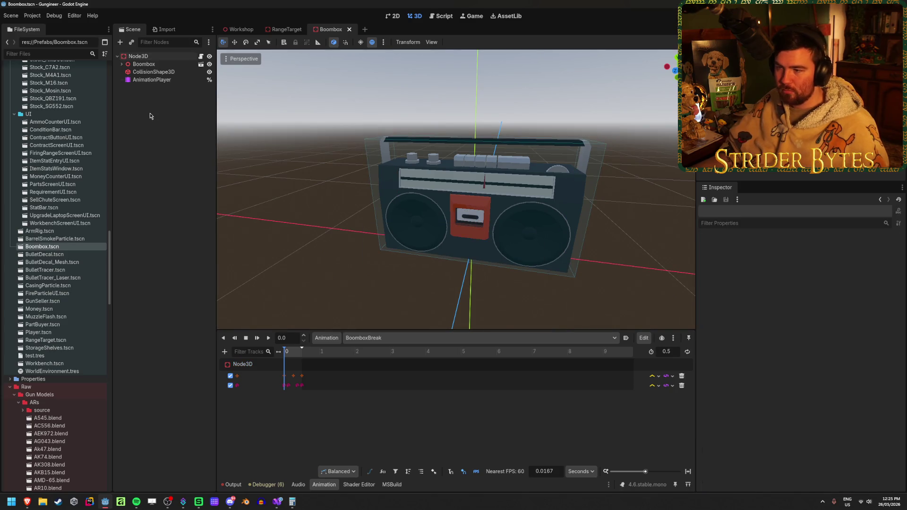
{"action": "left_click", "coordinate": [146, 57]}
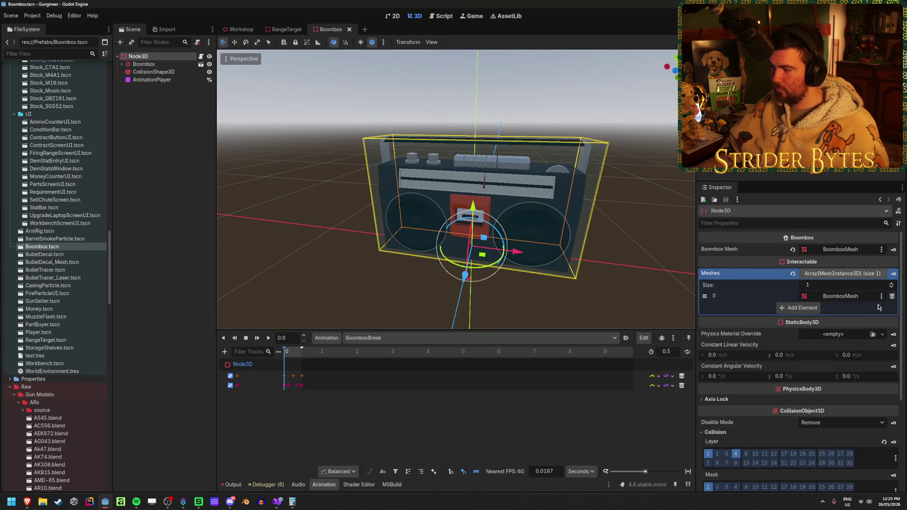
{"action": "left_click", "coordinate": [808, 308]}
{"action": "left_click", "coordinate": [122, 65]}
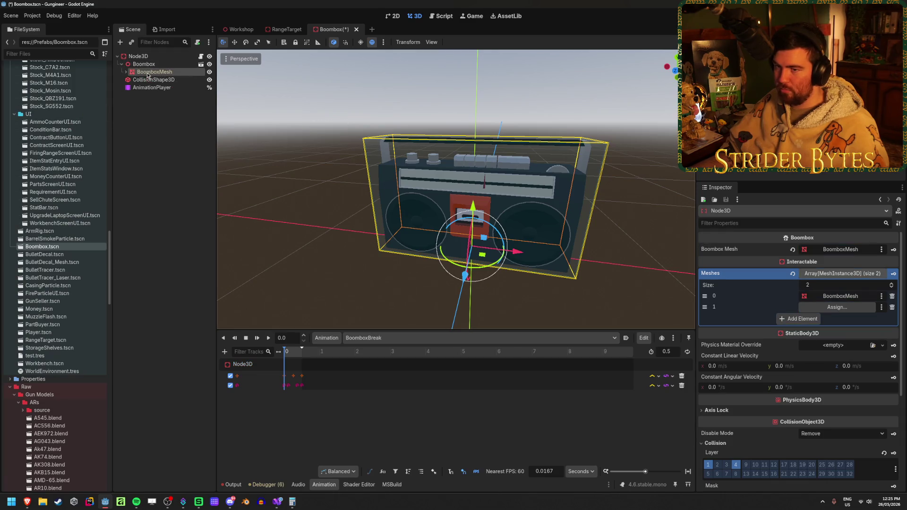
{"action": "left_click", "coordinate": [126, 72]}
{"action": "left_click", "coordinate": [837, 307]}
{"action": "left_click", "coordinate": [446, 188]}
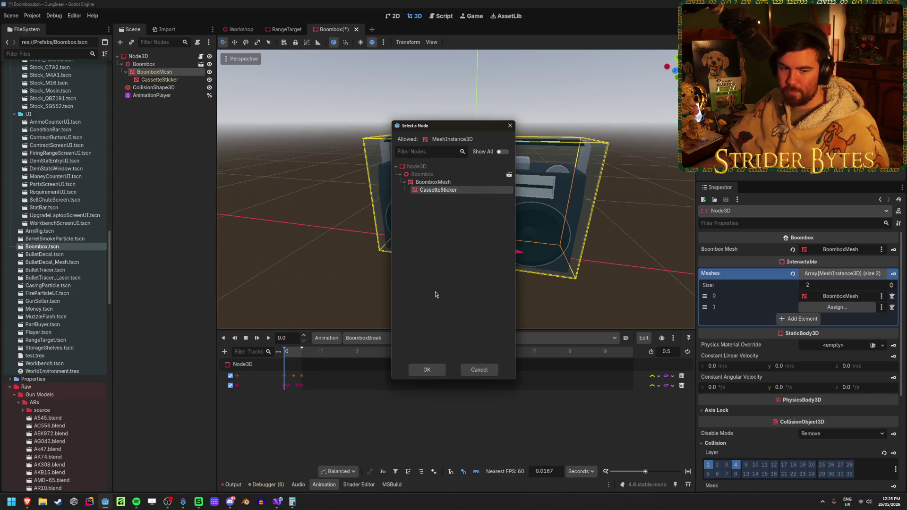
{"action": "left_click", "coordinate": [426, 370]}
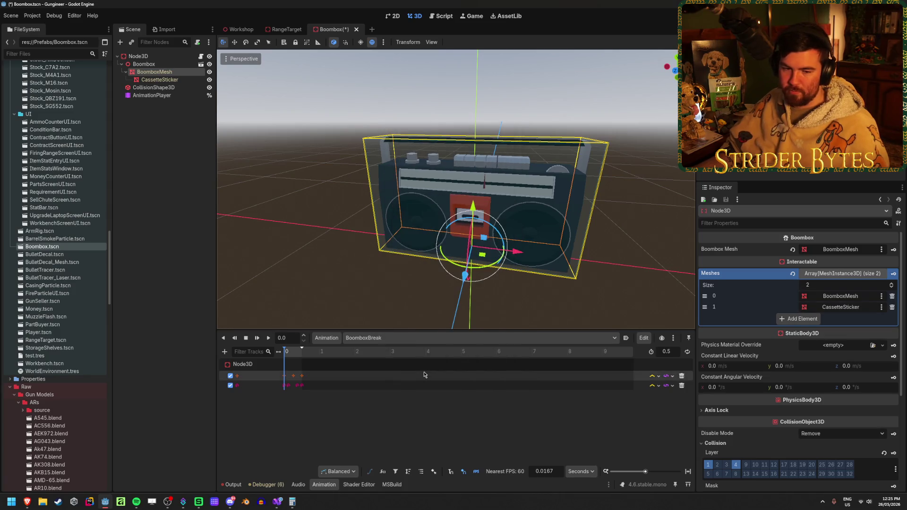
{"action": "left_click", "coordinate": [167, 241]}
{"action": "key", "text": "ctrl+s"}
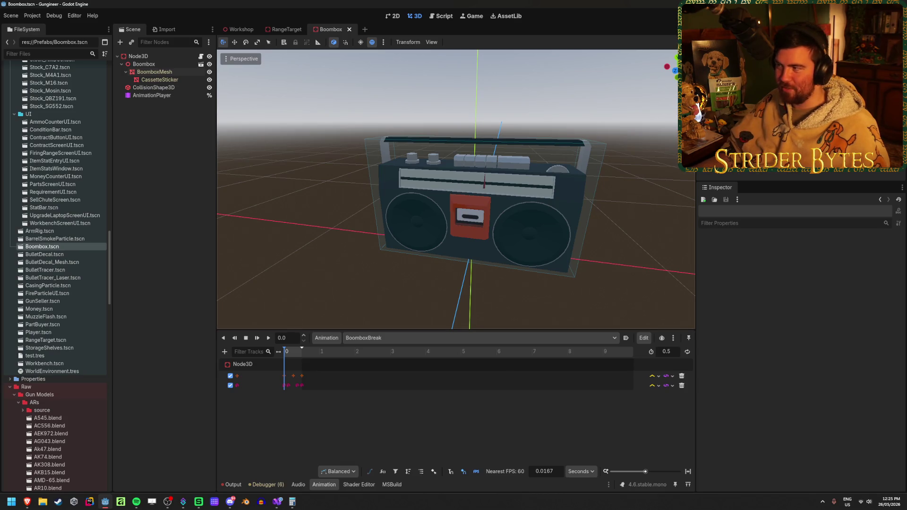
Run and stop the game, then switch to the Workshop scene and attempt a save
{"action": "key", "text": "F5"}
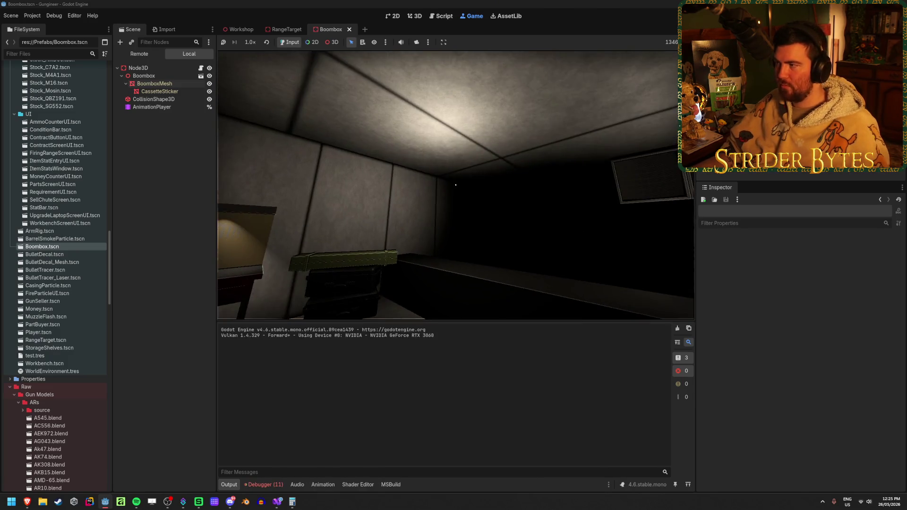
{"action": "key", "text": "F8"}
{"action": "left_click", "coordinate": [238, 29]}
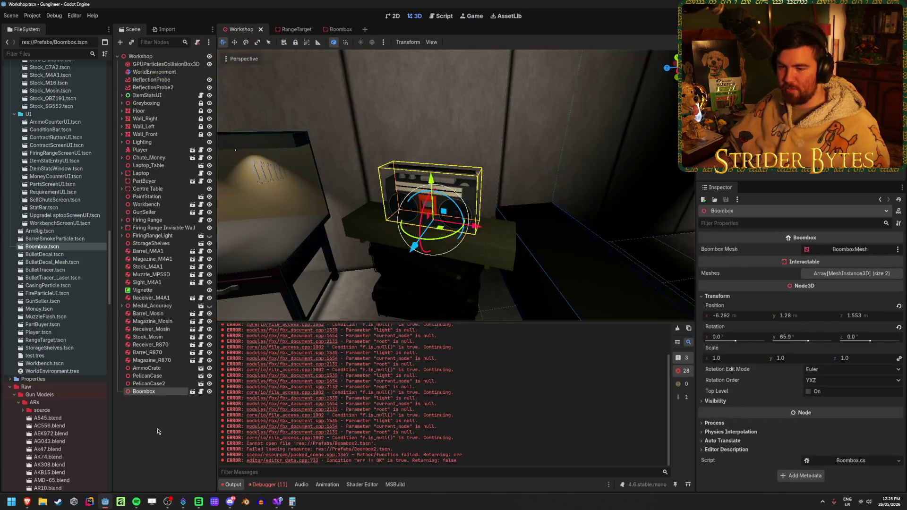
{"action": "left_click", "coordinate": [159, 431]}
{"action": "left_click", "coordinate": [160, 390]}
{"action": "left_click", "coordinate": [149, 421]}
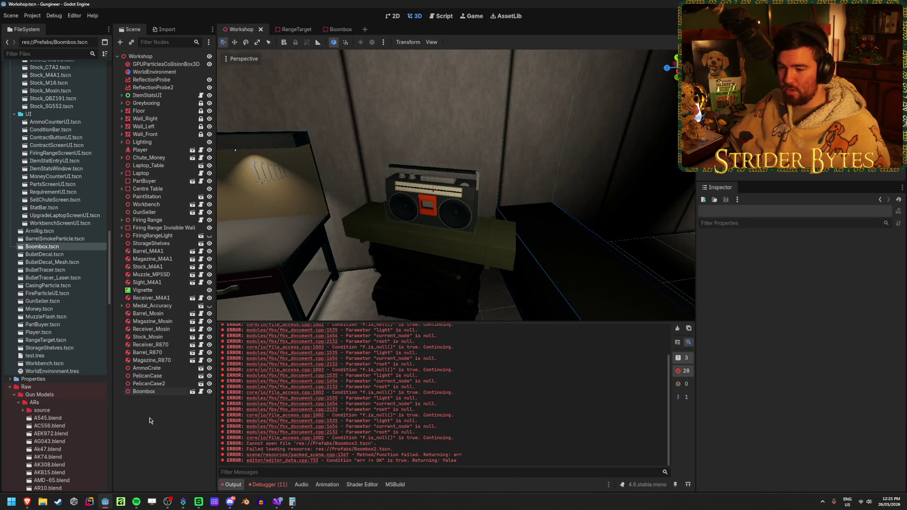
{"action": "key", "text": "ctrl+s"}
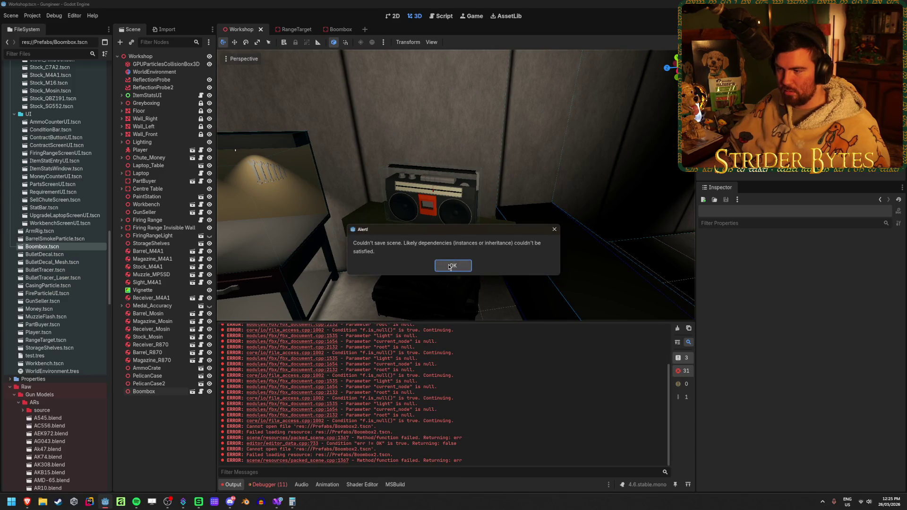
{"action": "left_click", "coordinate": [449, 266]}
Delete the old Boombox and drag a fresh Boombox.tscn instance onto the table
{"action": "left_click", "coordinate": [154, 393]}
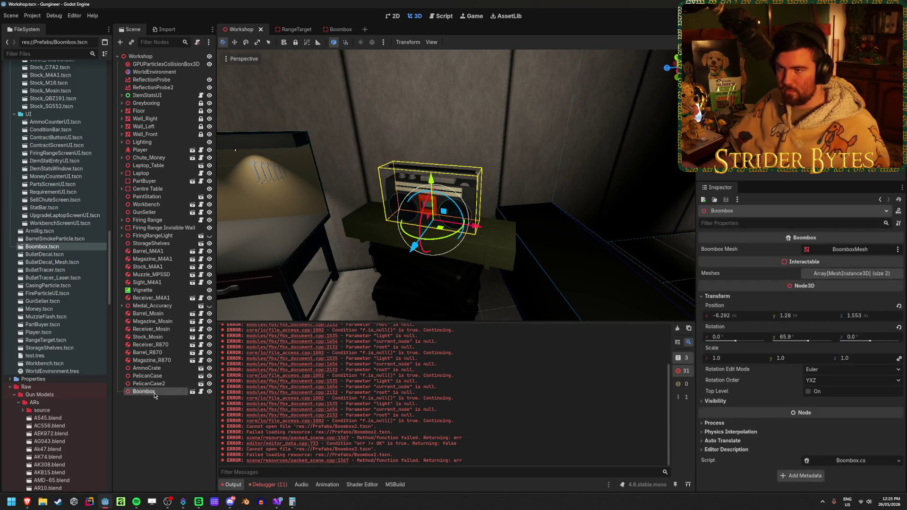
{"action": "key", "text": "Delete"}
{"action": "key", "text": "Return"}
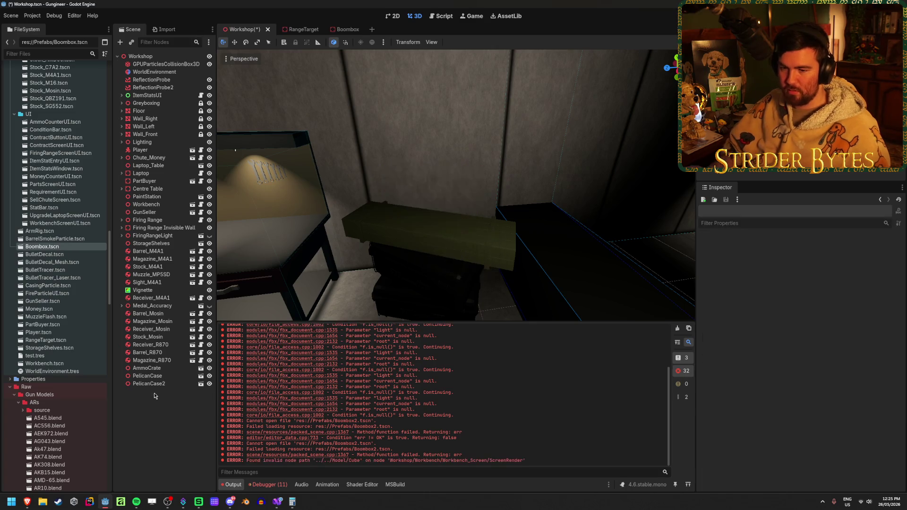
{"action": "mouse_move", "coordinate": [42, 247]}
{"action": "left_mouse_down"}
{"action": "mouse_move", "coordinate": [99, 293]}
{"action": "mouse_move", "coordinate": [159, 392]}
{"action": "mouse_move", "coordinate": [431, 310]}
{"action": "mouse_move", "coordinate": [454, 274]}
{"action": "mouse_move", "coordinate": [423, 247]}
{"action": "mouse_move", "coordinate": [415, 171]}
{"action": "left_mouse_up"}
{"action": "scroll", "coordinate": [439, 306], "scroll_direction": "down", "scroll_amount": 1}
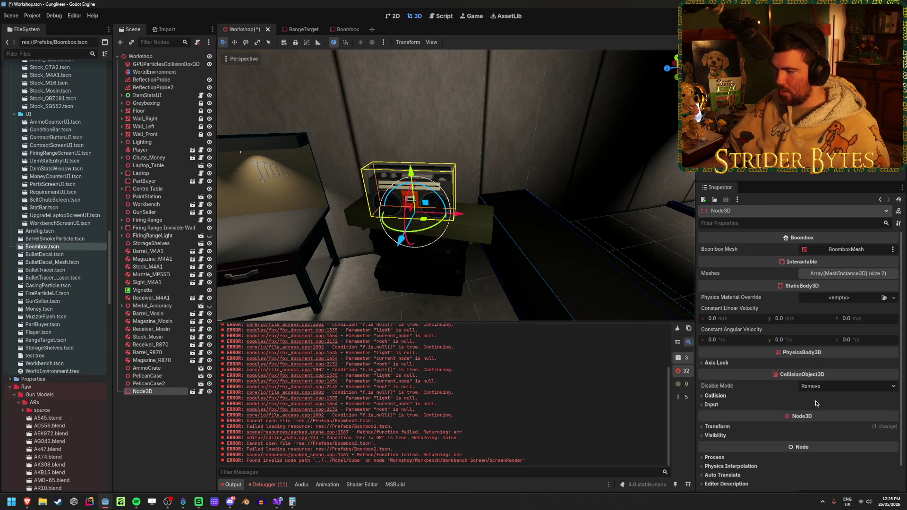
{"action": "left_click", "coordinate": [717, 426]}
{"action": "left_click", "coordinate": [811, 446]}
Set the boombox's Y position to 1.28 m and slide it into place on the table
{"action": "type", "text": "1.28"}
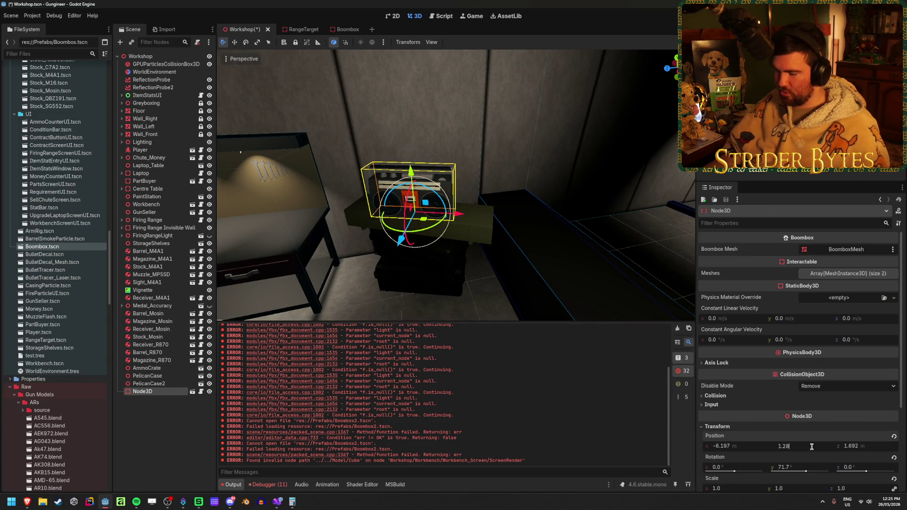
{"action": "key", "text": "Return"}
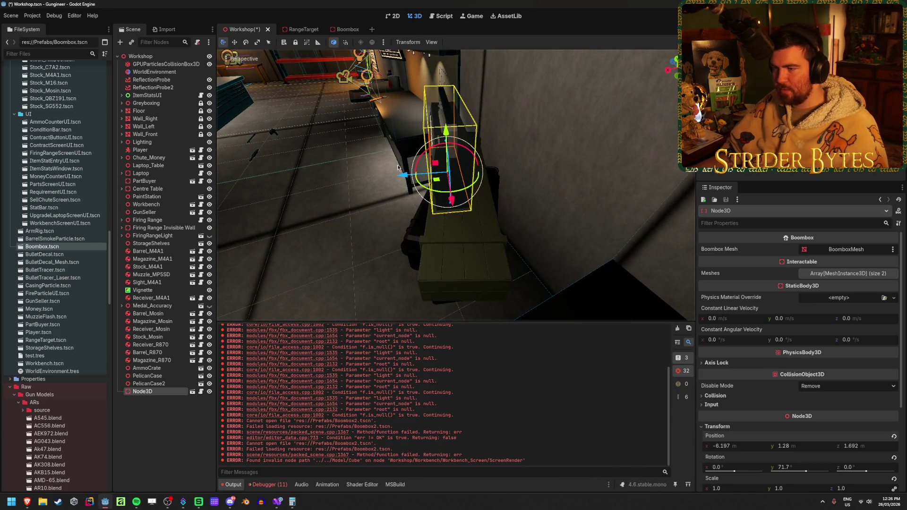
{"action": "left_click_drag", "start_coordinate": [397, 168], "coordinate": [412, 169]}
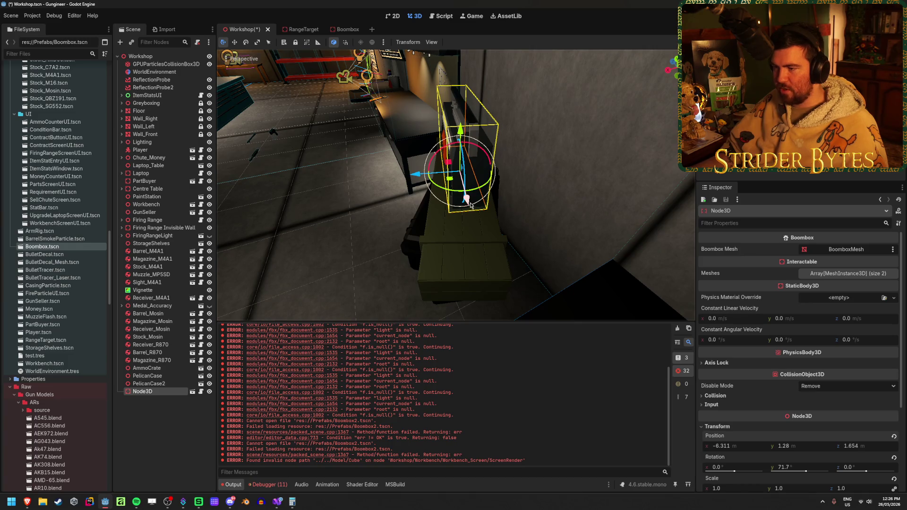
{"action": "left_click_drag", "start_coordinate": [470, 205], "coordinate": [466, 209]}
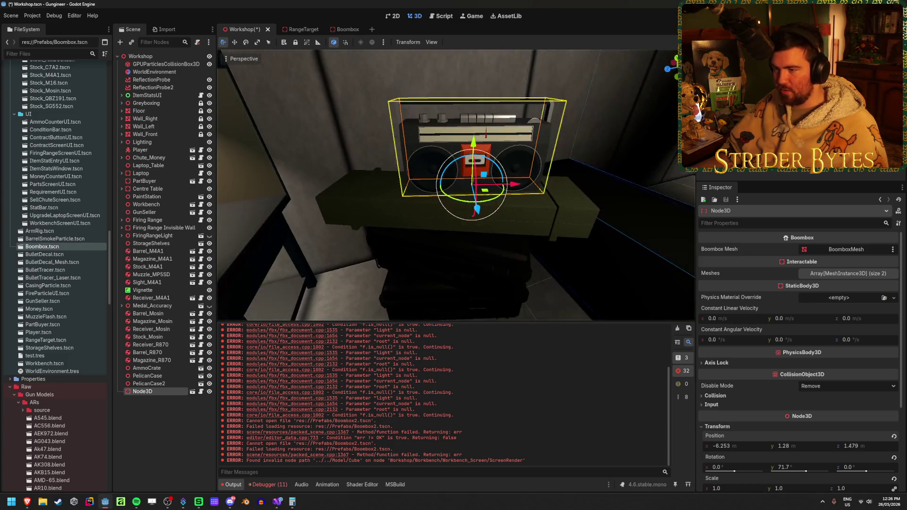
{"action": "mouse_move", "coordinate": [529, 185]}
{"action": "left_mouse_down"}
{"action": "mouse_move", "coordinate": [453, 220]}
{"action": "mouse_move", "coordinate": [476, 200]}
{"action": "left_mouse_up"}
Rotate the boombox about 6 degrees around Y and save the Workshop scene
{"action": "key", "text": "e"}
{"action": "left_click", "coordinate": [607, 235]}
{"action": "key", "text": "ctrl+s"}
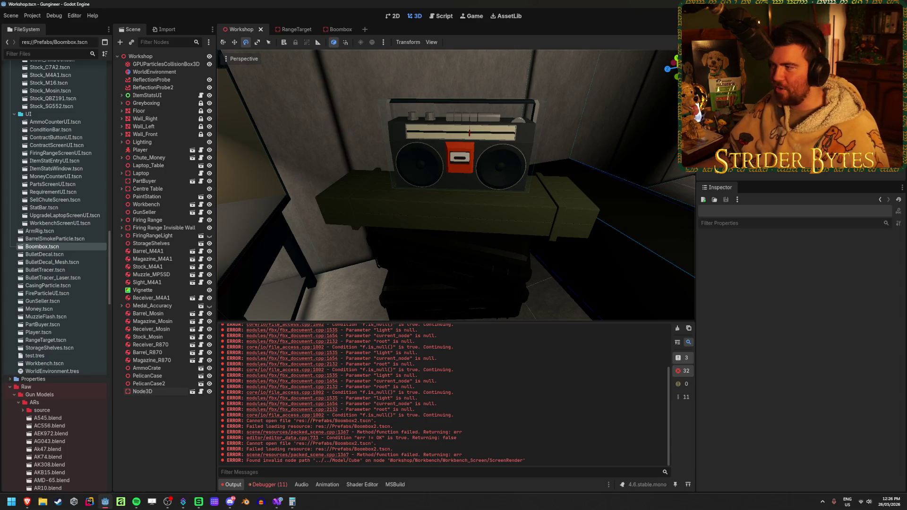
{"action": "key", "text": "F5"}
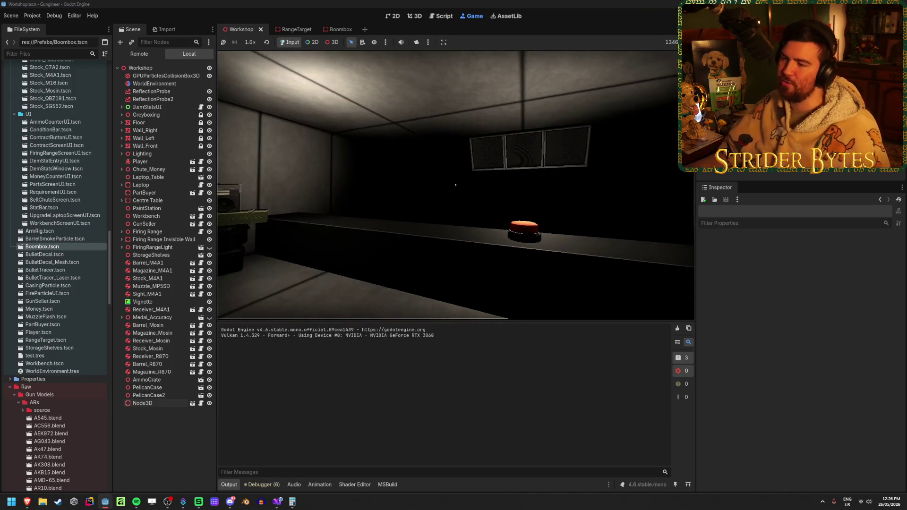
{"action": "key", "text": "w"}
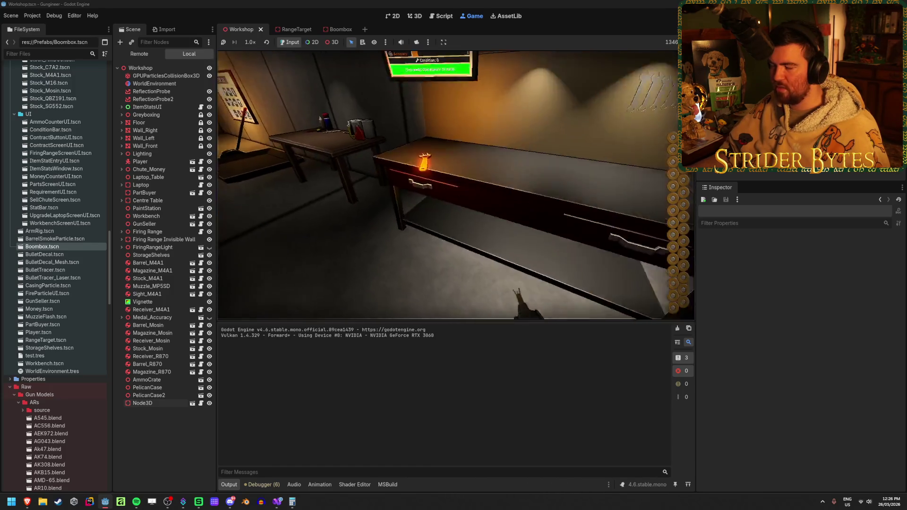
{"action": "key", "text": "e"}
{"action": "key", "text": "s"}
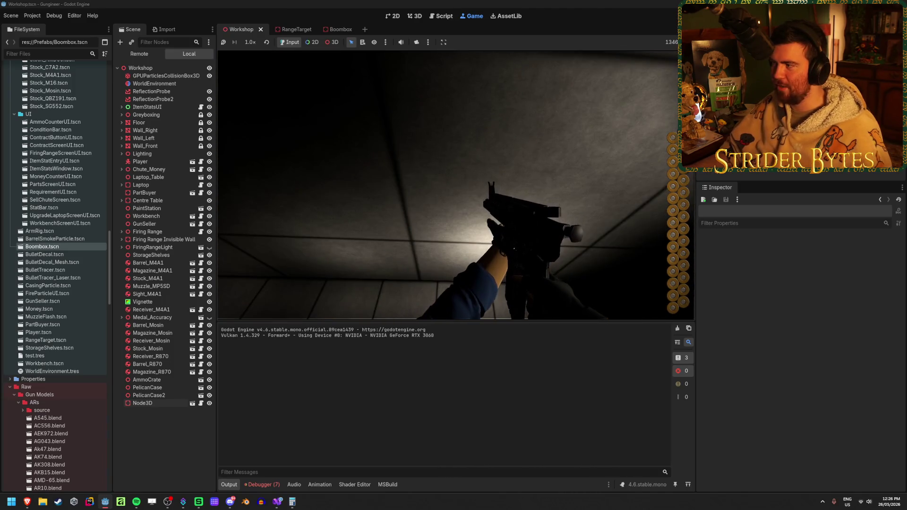
{"action": "key", "text": "F8"}
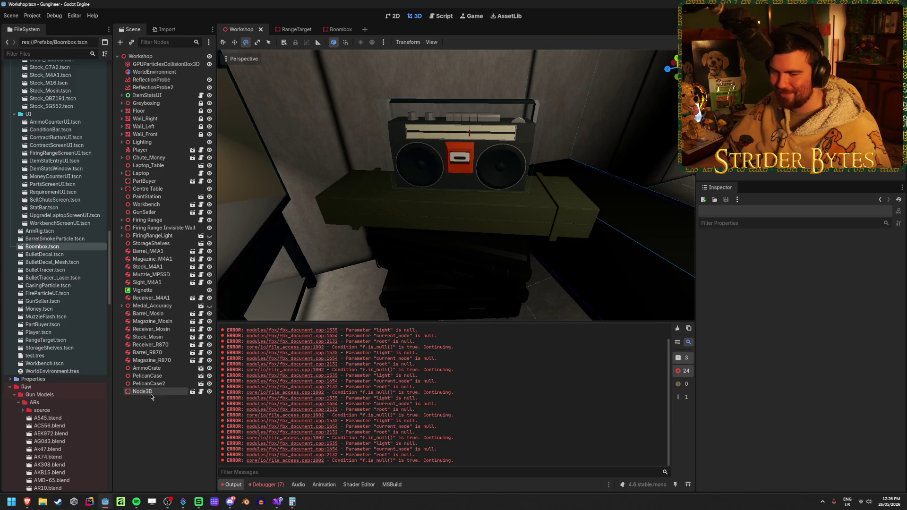
In the Boombox scene, preview the AnimationPlayer's animation on the timeline and save the scene
{"action": "left_click", "coordinate": [151, 396]}
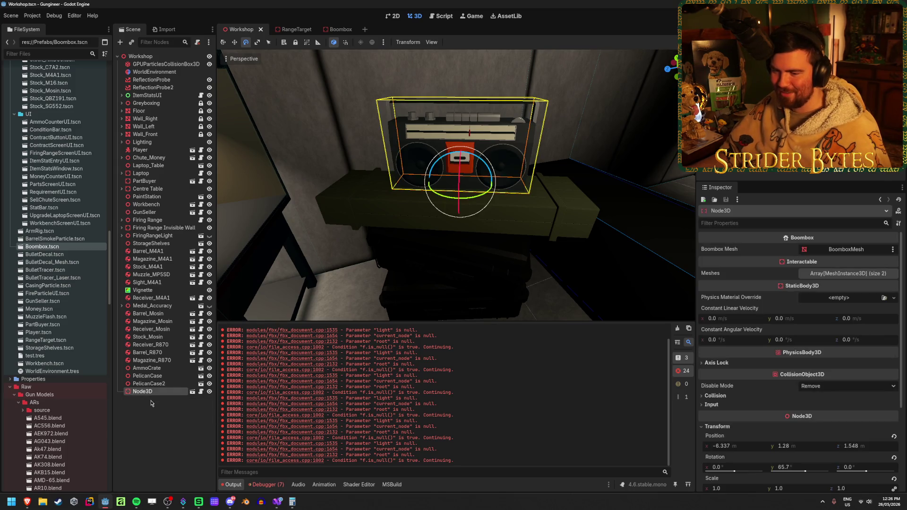
{"action": "left_click", "coordinate": [337, 30]}
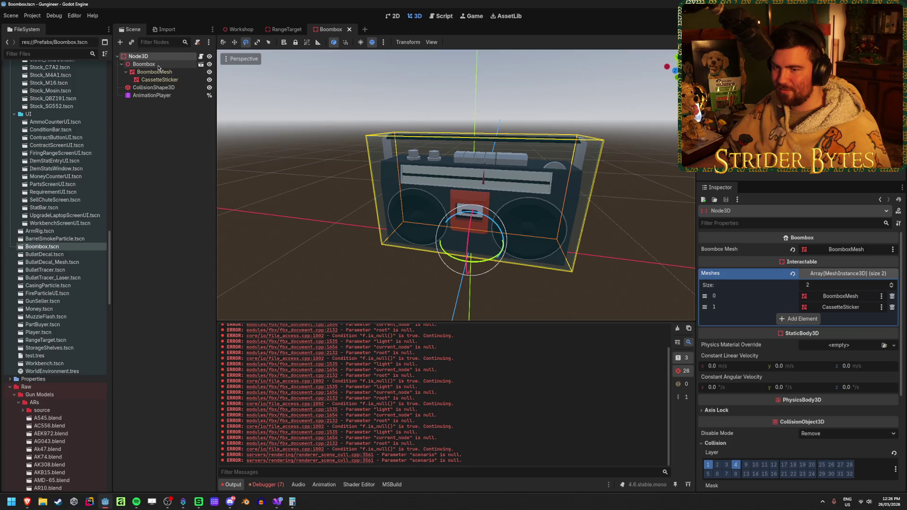
{"action": "left_click", "coordinate": [168, 95]}
{"action": "mouse_move", "coordinate": [290, 356]}
{"action": "left_mouse_down"}
{"action": "mouse_move", "coordinate": [309, 356]}
{"action": "mouse_move", "coordinate": [289, 356]}
{"action": "left_mouse_up"}
{"action": "key", "text": "ctrl+s"}
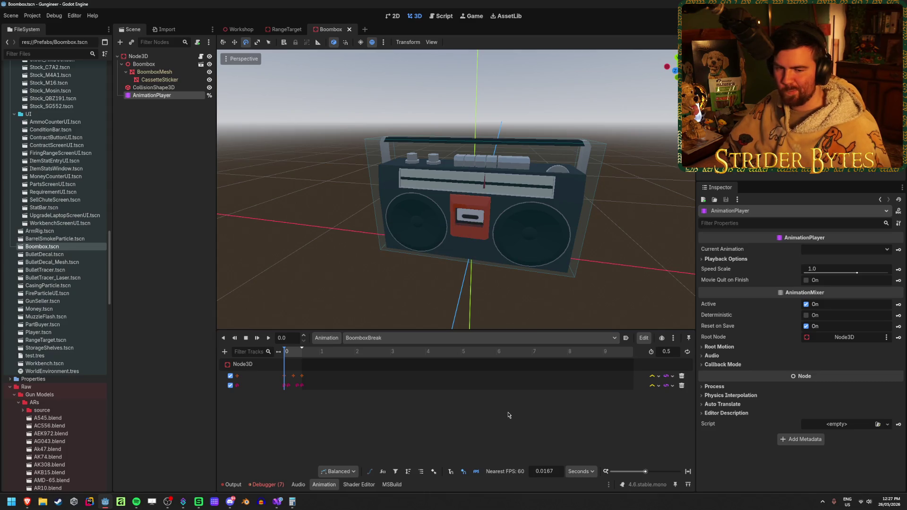
Deselect the AnimationPlayer, then build and run the project with F5
{"action": "left_click", "coordinate": [162, 214]}
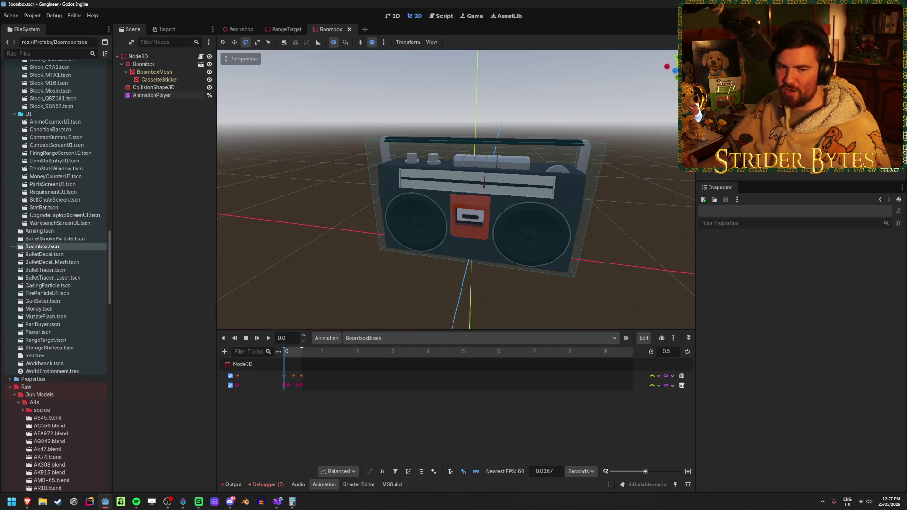
{"action": "key", "text": "alt+Tab"}
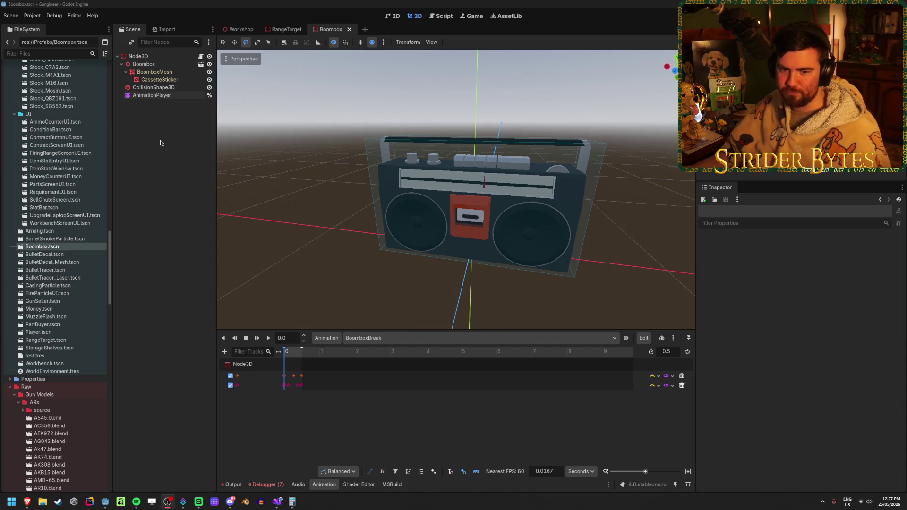
{"action": "key", "text": "alt+Tab"}
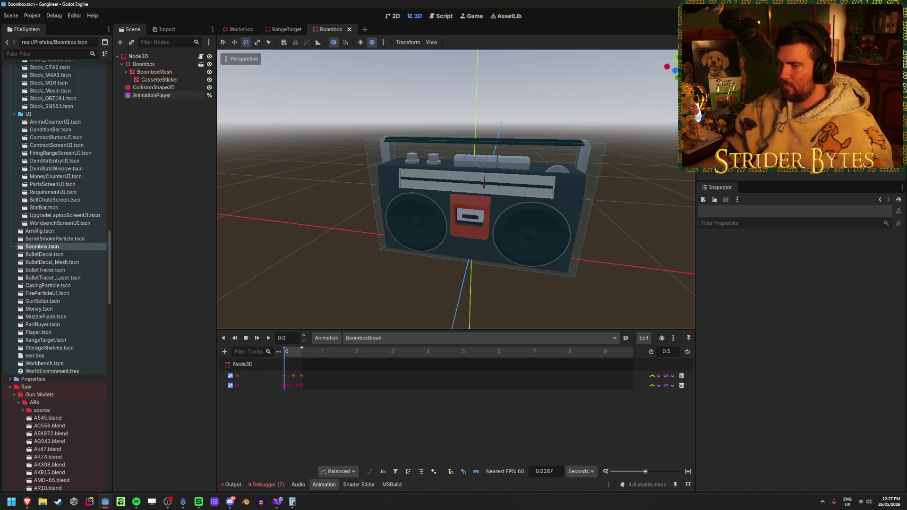
{"action": "key", "text": "F5"}
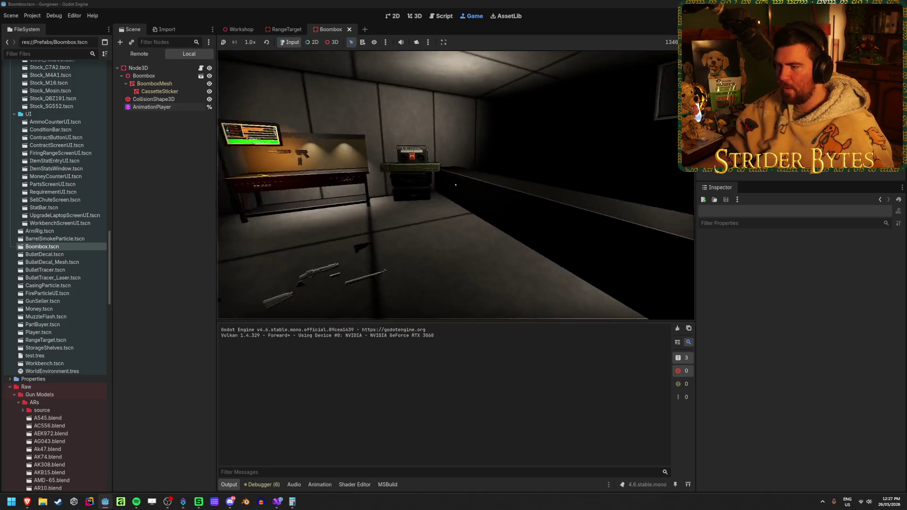
Play in first-person, walking toward the red-button counter and firing the gun
{"action": "key", "text": "e"}
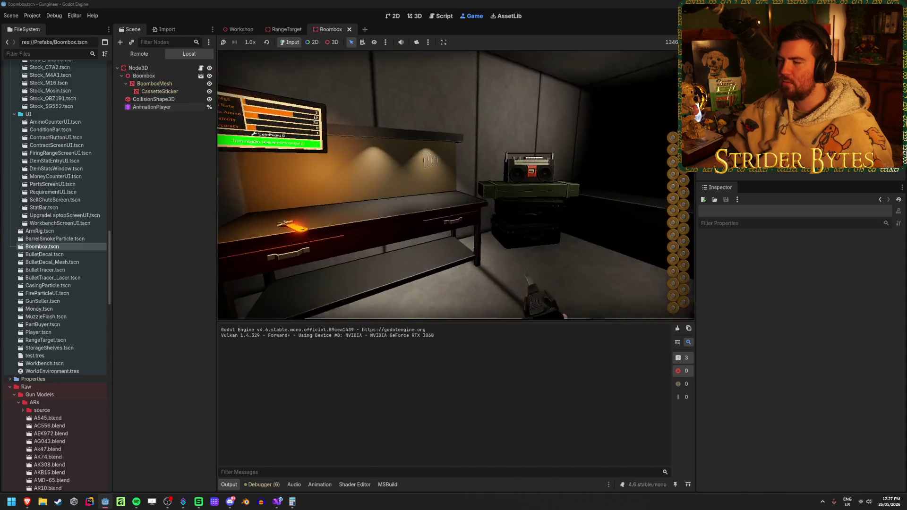
{"action": "left_click", "coordinate": [455, 186]}
{"action": "key", "text": "w"}
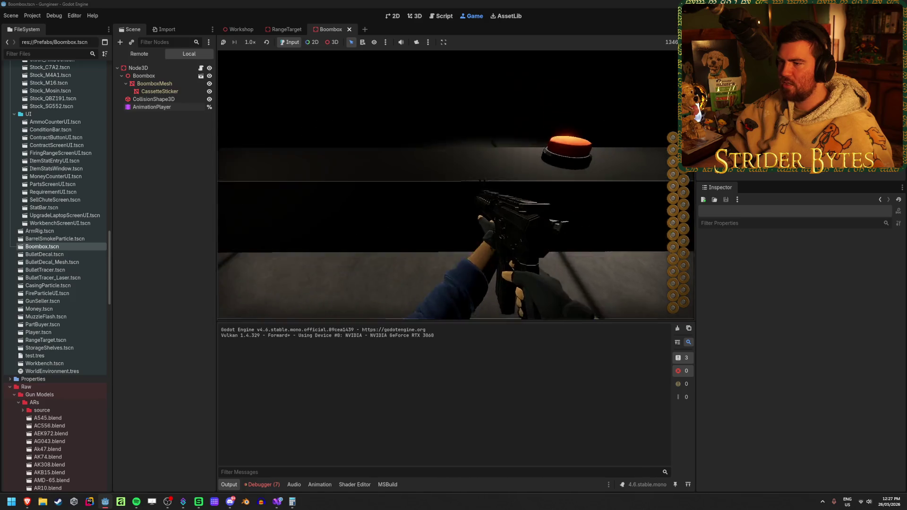
{"action": "left_click", "coordinate": [455, 186]}
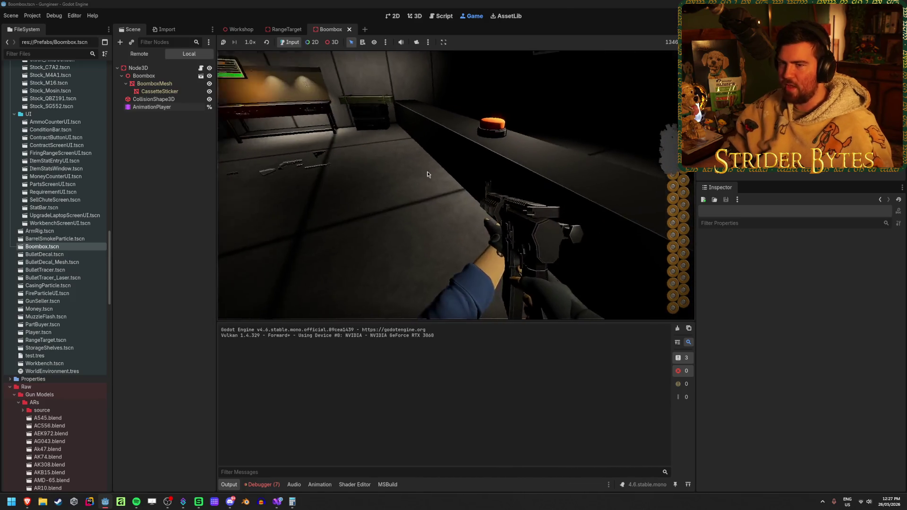
Inspect the boombox's live properties in the Remote scene tree, then stop the game
{"action": "key", "text": "Escape"}
{"action": "left_click", "coordinate": [151, 484]}
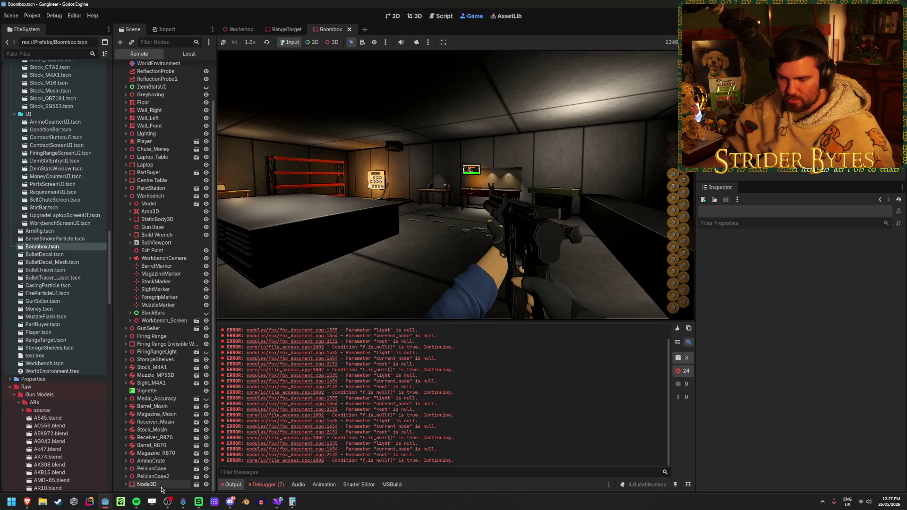
{"action": "left_click", "coordinate": [410, 278]}
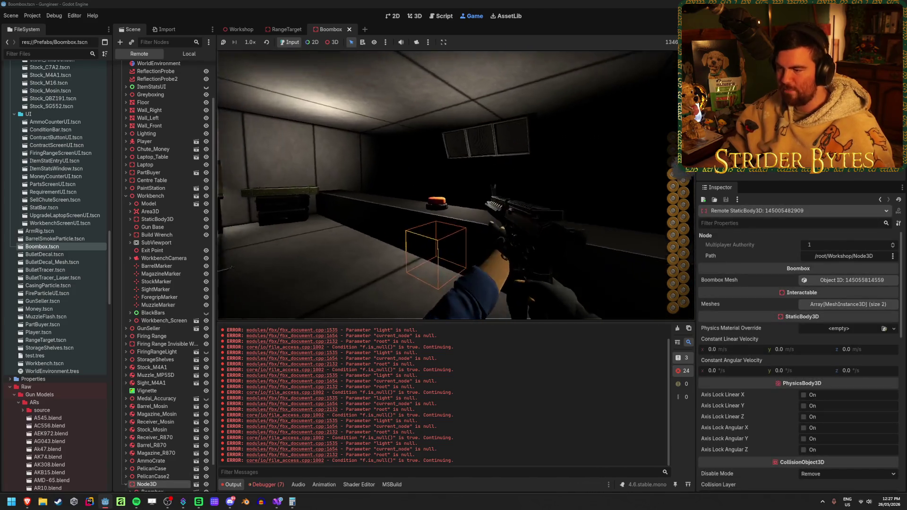
{"action": "key", "text": "F8"}
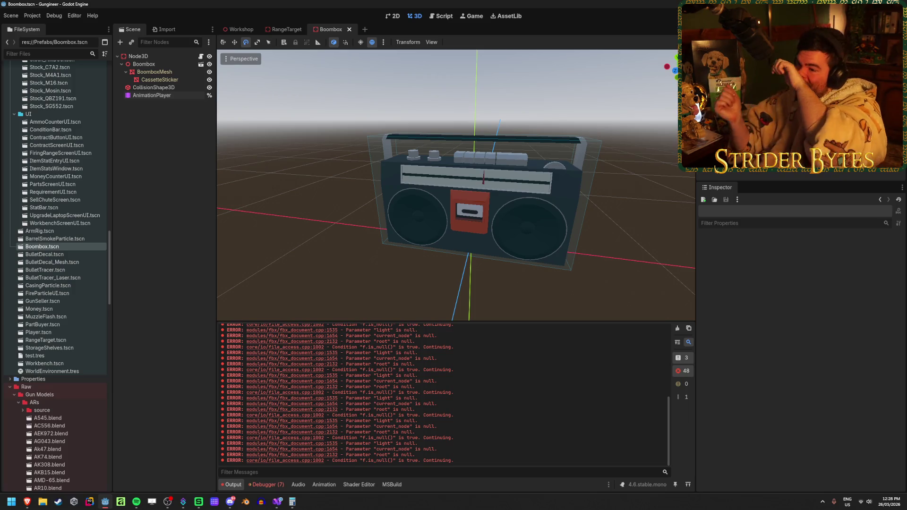
Add a new plain Node3D to the Workshop scene alongside the boombox Node3D
{"action": "left_click", "coordinate": [239, 29]}
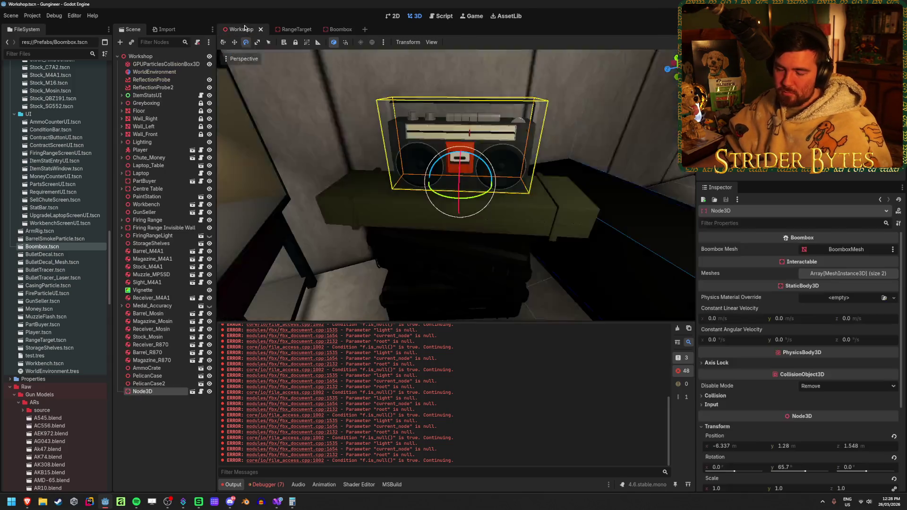
{"action": "left_click", "coordinate": [164, 393]}
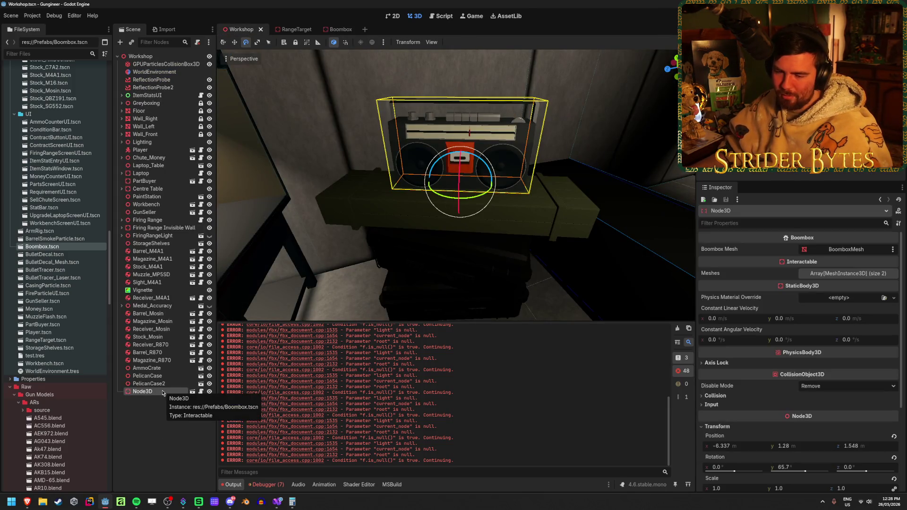
{"action": "left_click", "coordinate": [163, 406]}
{"action": "right_click", "coordinate": [163, 408]}
{"action": "left_click", "coordinate": [186, 411]}
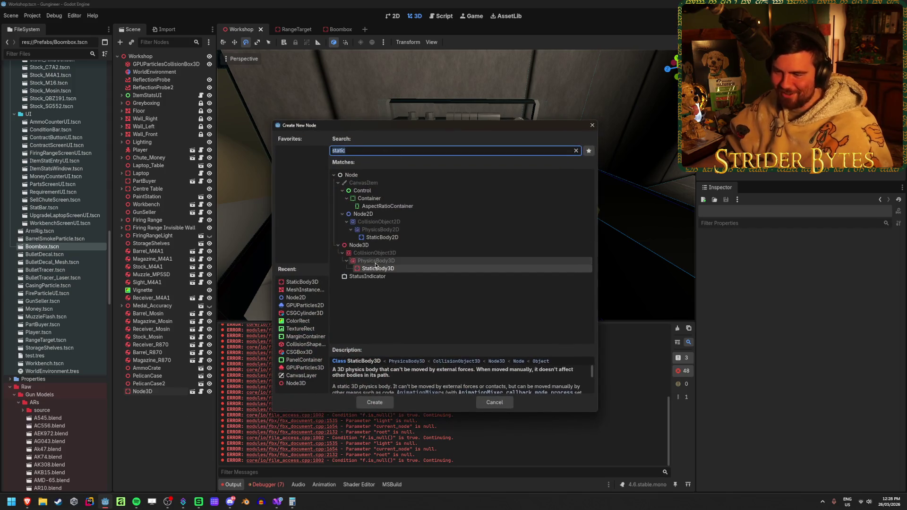
{"action": "left_click", "coordinate": [379, 402]}
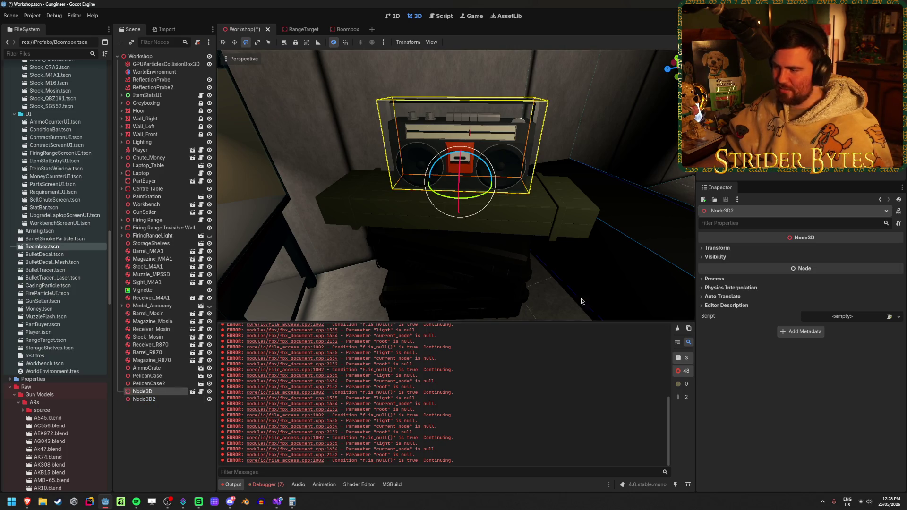
{"action": "left_click", "coordinate": [740, 247]}
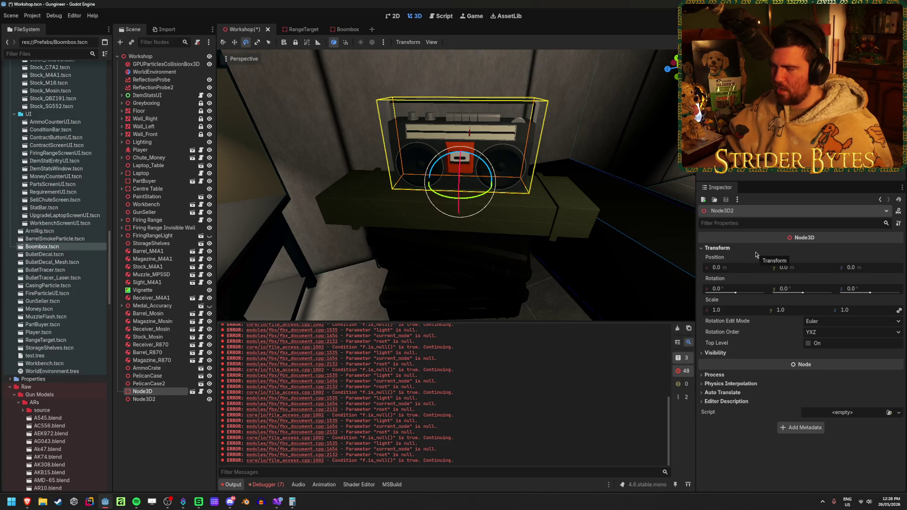
Copy the boombox's position onto the new Node3D2
{"action": "left_click", "coordinate": [156, 391]}
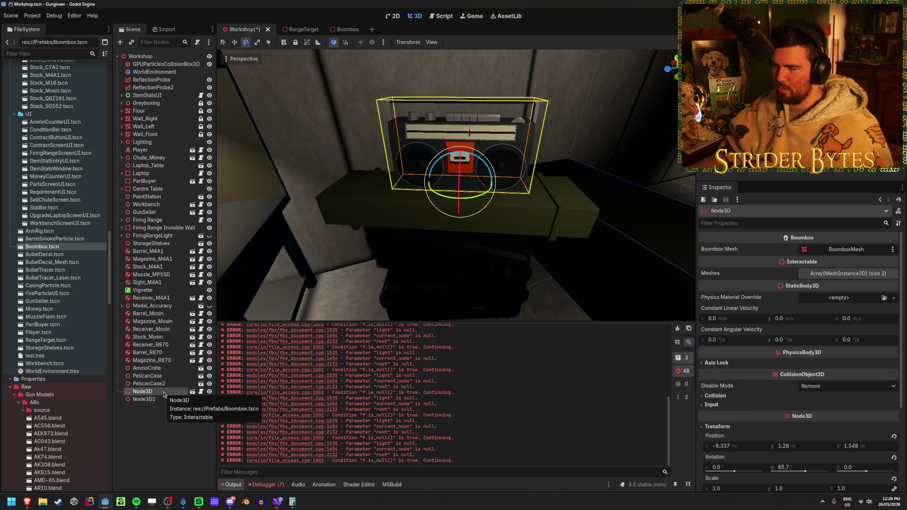
{"action": "key", "text": "w"}
{"action": "scroll", "coordinate": [741, 380], "scroll_direction": "down", "scroll_amount": 3}
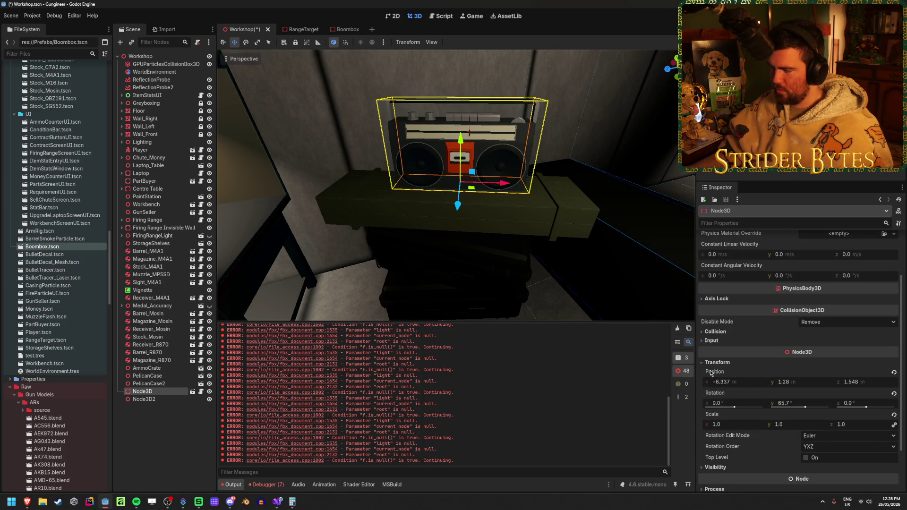
{"action": "right_click", "coordinate": [711, 373]}
{"action": "left_click", "coordinate": [773, 378]}
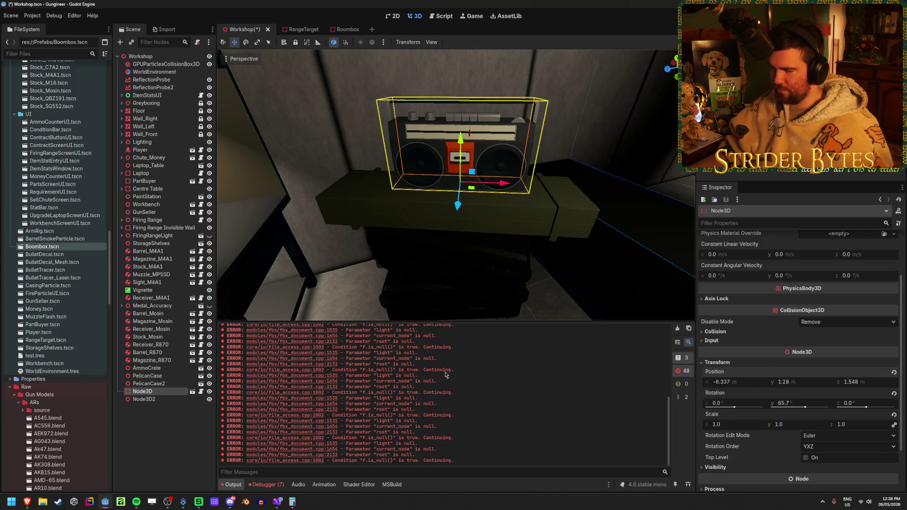
{"action": "left_click", "coordinate": [144, 399]}
{"action": "right_click", "coordinate": [731, 263]}
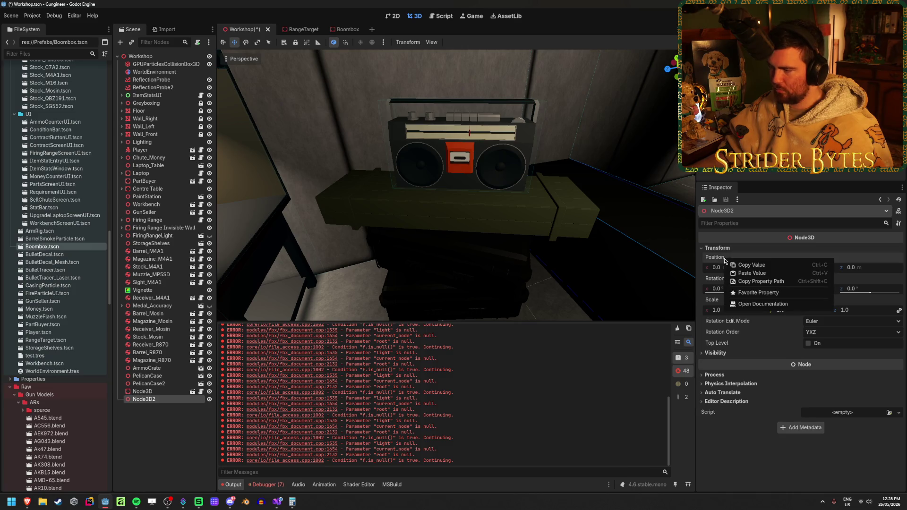
{"action": "left_click", "coordinate": [765, 274]}
Copy the boombox's 65.7° rotation onto Node3D2
{"action": "left_click", "coordinate": [153, 392]}
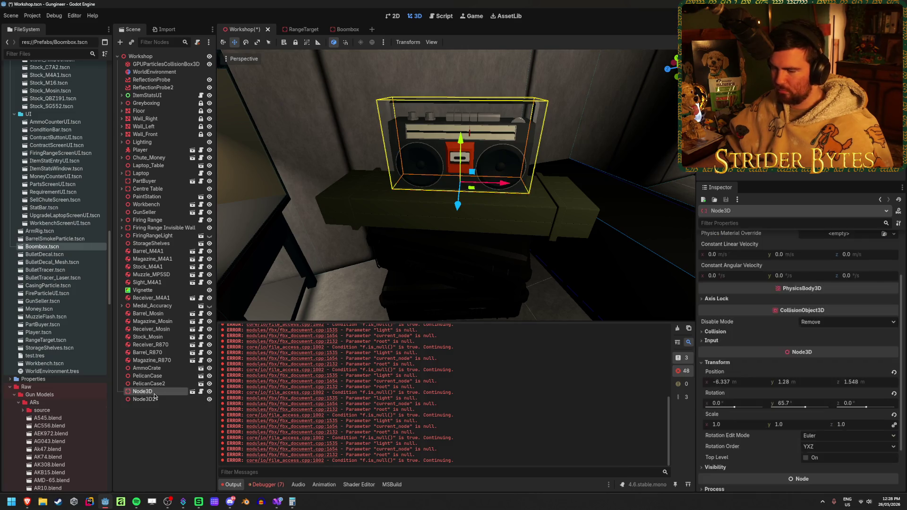
{"action": "right_click", "coordinate": [715, 393]}
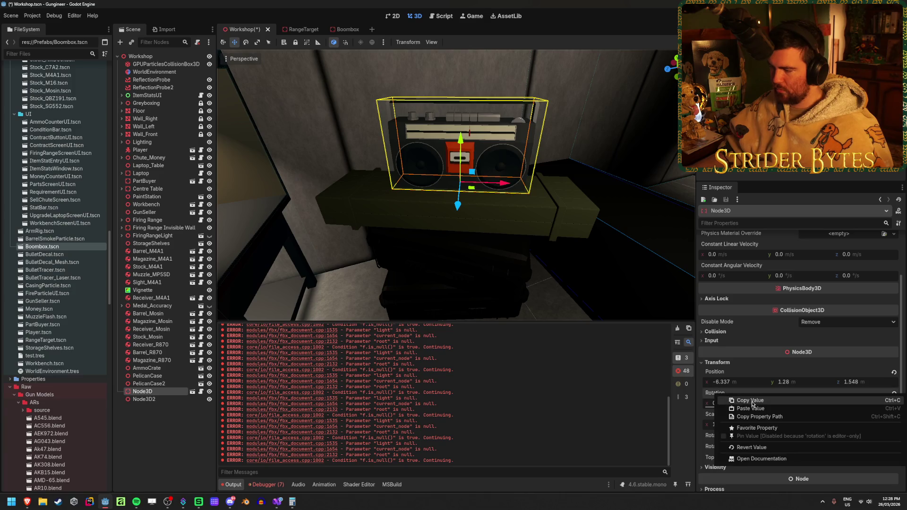
{"action": "left_click", "coordinate": [733, 399]}
{"action": "left_click", "coordinate": [178, 400]}
{"action": "right_click", "coordinate": [733, 283]}
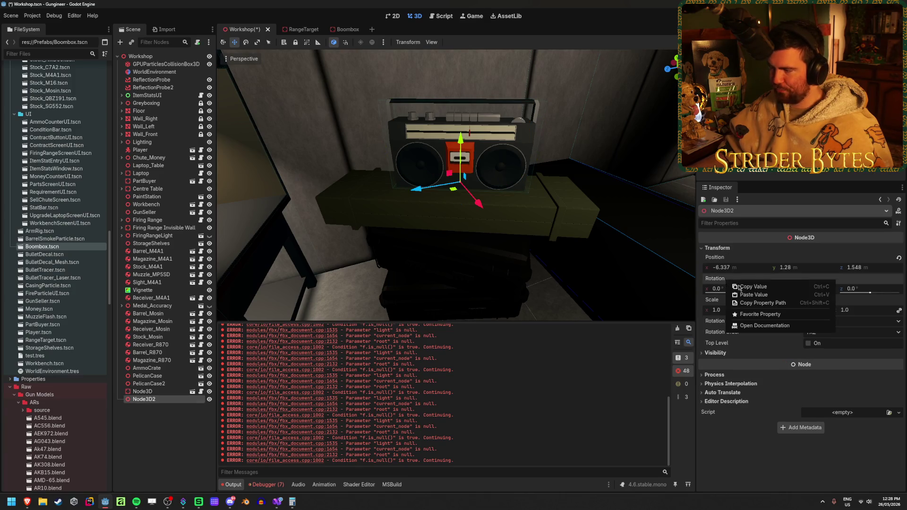
{"action": "left_click", "coordinate": [756, 296]}
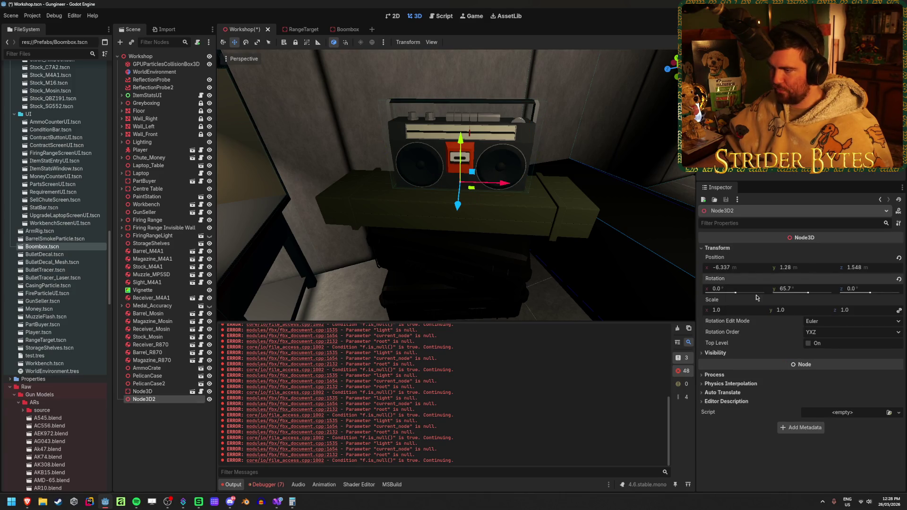
Make the boombox Node3D a child of Node3D2, save, and launch the game
{"action": "left_click", "coordinate": [149, 392]}
{"action": "left_click_drag", "start_coordinate": [156, 398], "coordinate": [157, 399]}
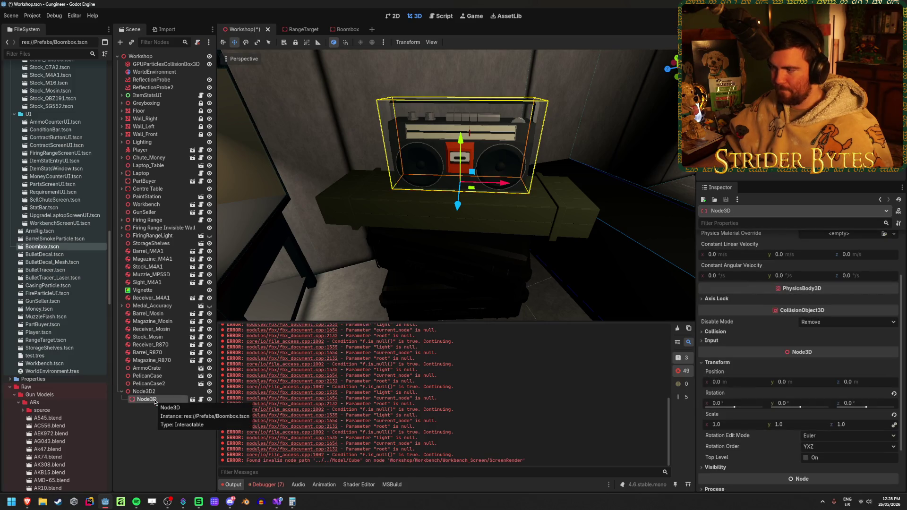
{"action": "key", "text": "ctrl+s"}
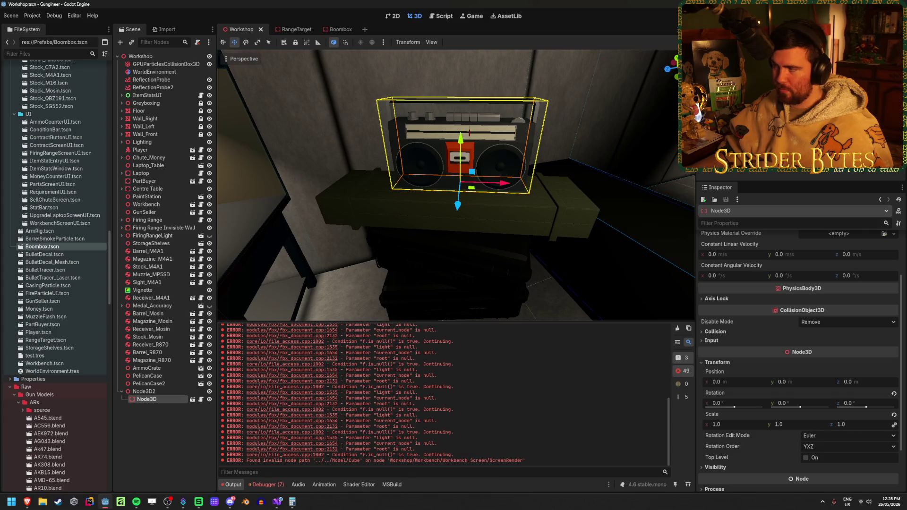
{"action": "key", "text": "F5"}
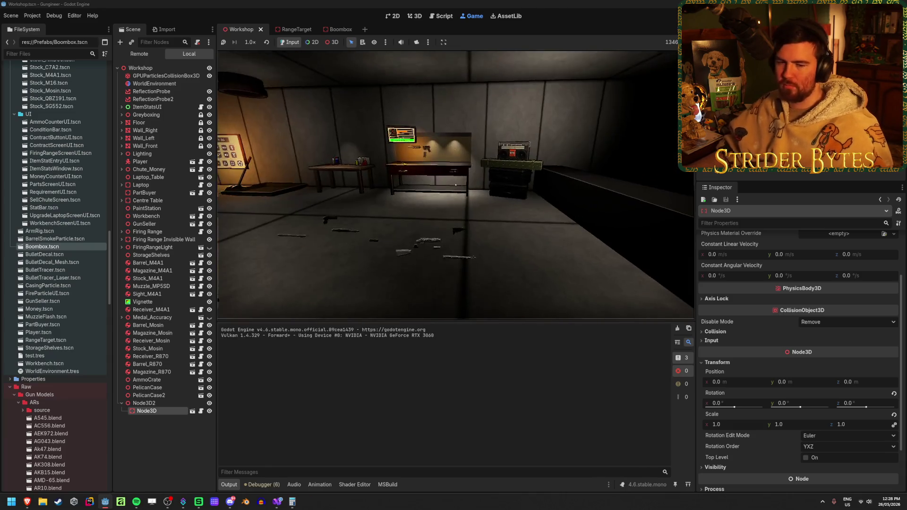
Walk up to the boombox sitting on the ammo crate in the running game
{"action": "key", "text": "w"}
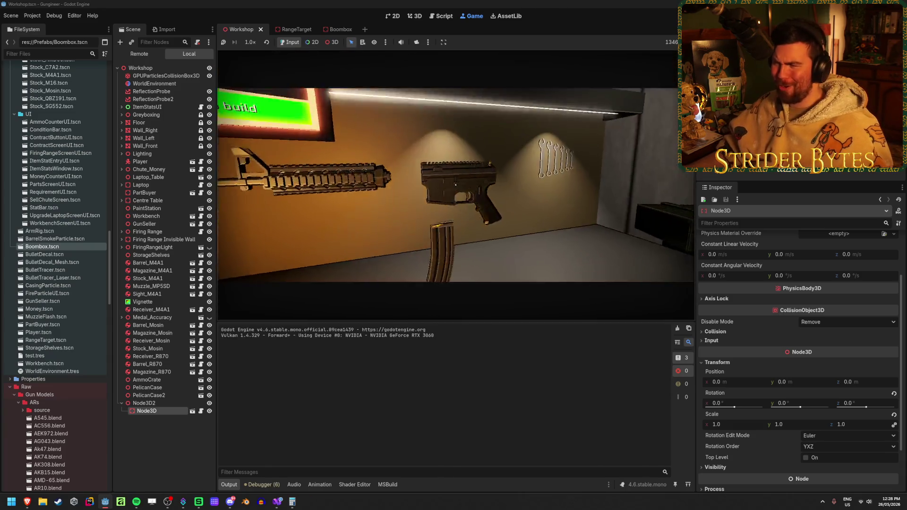
{"action": "key", "text": "1"}
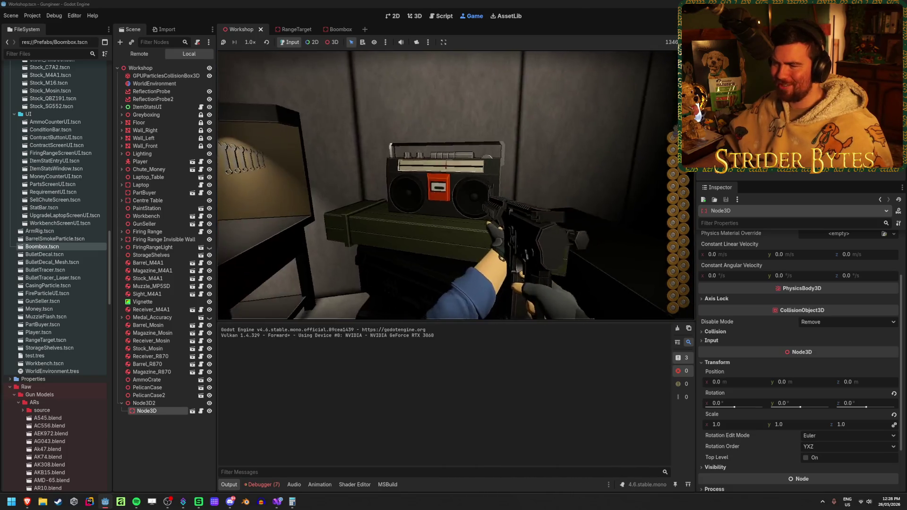
{"action": "key", "text": "w"}
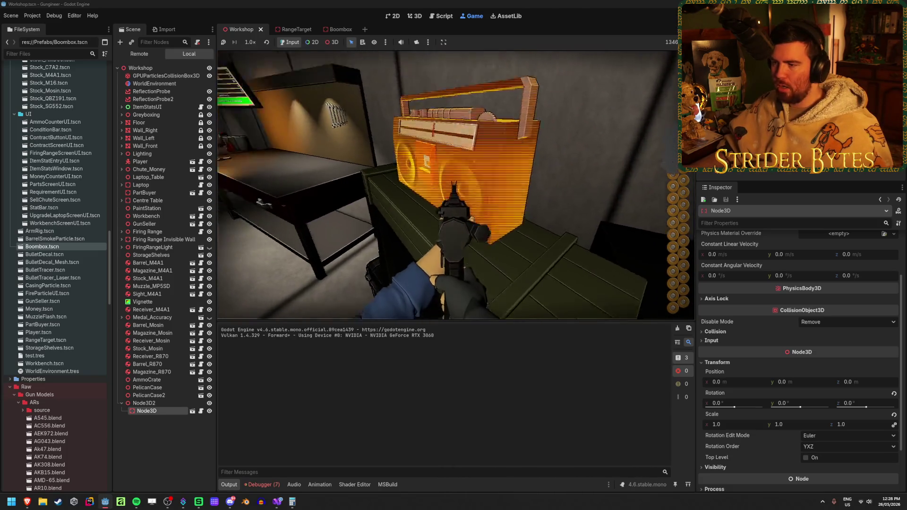
{"action": "key", "text": "s"}
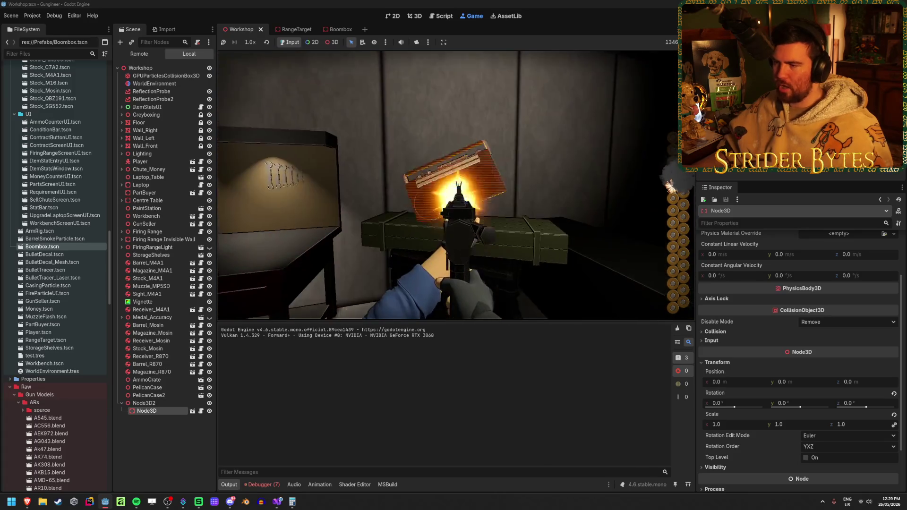
{"action": "key", "text": "w"}
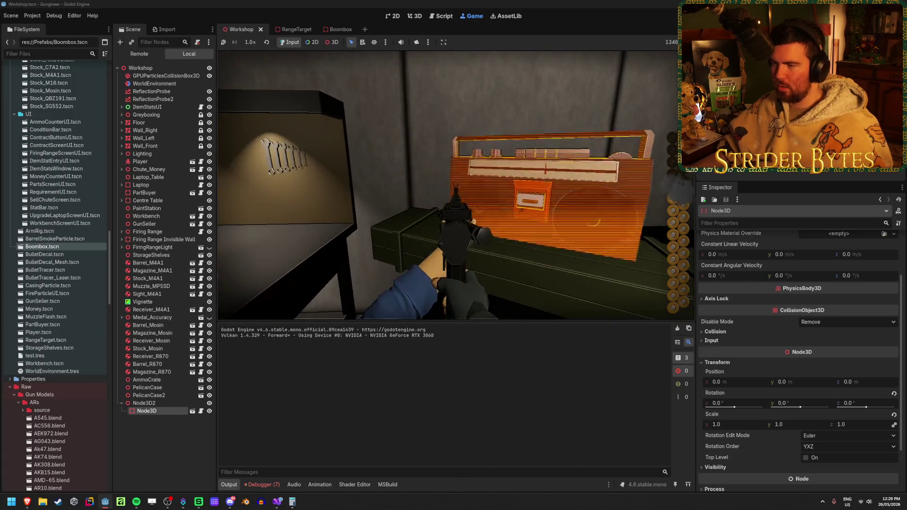
Pick up the boombox, set it back on the crate, and stop the game
{"action": "key", "text": "e"}
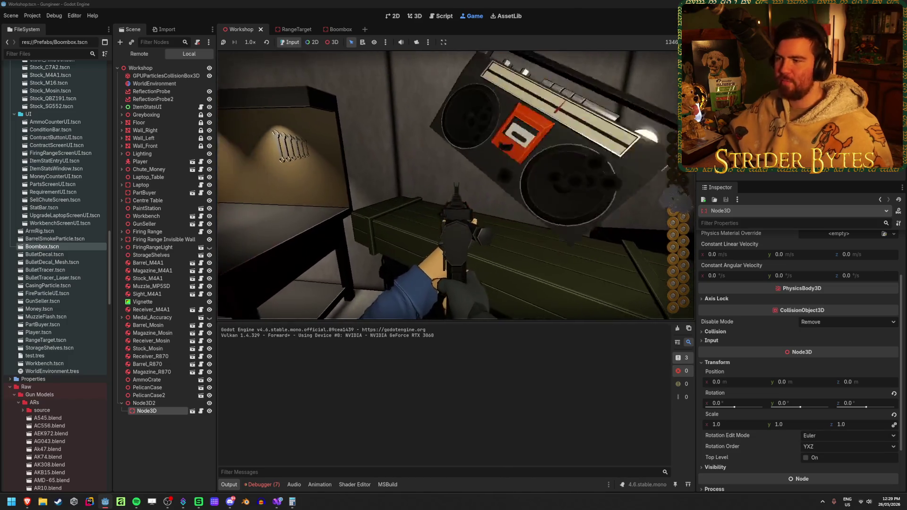
{"action": "key", "text": "e"}
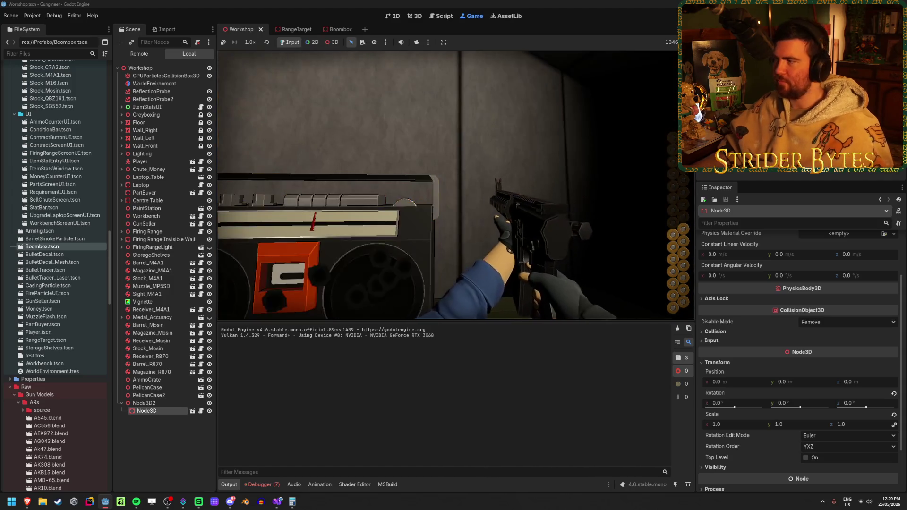
{"action": "key", "text": "F8"}
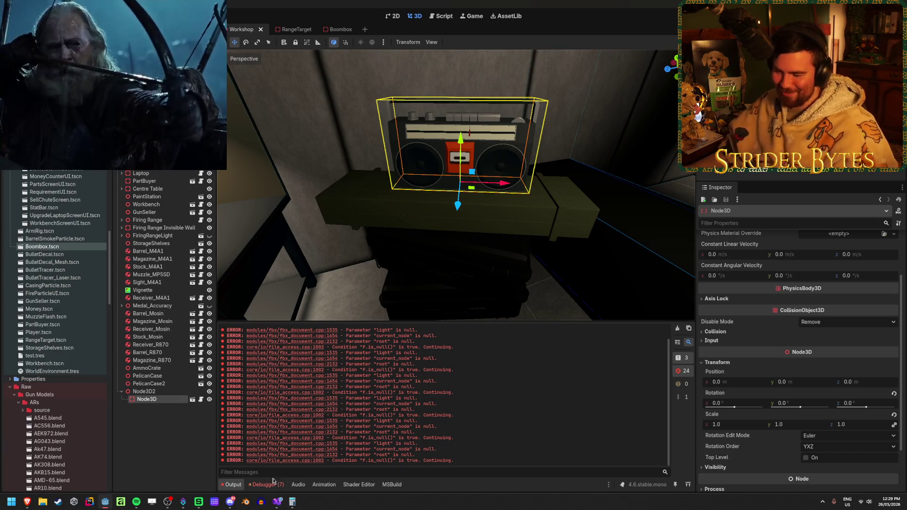
Resize the boombox's collision BoxShape3D to x 1.06 m and z 0.28 m, save, and run
{"action": "left_click", "coordinate": [339, 30]}
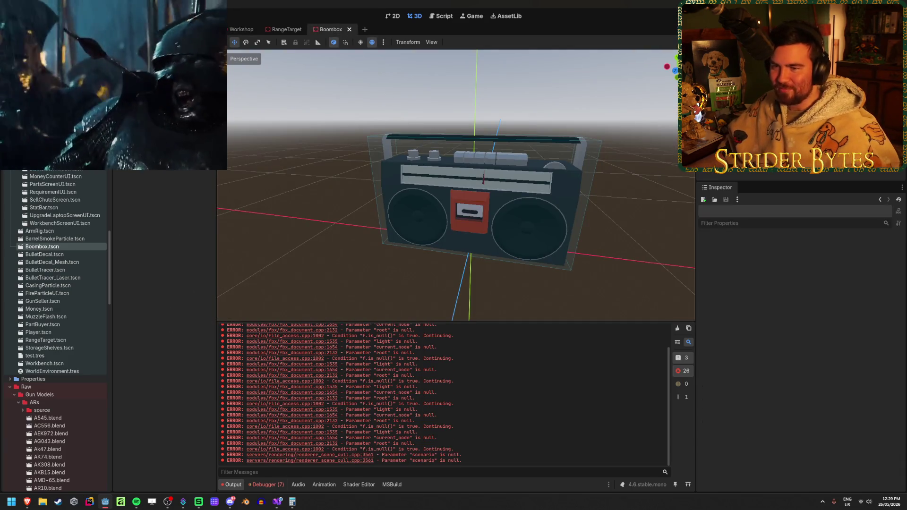
{"action": "left_click", "coordinate": [468, 208]}
{"action": "scroll", "coordinate": [456, 185], "scroll_direction": "up", "scroll_amount": 5}
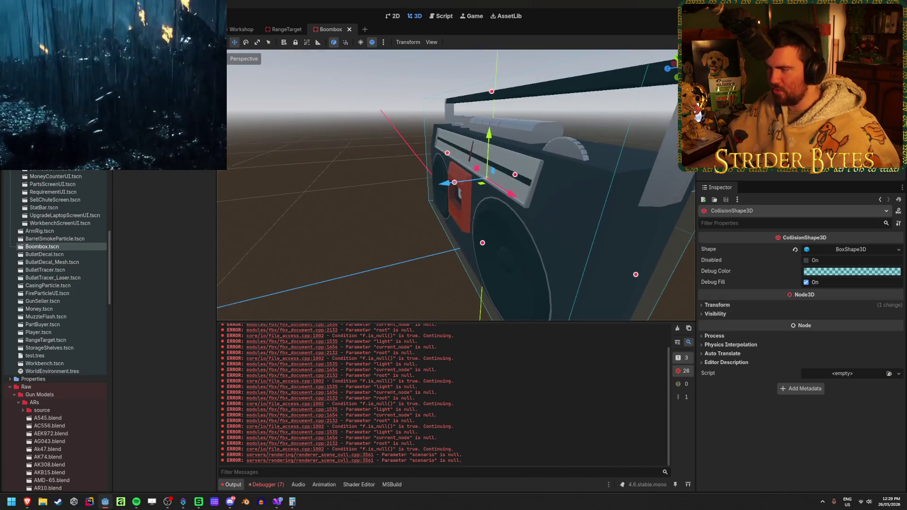
{"action": "left_click", "coordinate": [846, 250]}
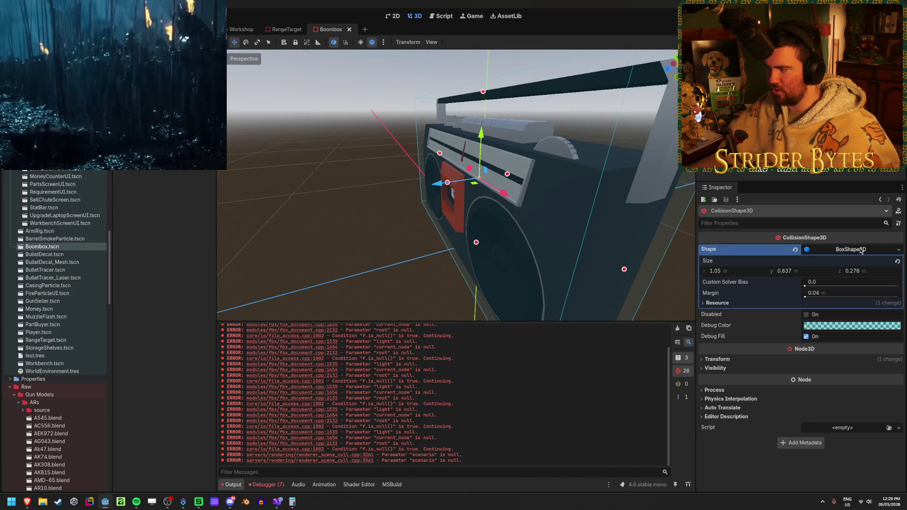
{"action": "left_click", "coordinate": [742, 273]}
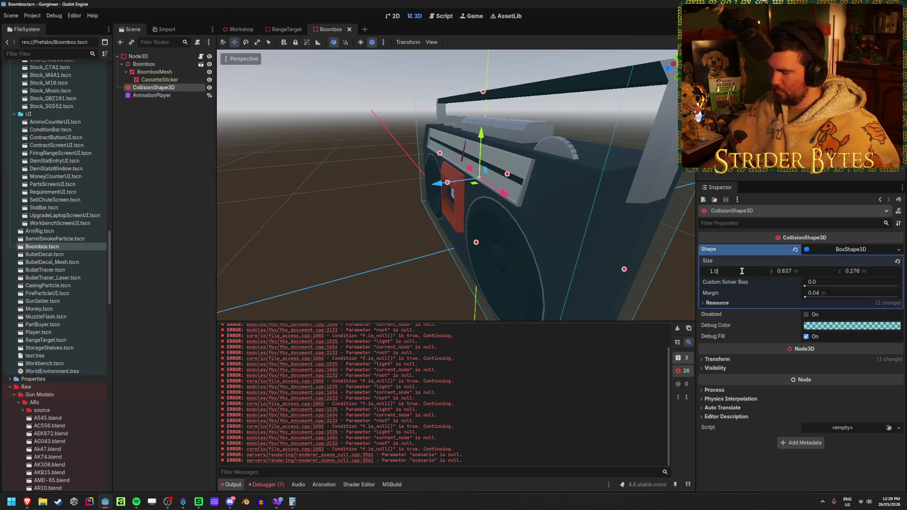
{"action": "type", "text": "6"}
{"action": "key", "text": "Return"}
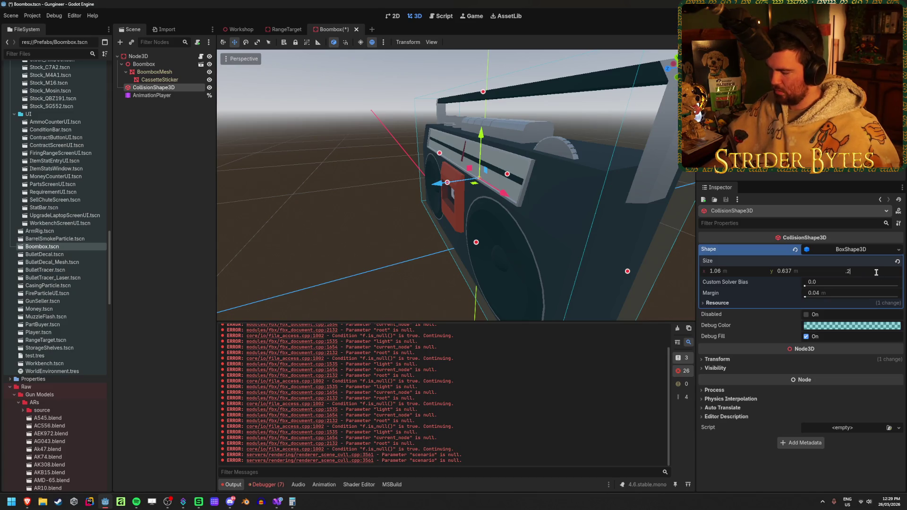
{"action": "type", "text": "8"}
{"action": "key", "text": "Return"}
{"action": "key", "text": "ctrl+s"}
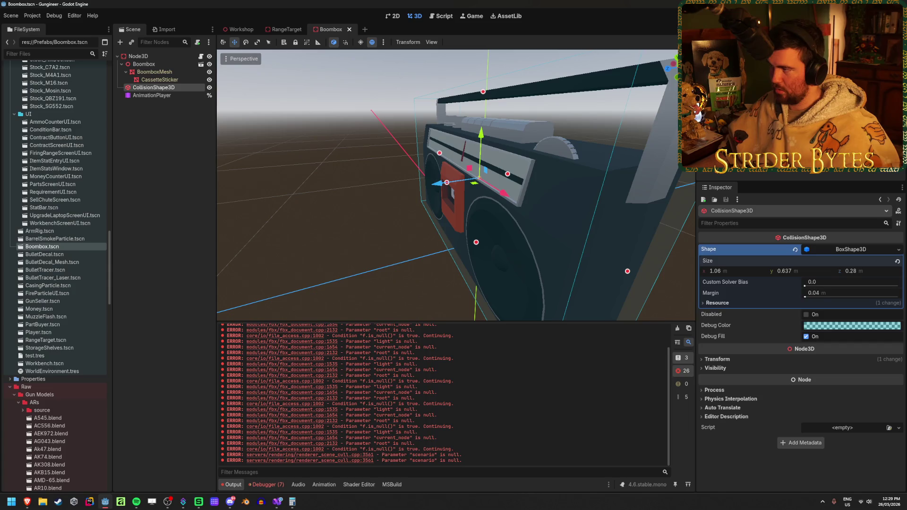
{"action": "key", "text": "F5"}
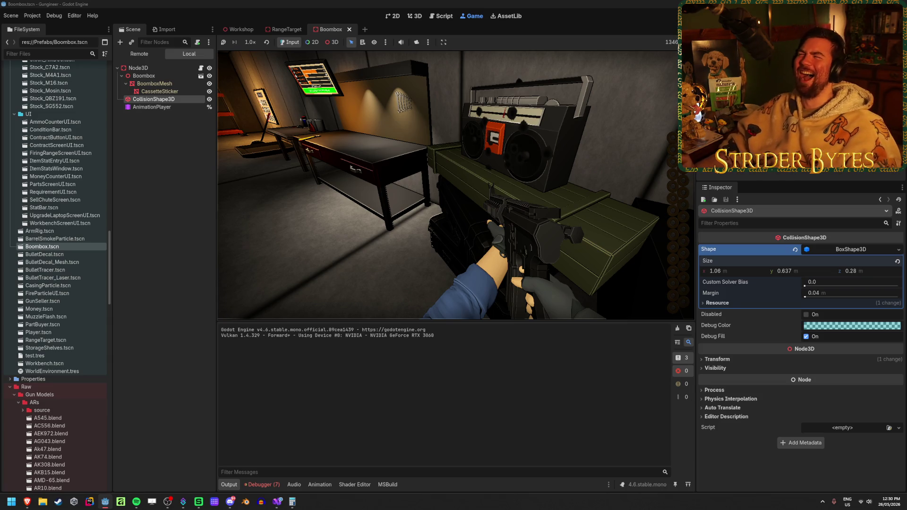
Reload and fire the gun around the resized boombox, back away, then stop the game
{"action": "key", "text": "r"}
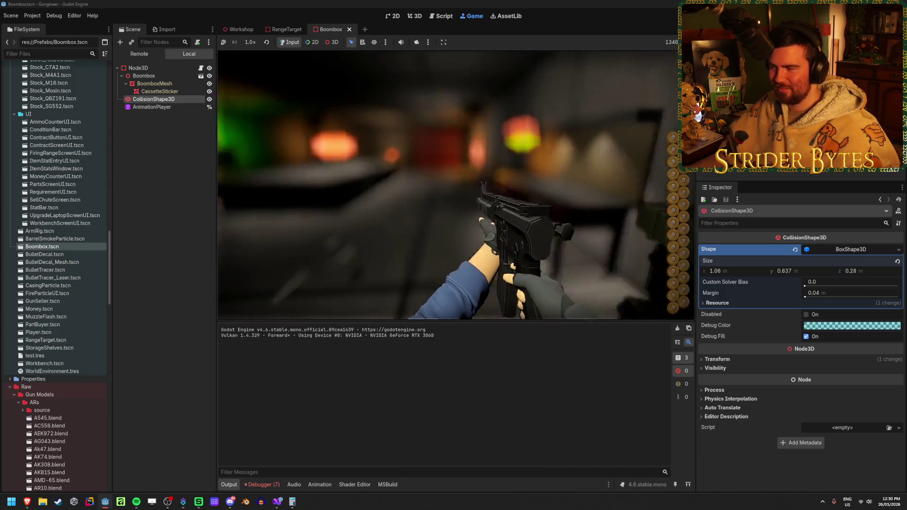
{"action": "left_click", "coordinate": [453, 184]}
{"action": "left_click", "coordinate": [454, 184]}
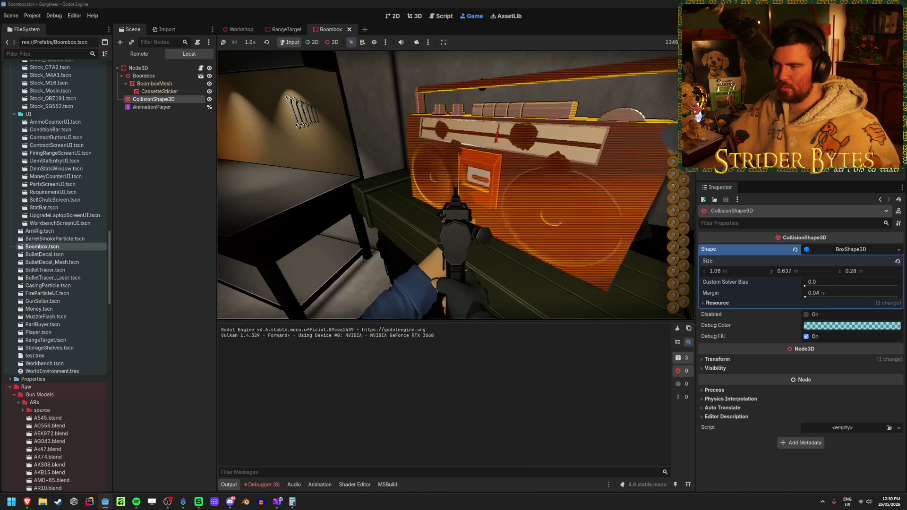
{"action": "key", "text": "s"}
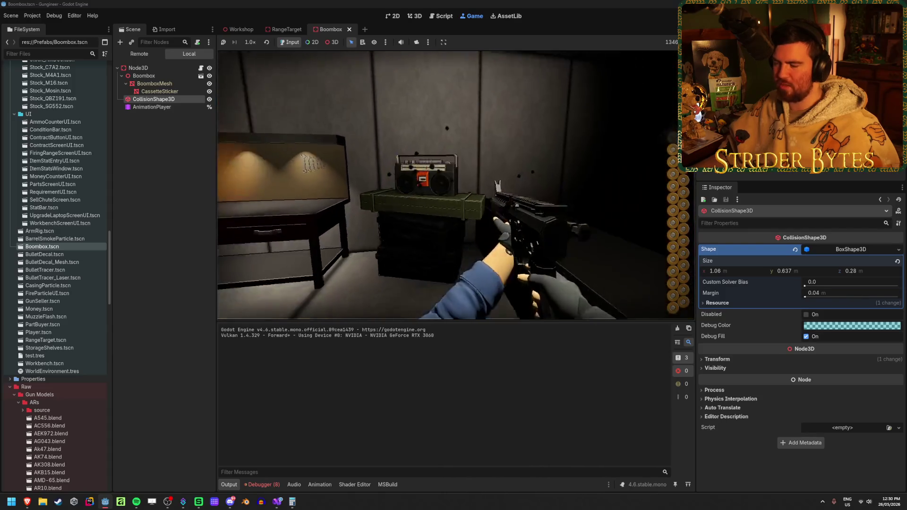
{"action": "key", "text": "F8"}
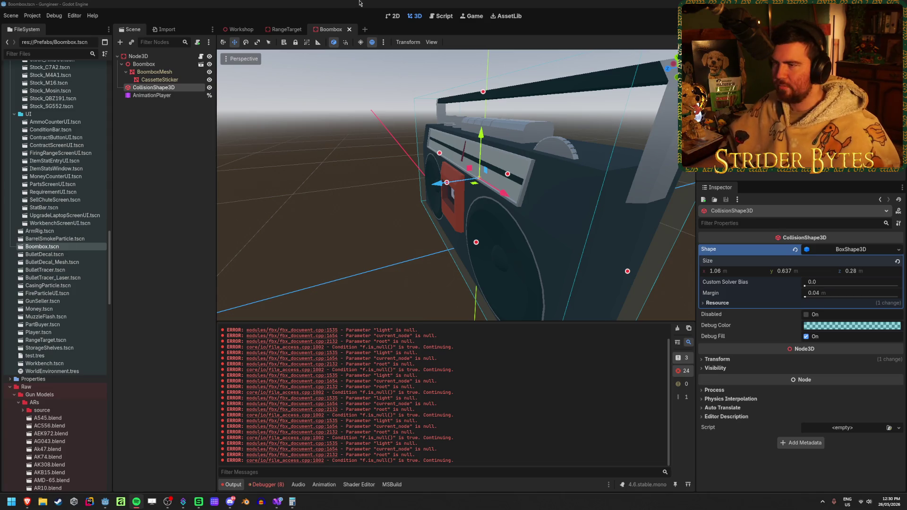
Deselect the collision shape, select the root Node3D, and close the Boombox scene tab
{"action": "left_click", "coordinate": [244, 3]}
{"action": "left_click", "coordinate": [174, 202]}
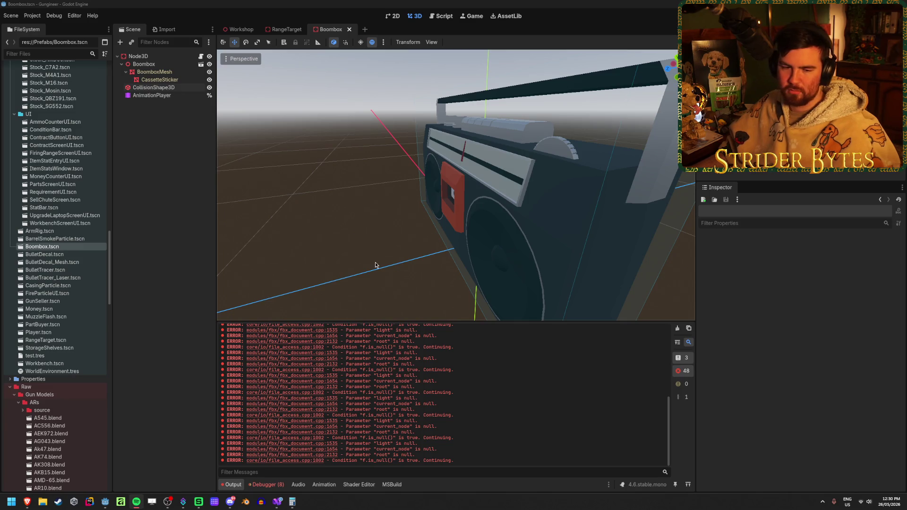
{"action": "left_click", "coordinate": [324, 3]}
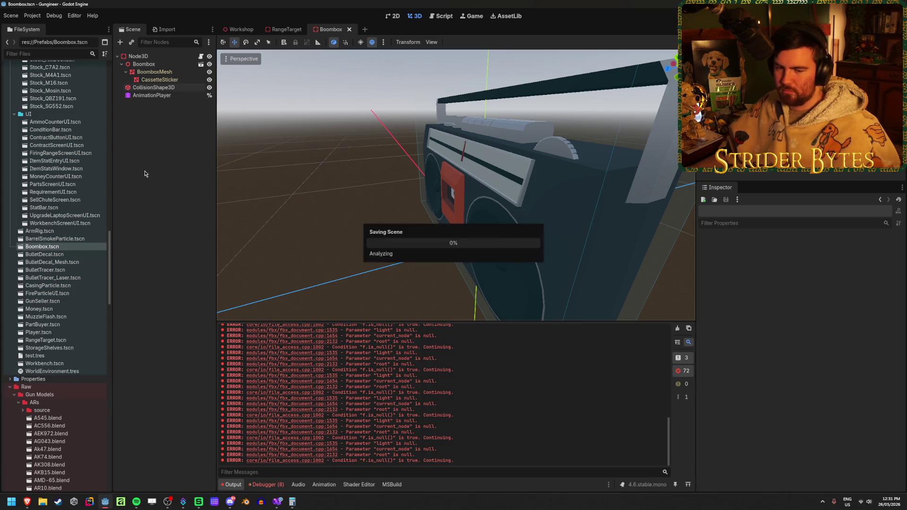
{"action": "left_click", "coordinate": [160, 57]}
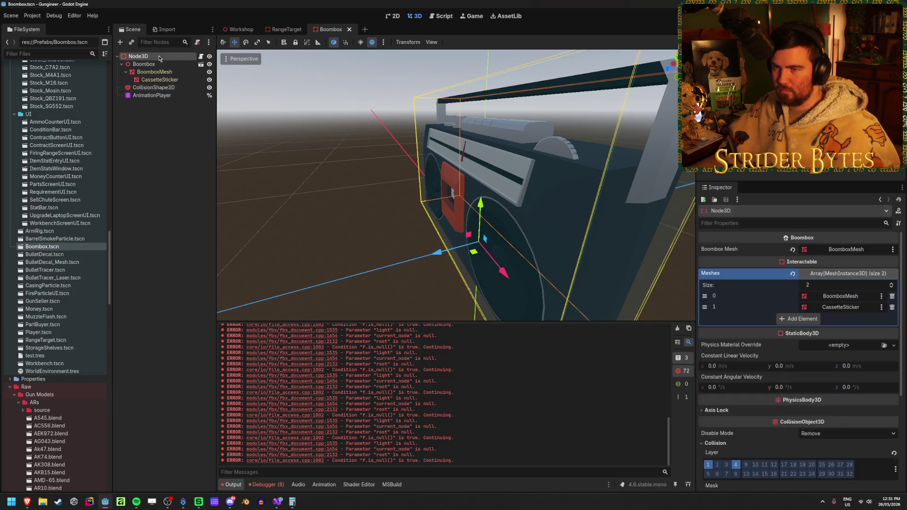
{"action": "middle_click", "coordinate": [320, 29]}
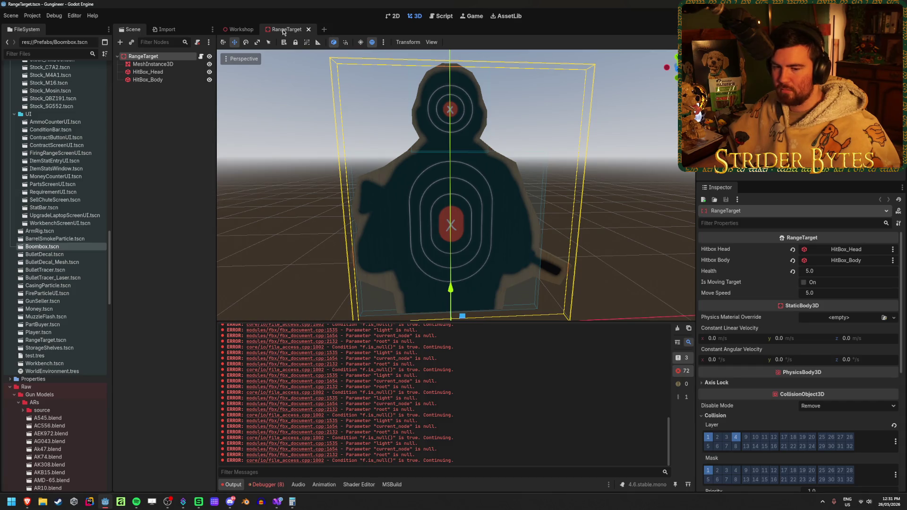
Select the RangeTarget root node and orbit the view in close around the target
{"action": "left_click", "coordinate": [148, 164]}
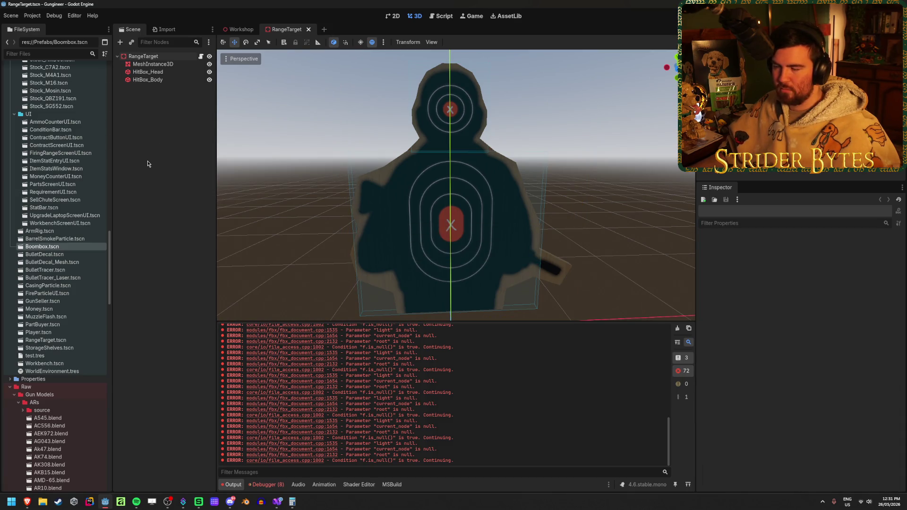
{"action": "left_click", "coordinate": [169, 56]}
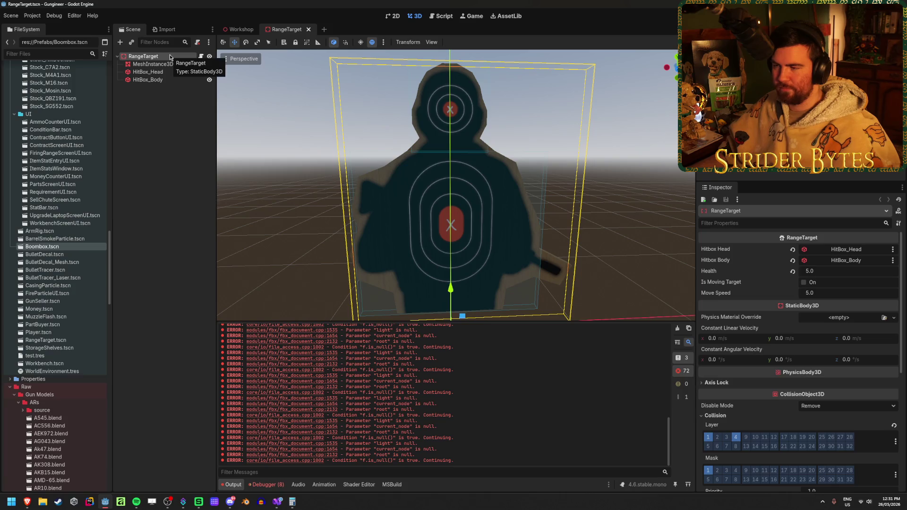
{"action": "mouse_move", "coordinate": [426, 189]}
{"action": "left_mouse_down"}
{"action": "mouse_move", "coordinate": [571, 188]}
{"action": "mouse_move", "coordinate": [520, 189]}
{"action": "mouse_move", "coordinate": [544, 212]}
{"action": "left_mouse_up"}
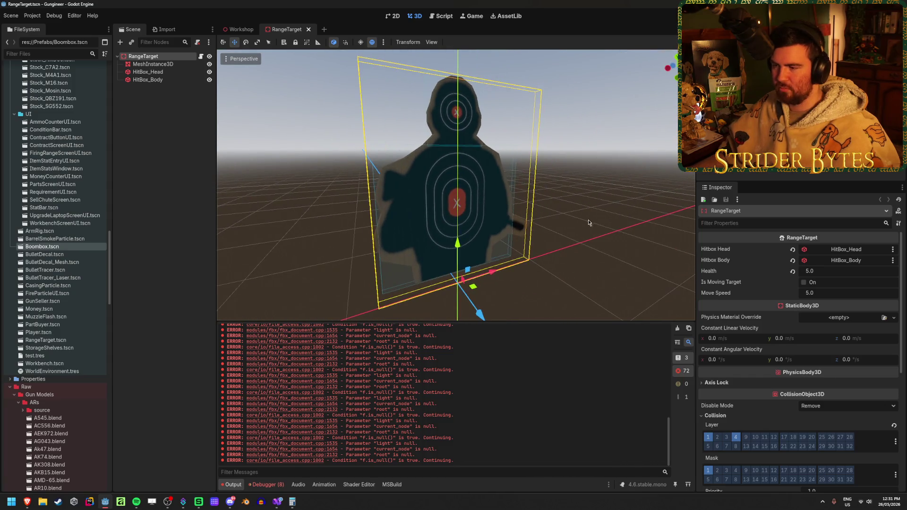
{"action": "left_click", "coordinate": [609, 313]}
{"action": "mouse_move", "coordinate": [609, 313]}
{"action": "left_mouse_down"}
{"action": "mouse_move", "coordinate": [600, 307]}
{"action": "mouse_move", "coordinate": [609, 313]}
{"action": "left_mouse_up"}
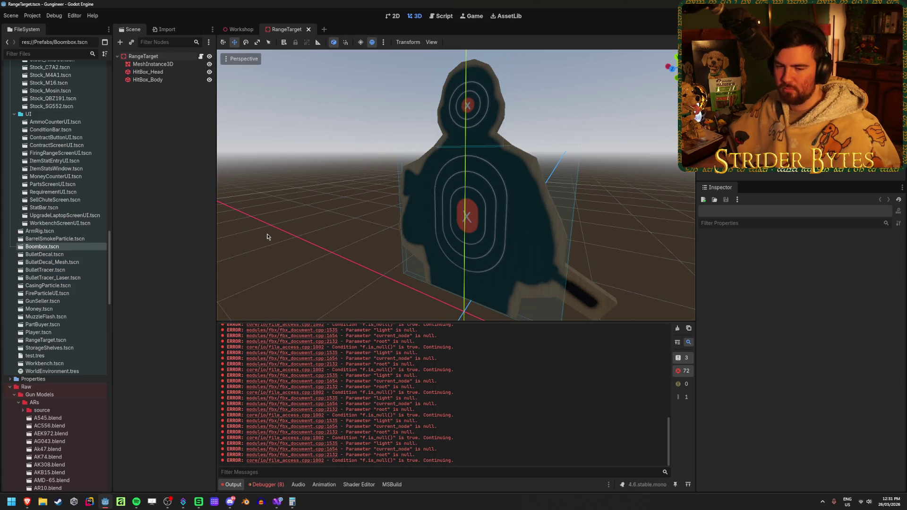
{"action": "left_click_drag", "start_coordinate": [267, 237], "coordinate": [246, 236]}
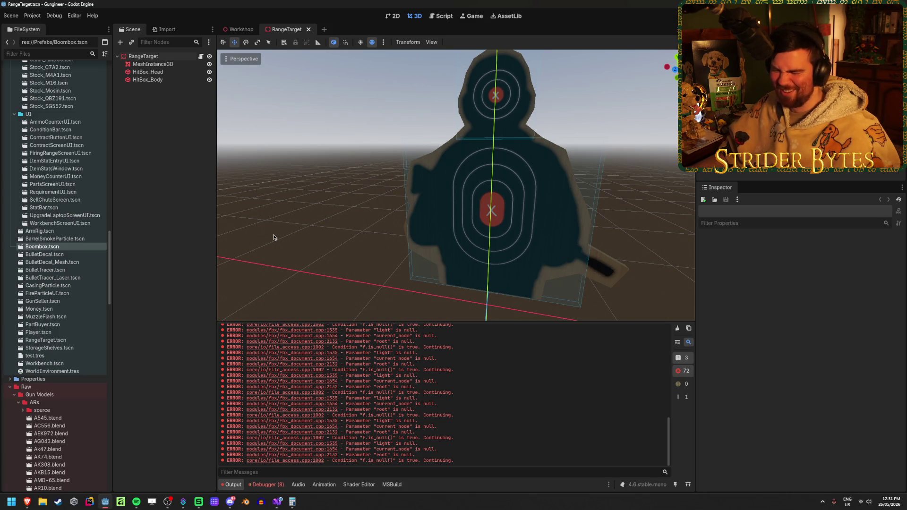
{"action": "left_click_drag", "start_coordinate": [273, 237], "coordinate": [454, 253]}
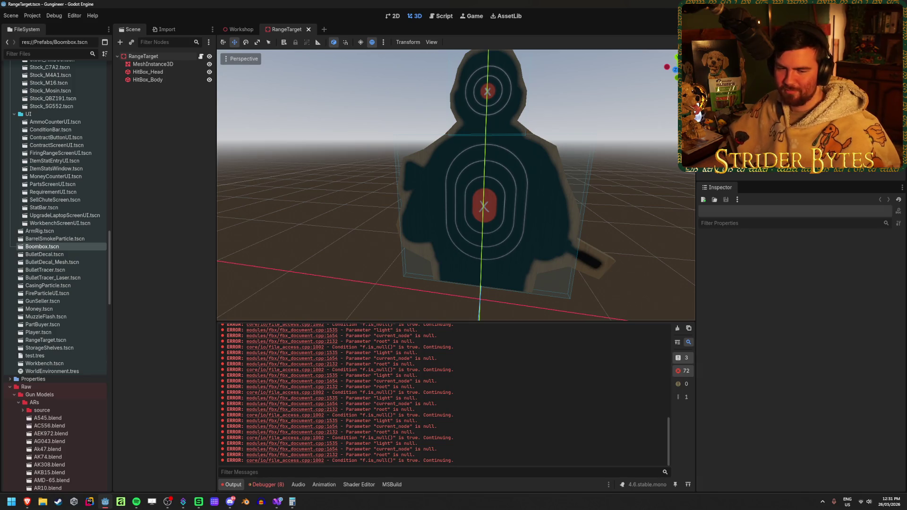
Clear the Output log and the Debugger's error list
{"action": "left_click", "coordinate": [300, 216]}
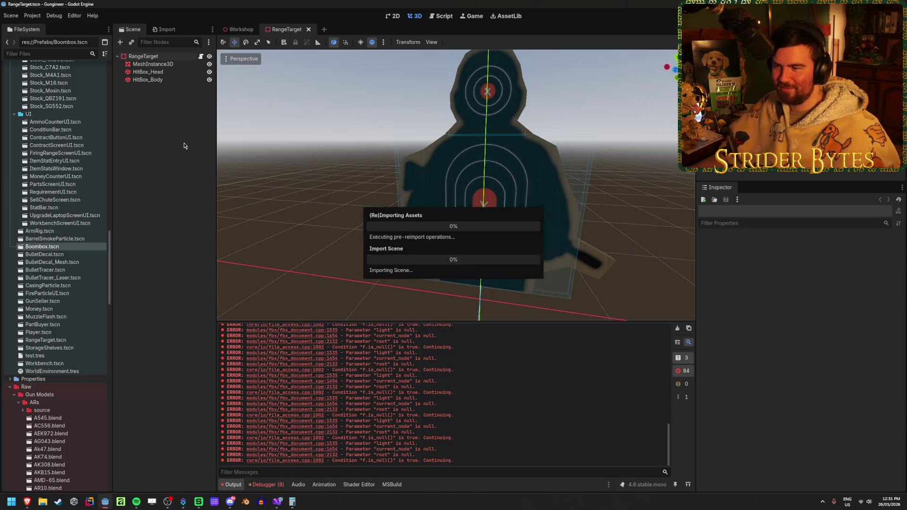
{"action": "left_click", "coordinate": [678, 329]}
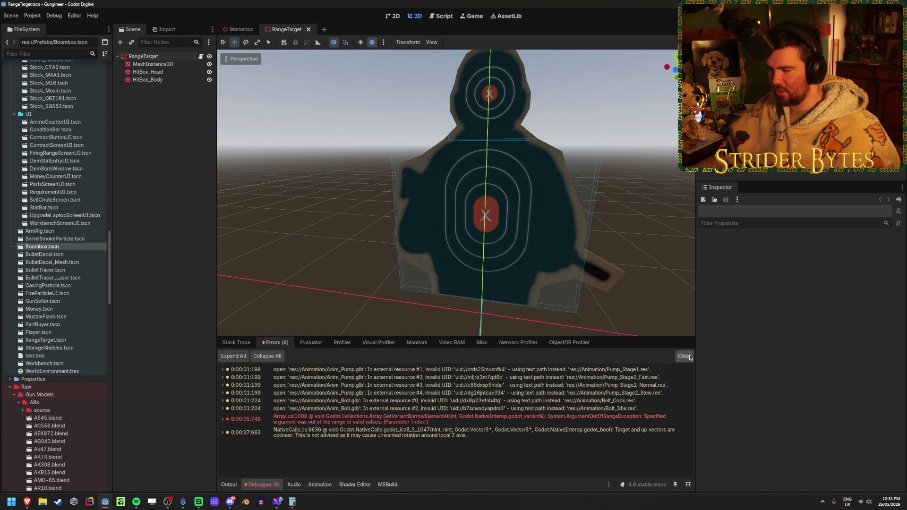
{"action": "left_click", "coordinate": [684, 356]}
{"action": "left_click", "coordinate": [236, 343]}
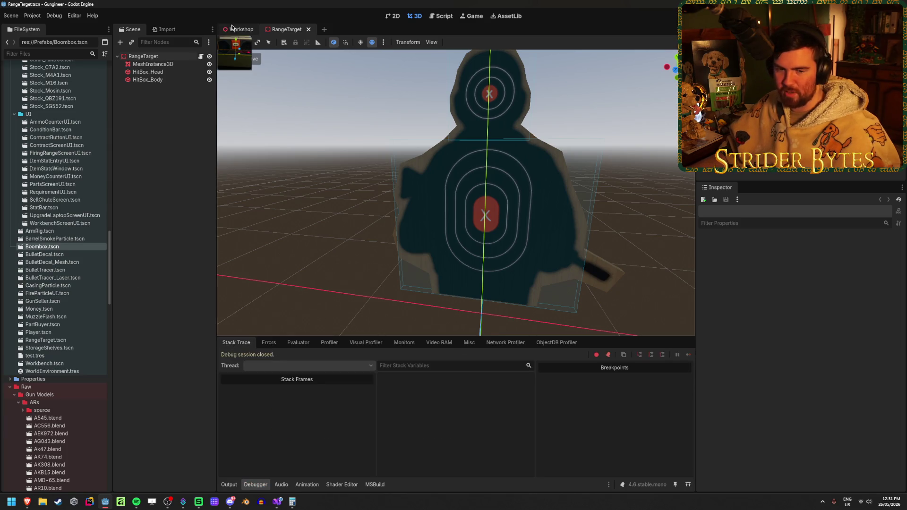
In the Workshop scene, fly the view back toward the workbench and boombox
{"action": "left_click", "coordinate": [237, 29]}
{"action": "left_click", "coordinate": [324, 220]}
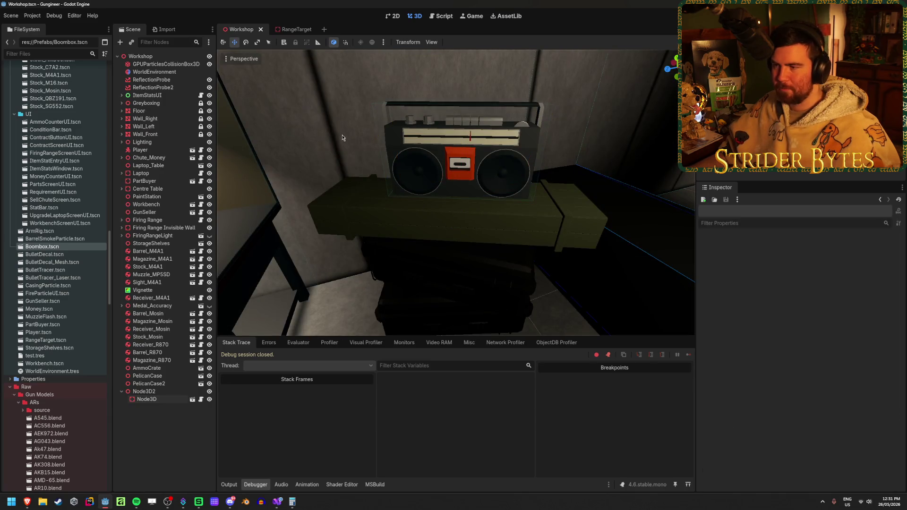
{"action": "scroll", "coordinate": [378, 236], "scroll_direction": "down", "scroll_amount": 5}
{"action": "right_click", "coordinate": [438, 265]}
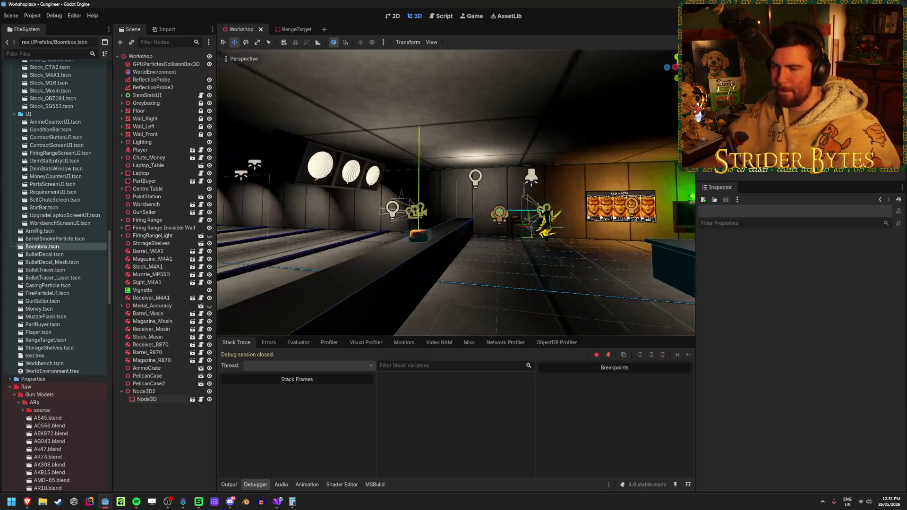
{"action": "key", "text": "s"}
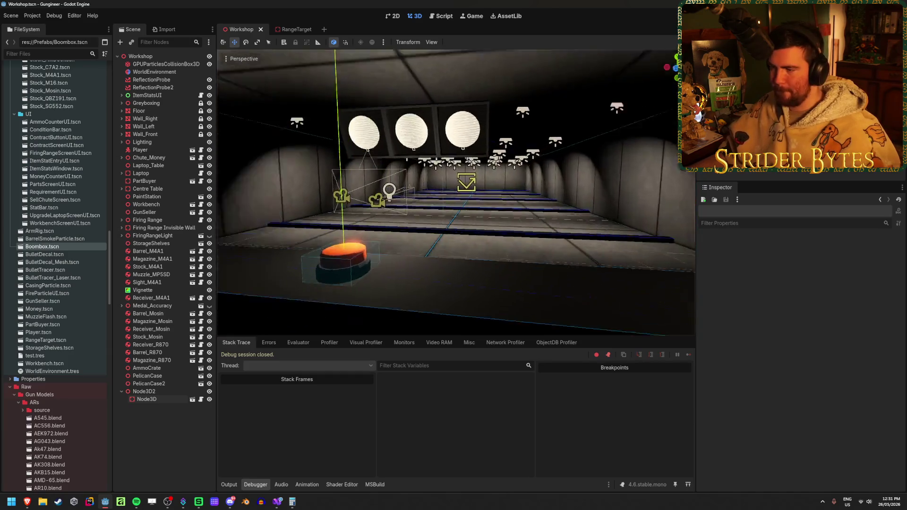
{"action": "right_click", "coordinate": [492, 169]}
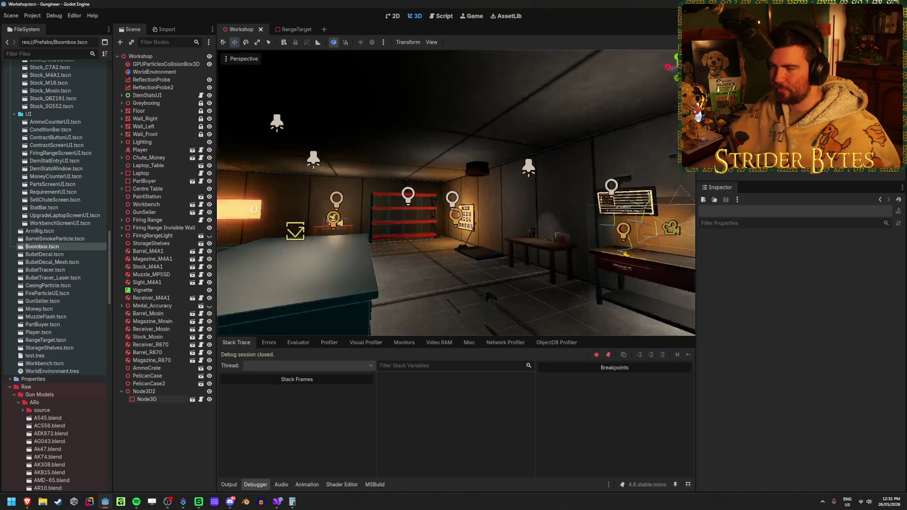
{"action": "right_click", "coordinate": [491, 169]}
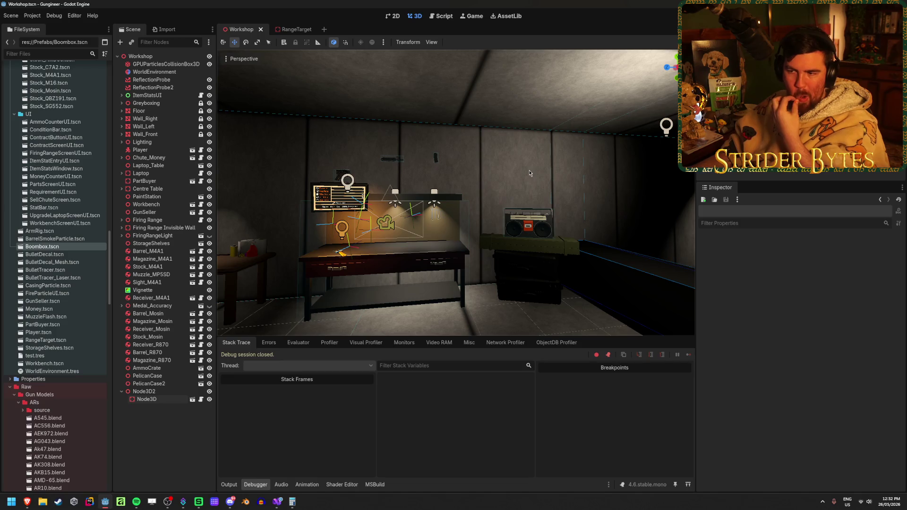
Fly in until the workbench stats panel fills the view, then switch to the browser
{"action": "left_click_drag", "start_coordinate": [529, 173], "coordinate": [467, 180]}
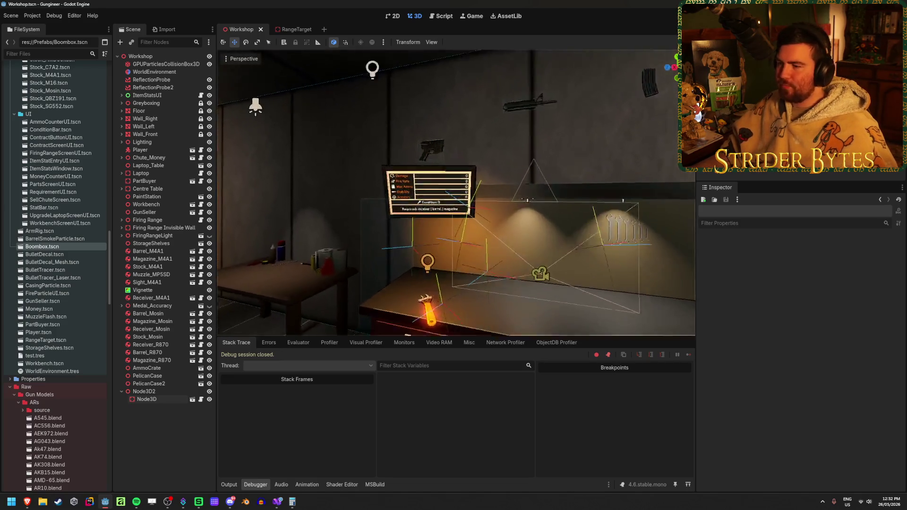
{"action": "key", "text": "w"}
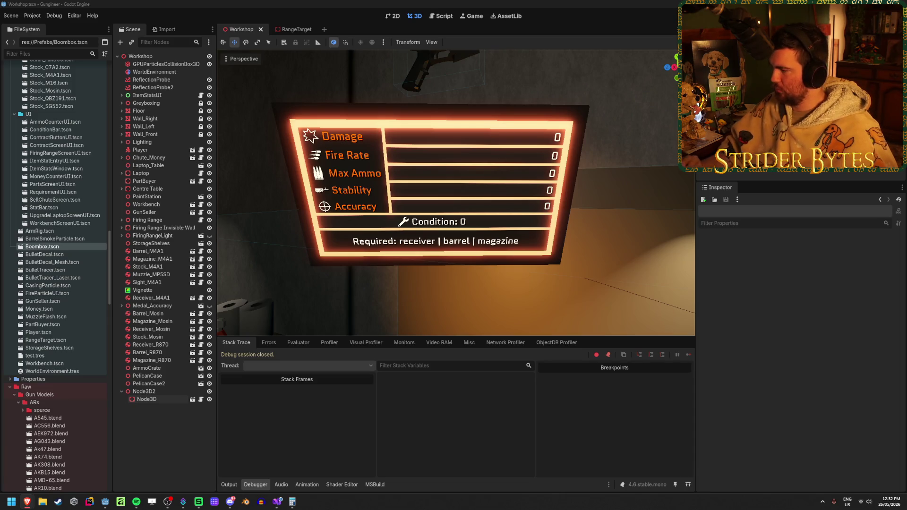
{"action": "key", "text": "alt+Tab"}
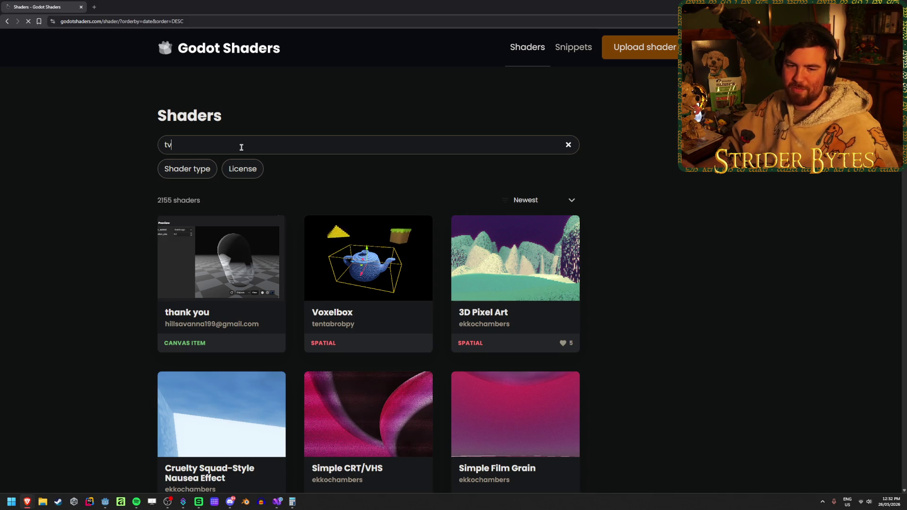
Web-search 'godot tv shader' and open the Godot Shaders tv tag results
{"action": "key", "text": "BackSpace"}
{"action": "key", "text": "BackSpace"}
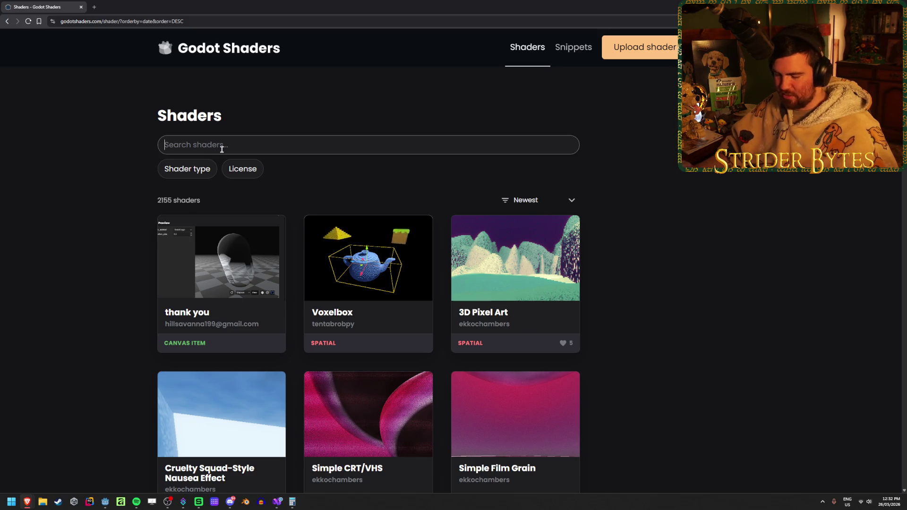
{"action": "type", "text": "tv"}
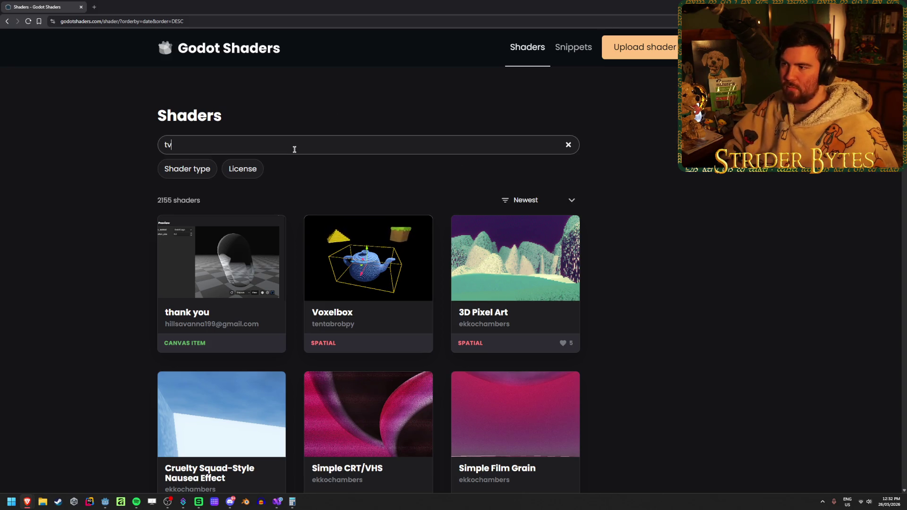
{"action": "left_click", "coordinate": [312, 19]}
{"action": "type", "text": "godot tv shade"}
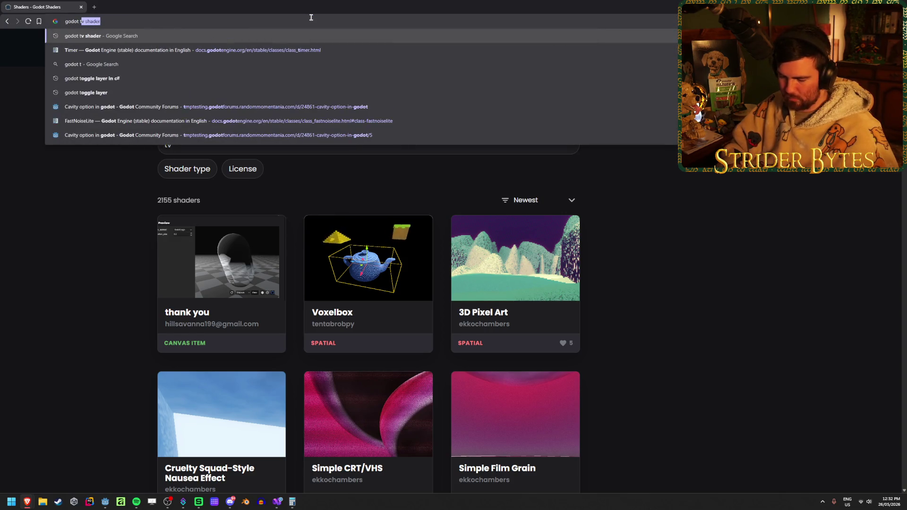
{"action": "key", "text": "Return"}
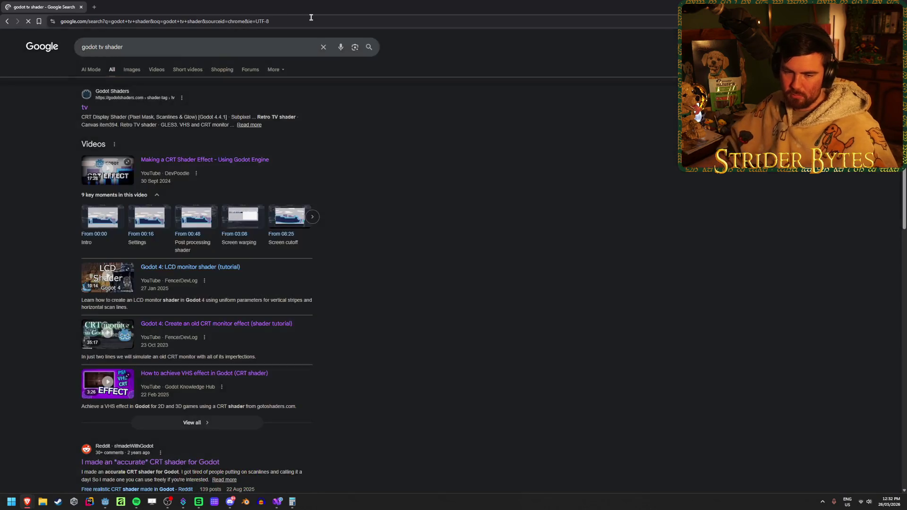
{"action": "left_click", "coordinate": [83, 110]}
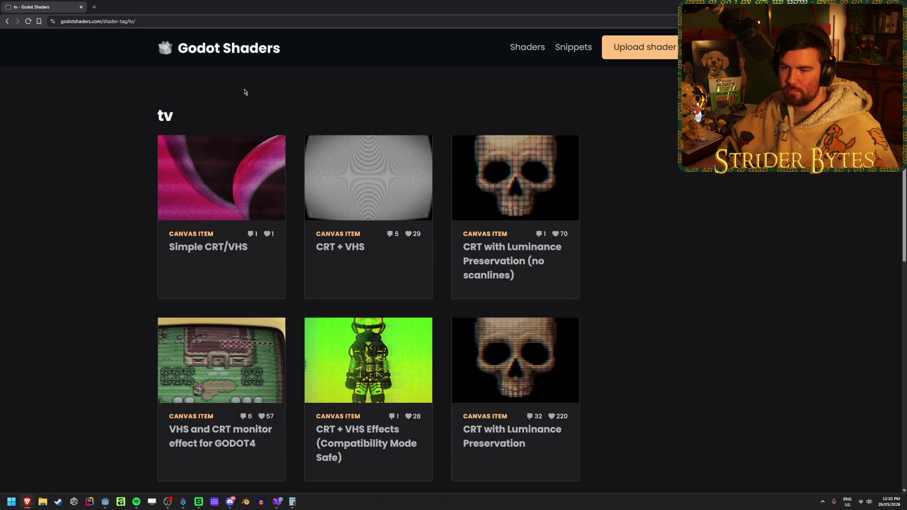
Open Simple CRT/VHS and Static Overlay in new tabs and view Static Overlay
{"action": "middle_click", "coordinate": [206, 181]}
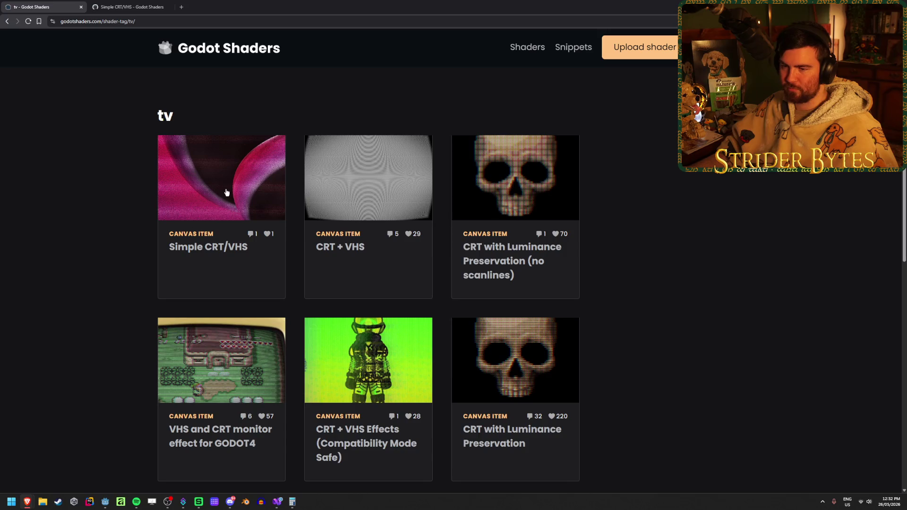
{"action": "scroll", "coordinate": [112, 204], "scroll_direction": "down", "scroll_amount": 10}
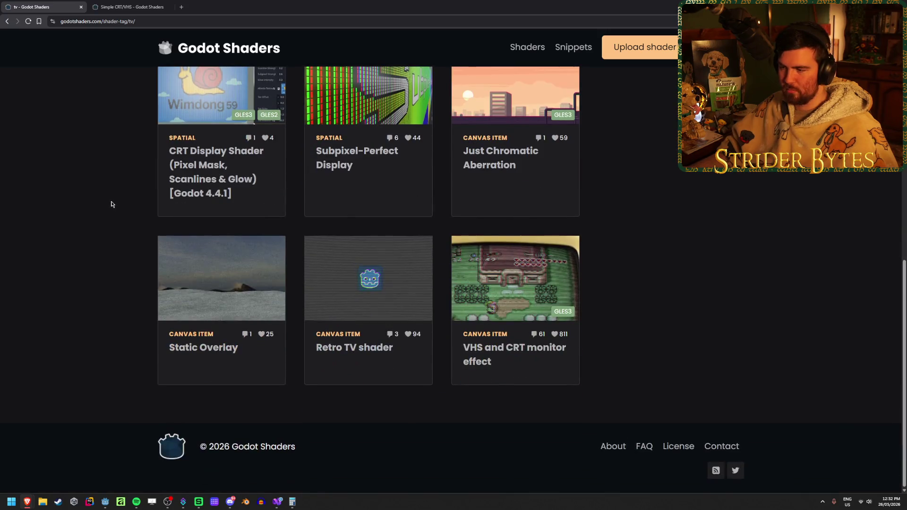
{"action": "middle_click", "coordinate": [189, 259]}
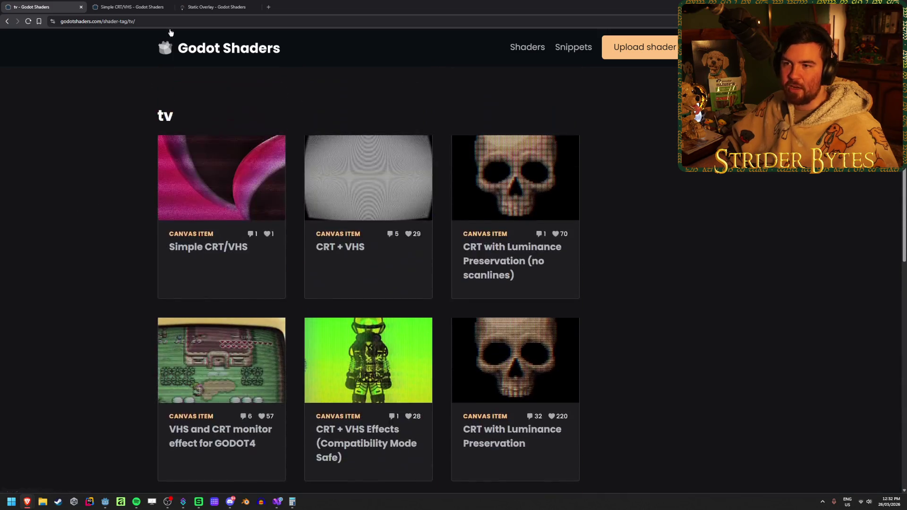
{"action": "left_click", "coordinate": [201, 7]}
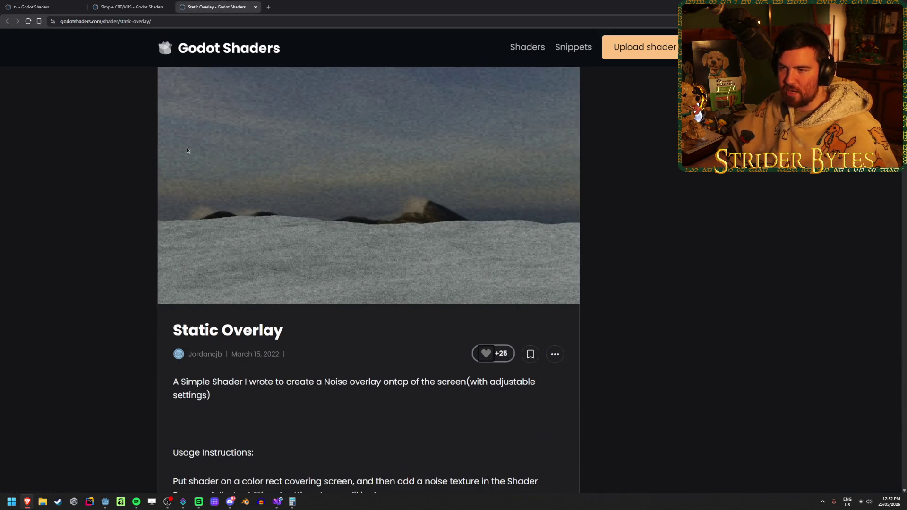
Read the Static Overlay description, highlighting its paragraph while reading
{"action": "scroll", "coordinate": [299, 307], "scroll_direction": "down", "scroll_amount": 4}
{"action": "scroll", "coordinate": [318, 281], "scroll_direction": "down", "scroll_amount": 4}
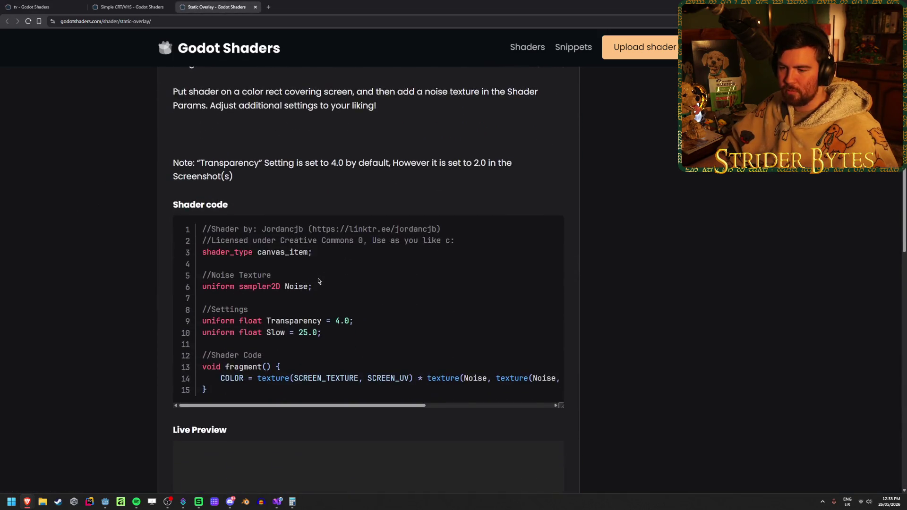
{"action": "scroll", "coordinate": [431, 211], "scroll_direction": "up", "scroll_amount": 8}
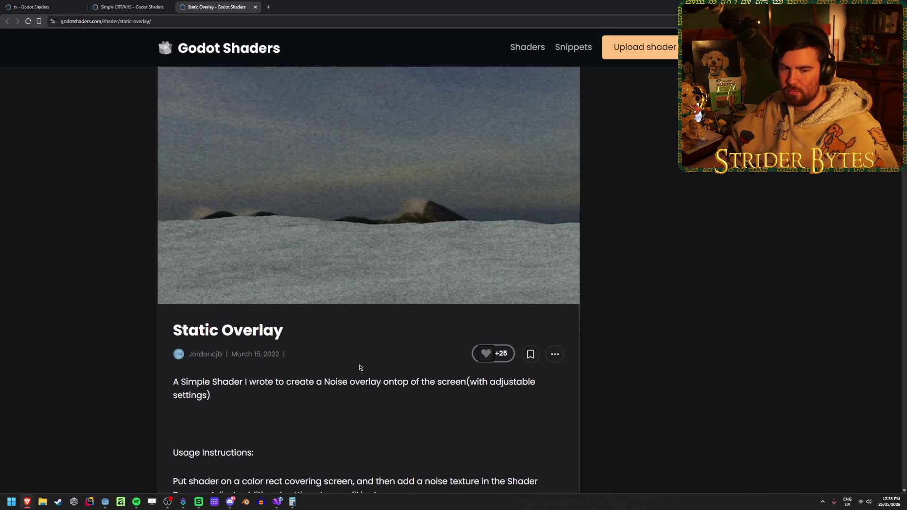
{"action": "scroll", "coordinate": [359, 367], "scroll_direction": "down", "scroll_amount": 10}
{"action": "scroll", "coordinate": [359, 368], "scroll_direction": "up", "scroll_amount": 2}
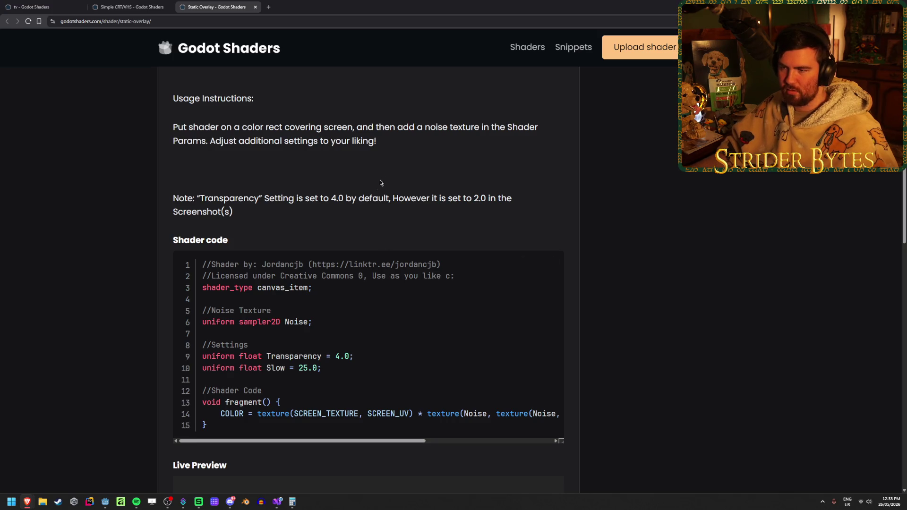
{"action": "scroll", "coordinate": [352, 254], "scroll_direction": "up", "scroll_amount": 5}
{"action": "scroll", "coordinate": [352, 253], "scroll_direction": "up", "scroll_amount": 1}
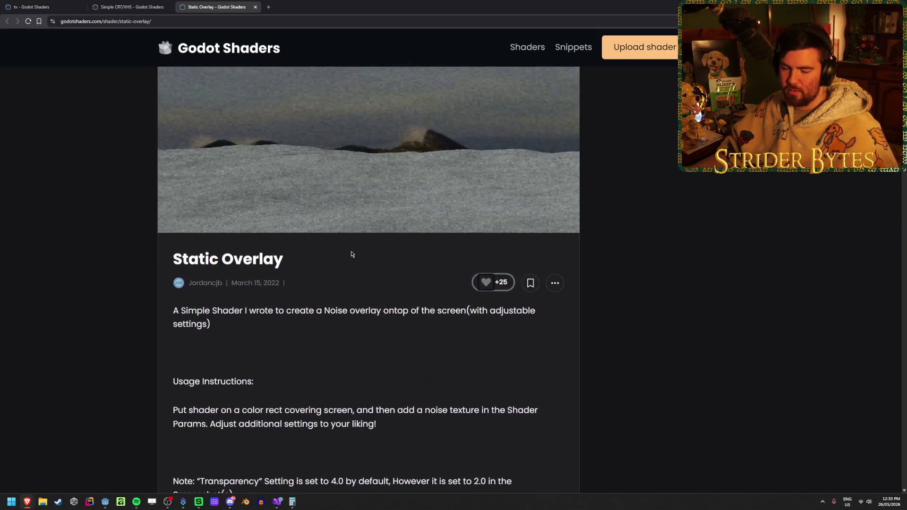
{"action": "scroll", "coordinate": [353, 254], "scroll_direction": "down", "scroll_amount": 1}
{"action": "left_click_drag", "start_coordinate": [211, 254], "coordinate": [170, 248]}
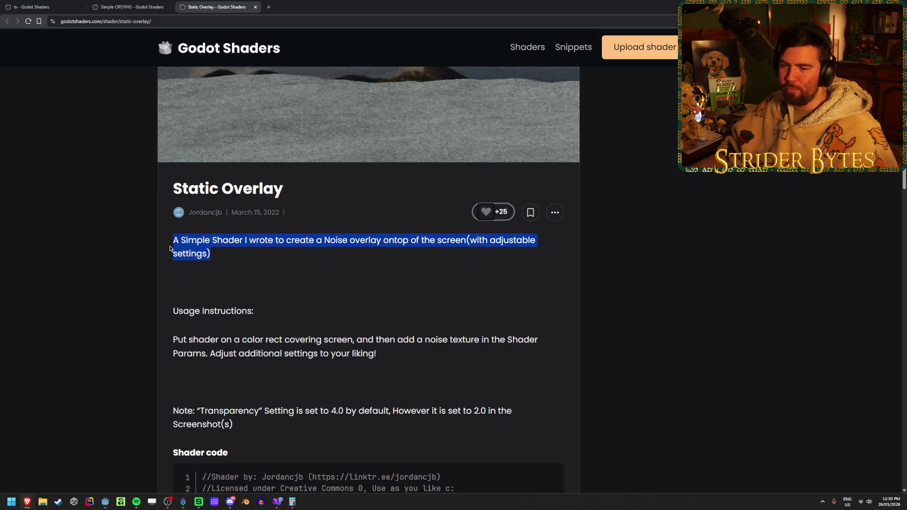
{"action": "left_click", "coordinate": [239, 255]}
{"action": "left_click_drag", "start_coordinate": [233, 257], "coordinate": [172, 241]}
{"action": "left_click", "coordinate": [246, 257]}
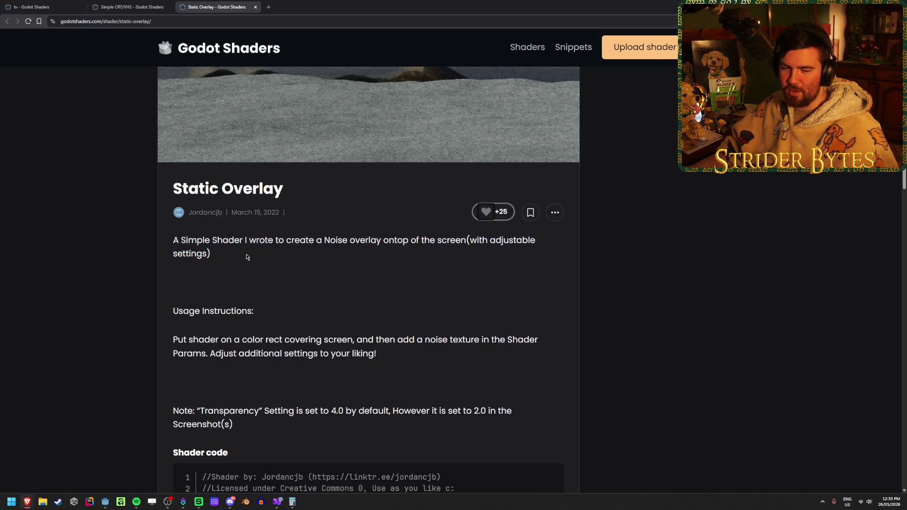
{"action": "mouse_move", "coordinate": [239, 257]}
{"action": "left_mouse_down"}
{"action": "mouse_move", "coordinate": [179, 239]}
{"action": "mouse_move", "coordinate": [188, 240]}
{"action": "mouse_move", "coordinate": [163, 250]}
{"action": "mouse_move", "coordinate": [172, 237]}
{"action": "left_mouse_up"}
{"action": "triple_click", "coordinate": [174, 239]}
{"action": "left_click", "coordinate": [174, 239]}
{"action": "left_click", "coordinate": [229, 254]}
{"action": "left_click_drag", "start_coordinate": [229, 253], "coordinate": [173, 238]}
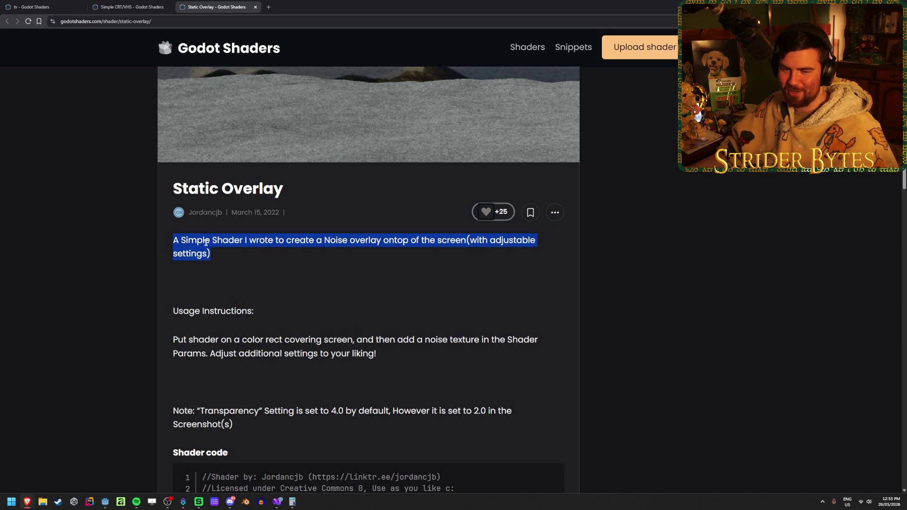
{"action": "left_click", "coordinate": [206, 243]}
Study the usage notes on the noise texture and a screen-covering color rect, then return to Godot
{"action": "scroll", "coordinate": [276, 265], "scroll_direction": "down", "scroll_amount": 1}
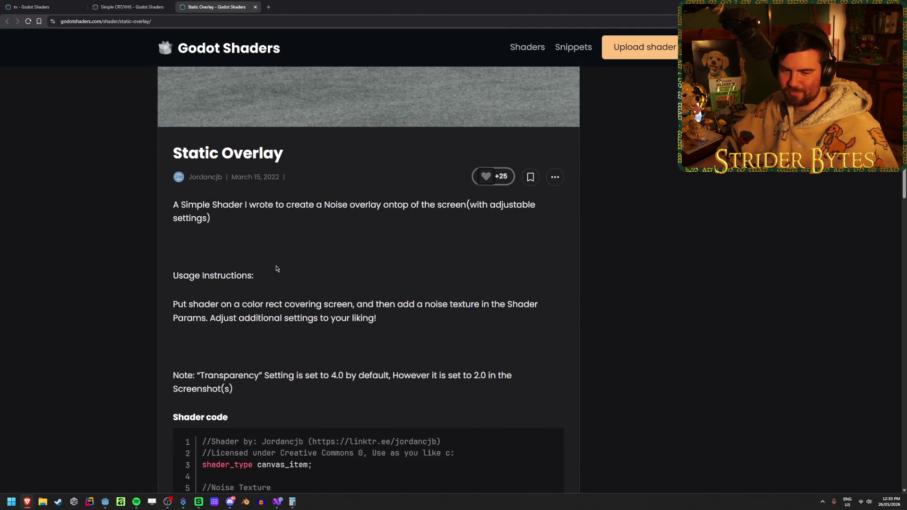
{"action": "scroll", "coordinate": [277, 268], "scroll_direction": "up", "scroll_amount": 2}
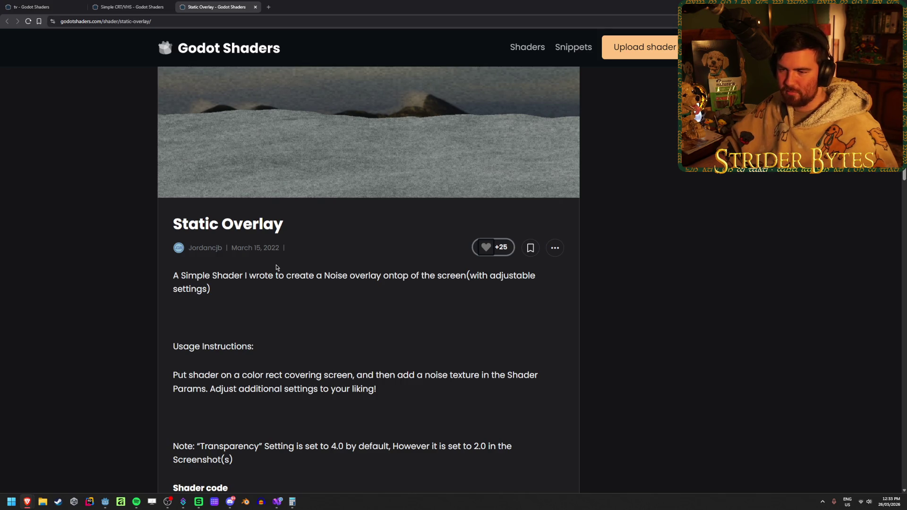
{"action": "scroll", "coordinate": [276, 268], "scroll_direction": "down", "scroll_amount": 2}
{"action": "scroll", "coordinate": [276, 268], "scroll_direction": "down", "scroll_amount": 2}
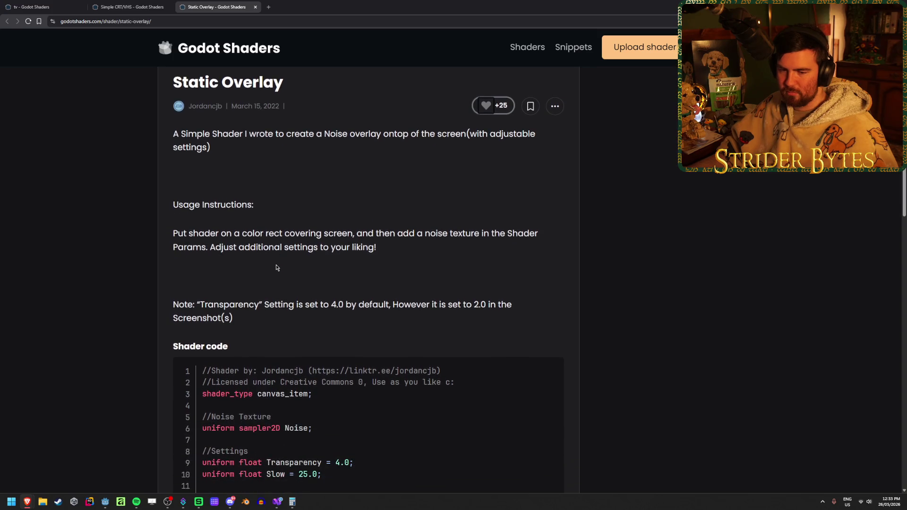
{"action": "scroll", "coordinate": [277, 268], "scroll_direction": "down", "scroll_amount": 1}
{"action": "scroll", "coordinate": [277, 266], "scroll_direction": "up", "scroll_amount": 2}
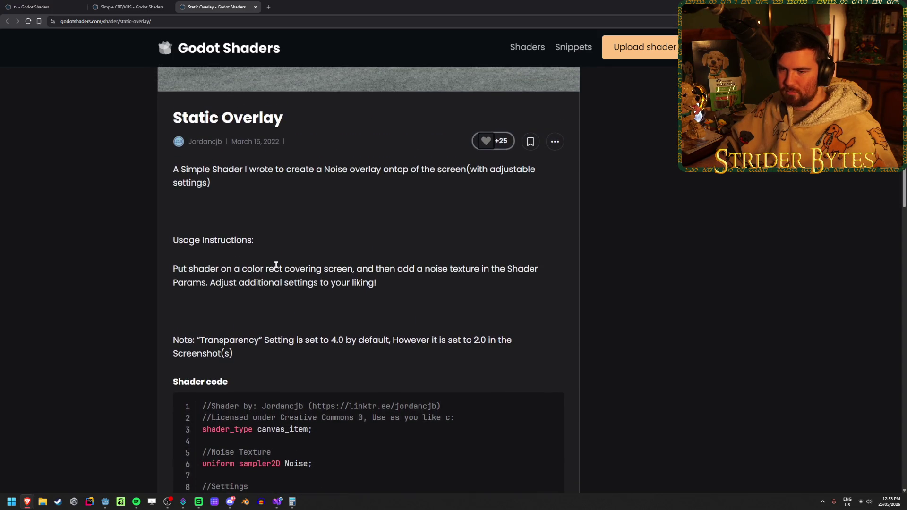
{"action": "left_click_drag", "start_coordinate": [179, 268], "coordinate": [323, 268]}
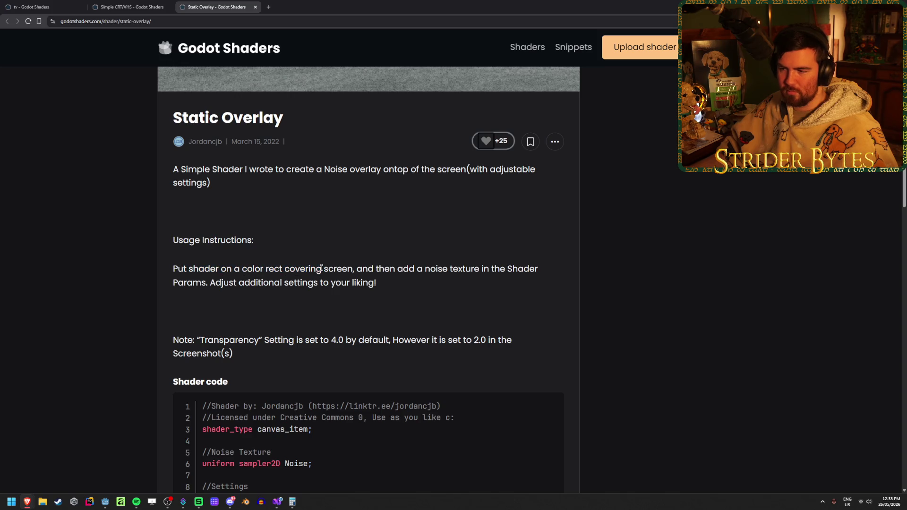
{"action": "mouse_move", "coordinate": [438, 268]}
{"action": "left_mouse_down"}
{"action": "mouse_move", "coordinate": [316, 268]}
{"action": "mouse_move", "coordinate": [467, 268]}
{"action": "left_mouse_up"}
{"action": "left_click", "coordinate": [477, 272]}
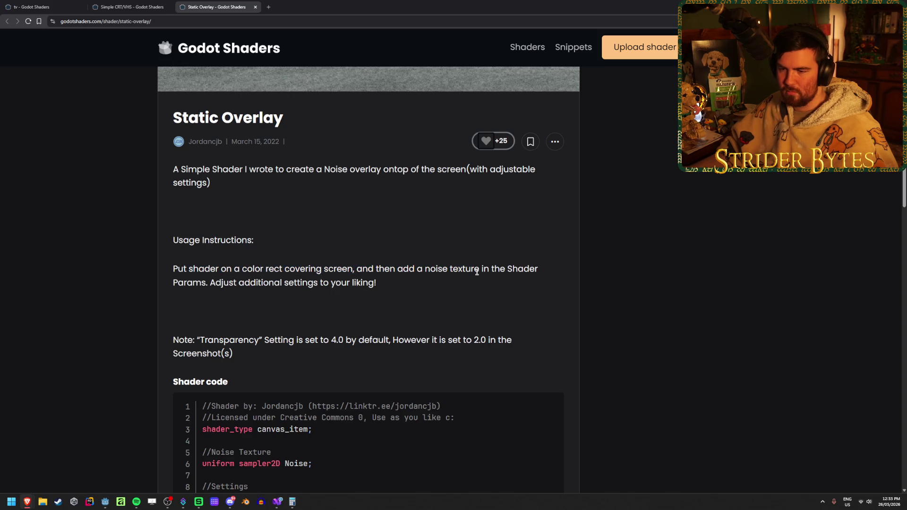
{"action": "left_click_drag", "start_coordinate": [265, 269], "coordinate": [376, 282]}
{"action": "left_click", "coordinate": [302, 269]}
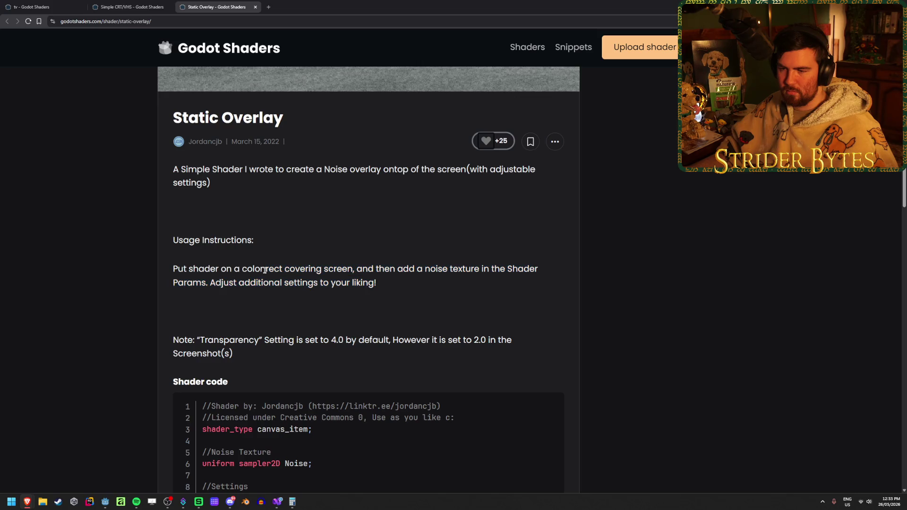
{"action": "left_click_drag", "start_coordinate": [173, 268], "coordinate": [284, 268]}
{"action": "left_click", "coordinate": [344, 266]}
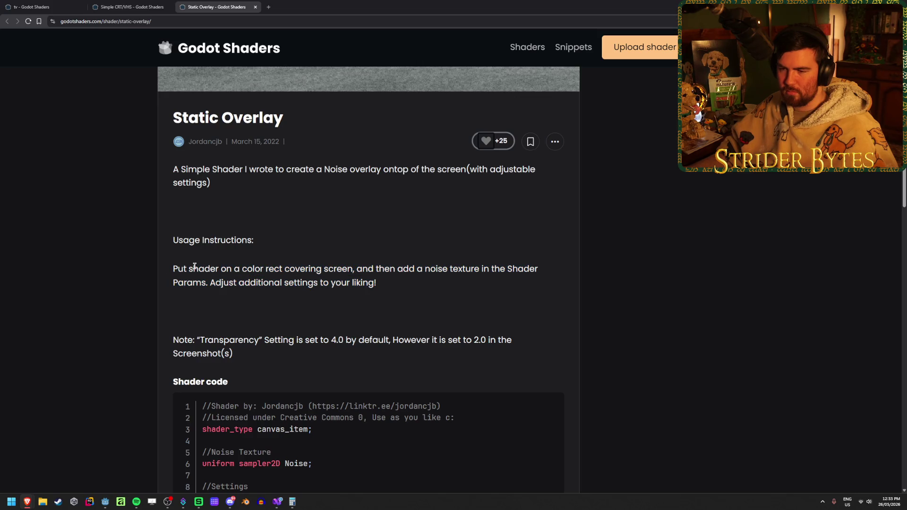
{"action": "mouse_move", "coordinate": [194, 268]}
{"action": "left_mouse_down"}
{"action": "mouse_move", "coordinate": [360, 268]}
{"action": "mouse_move", "coordinate": [334, 269]}
{"action": "left_mouse_up"}
{"action": "left_click", "coordinate": [335, 270]}
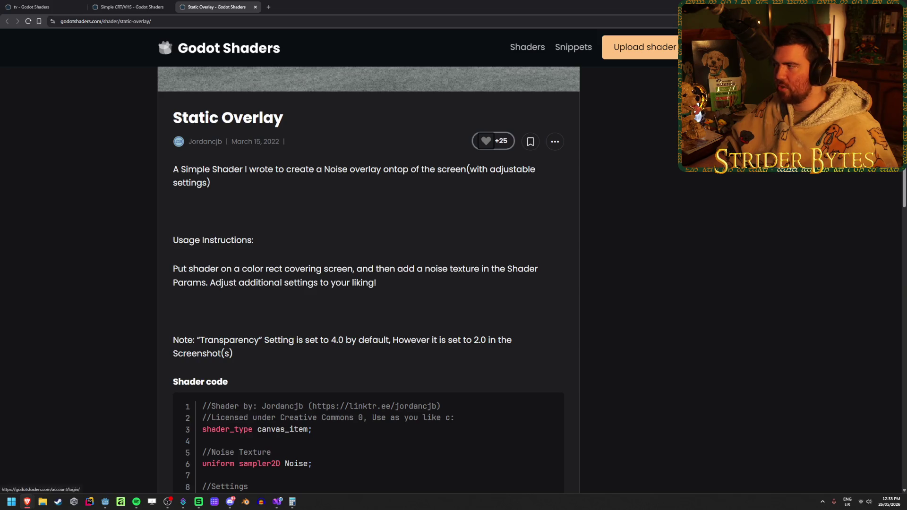
{"action": "key", "text": "alt+Tab"}
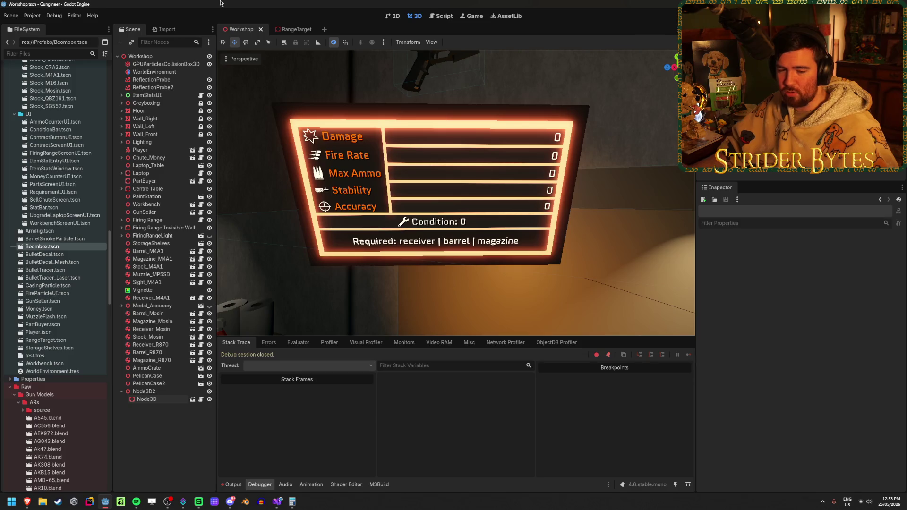
Rename the child node to Boombox and Node3D2 to BoomboxPivot, then save the scene
{"action": "mouse_move", "coordinate": [359, 142]}
{"action": "left_mouse_down"}
{"action": "mouse_move", "coordinate": [218, 121]}
{"action": "mouse_move", "coordinate": [277, 225]}
{"action": "left_mouse_up"}
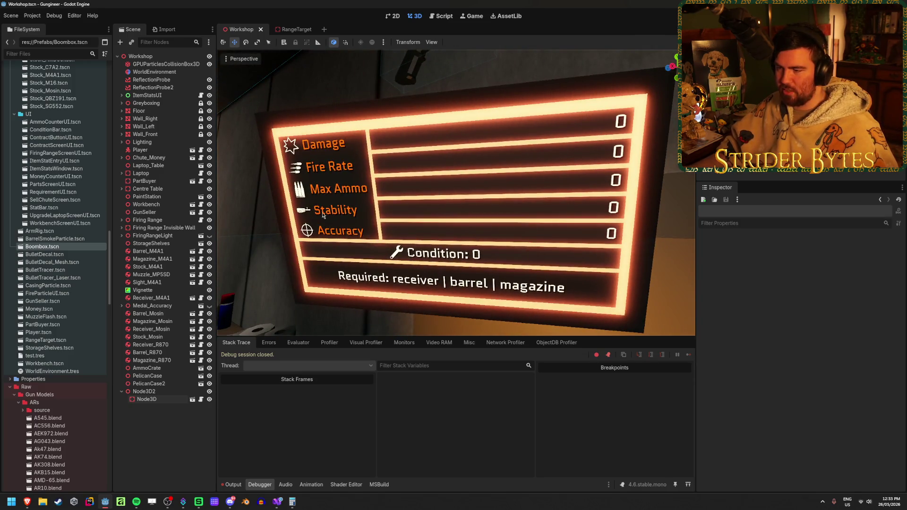
{"action": "mouse_move", "coordinate": [550, 102]}
{"action": "left_mouse_down"}
{"action": "mouse_move", "coordinate": [347, 257]}
{"action": "mouse_move", "coordinate": [124, 463]}
{"action": "left_mouse_up"}
{"action": "left_click", "coordinate": [144, 392]}
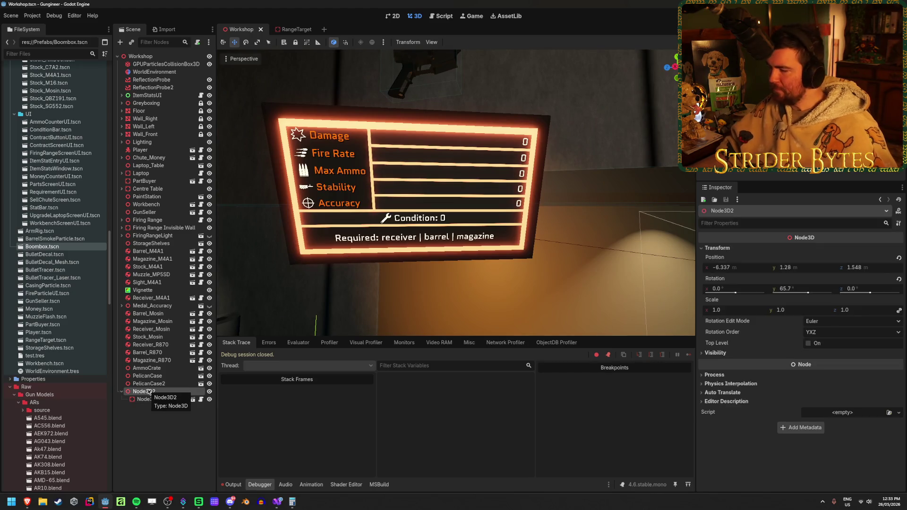
{"action": "double_click", "coordinate": [144, 399]}
{"action": "type", "text": "Bo"}
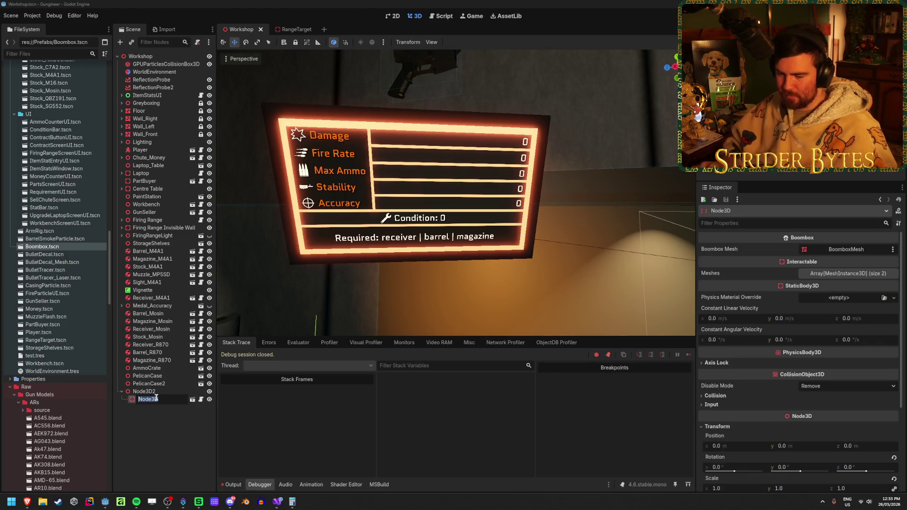
{"action": "type", "text": "ombox"}
{"action": "key", "text": "Return"}
{"action": "key", "text": "Up"}
{"action": "key", "text": "F2"}
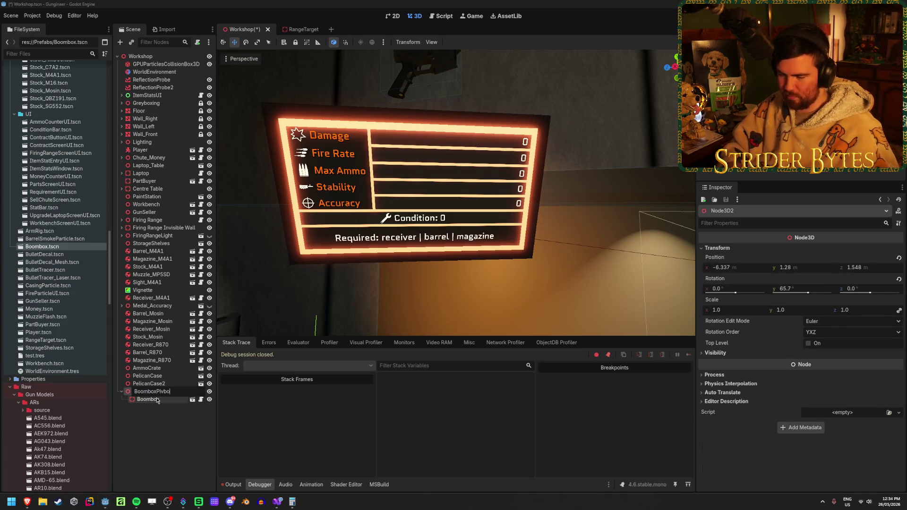
{"action": "type", "text": "t"}
{"action": "key", "text": "Return"}
{"action": "key", "text": "ctrl+s"}
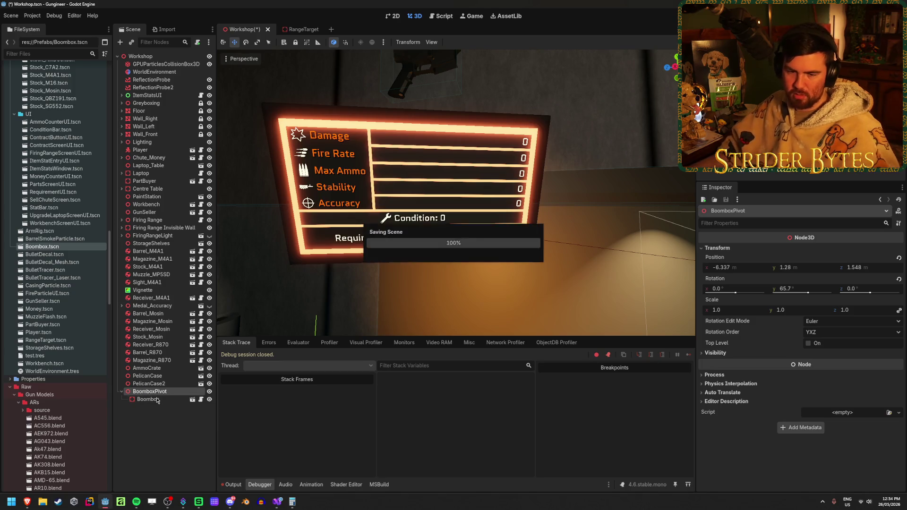
Move BoomboxPivot up to sit after Magazine_R870 in the Scene dock and save
{"action": "left_click", "coordinate": [157, 438]}
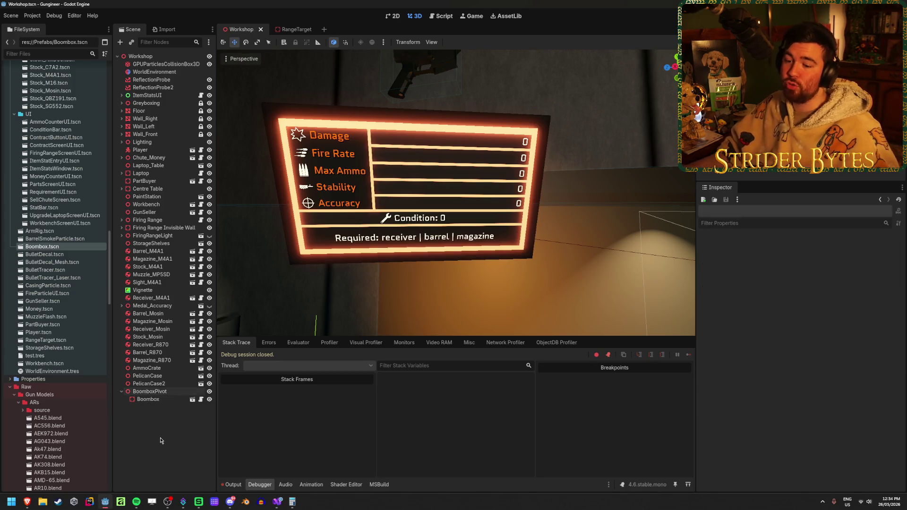
{"action": "left_click_drag", "start_coordinate": [152, 391], "coordinate": [153, 366]}
{"action": "left_click", "coordinate": [163, 434]}
{"action": "key", "text": "ctrl+s"}
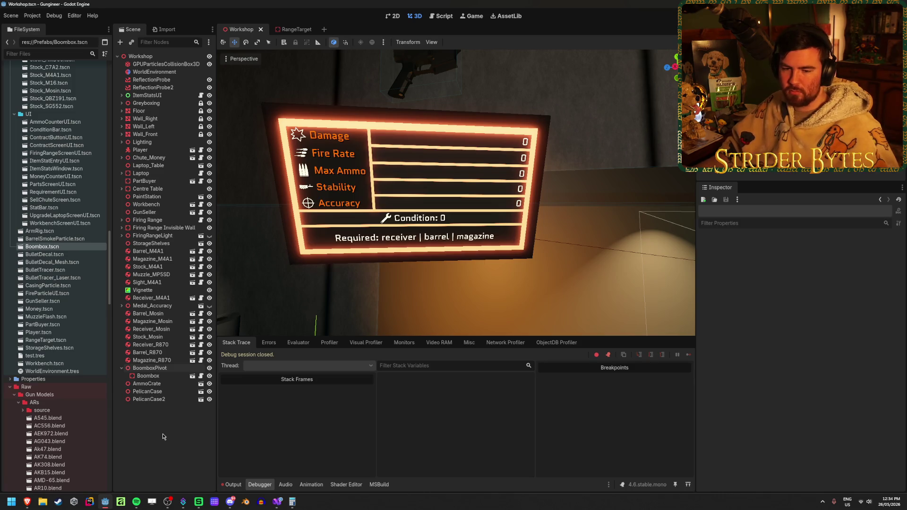
{"action": "key", "text": "ctrl+s"}
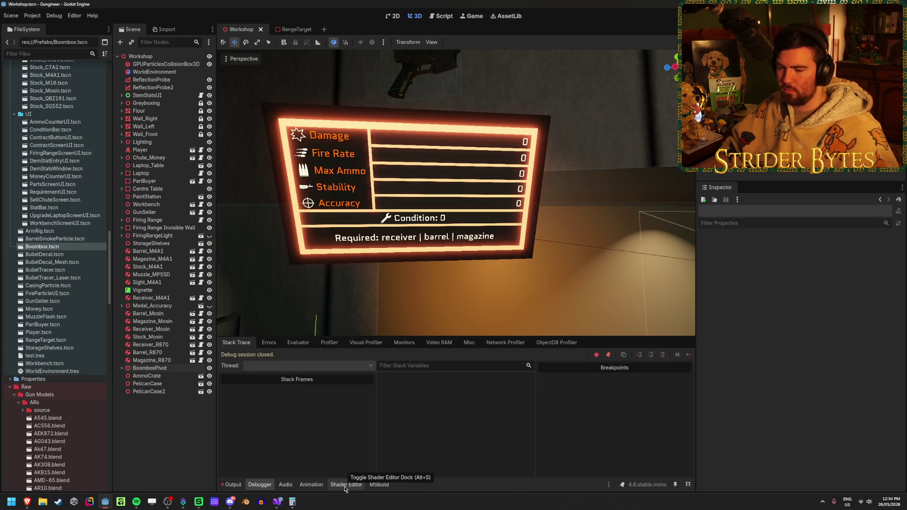
{"action": "scroll", "coordinate": [93, 384], "scroll_direction": "down", "scroll_amount": 10}
In the FileSystem dock, choose Create New > Resource on the Scripts/Shaders folder
{"action": "scroll", "coordinate": [71, 283], "scroll_direction": "up", "scroll_amount": 10}
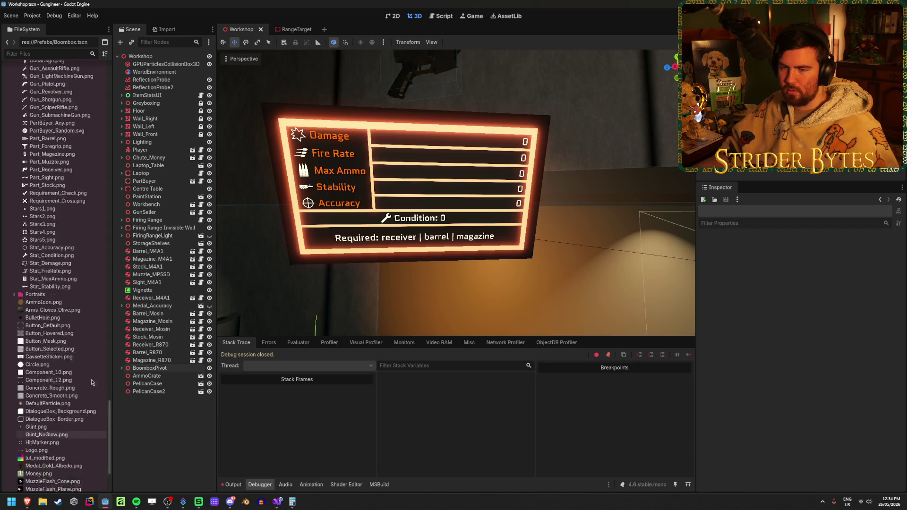
{"action": "left_click", "coordinate": [47, 284]}
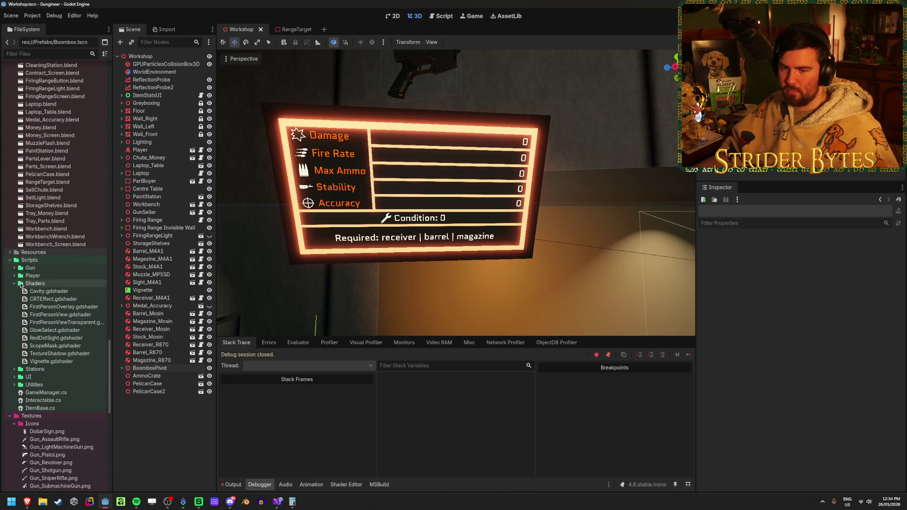
{"action": "right_click", "coordinate": [58, 285]}
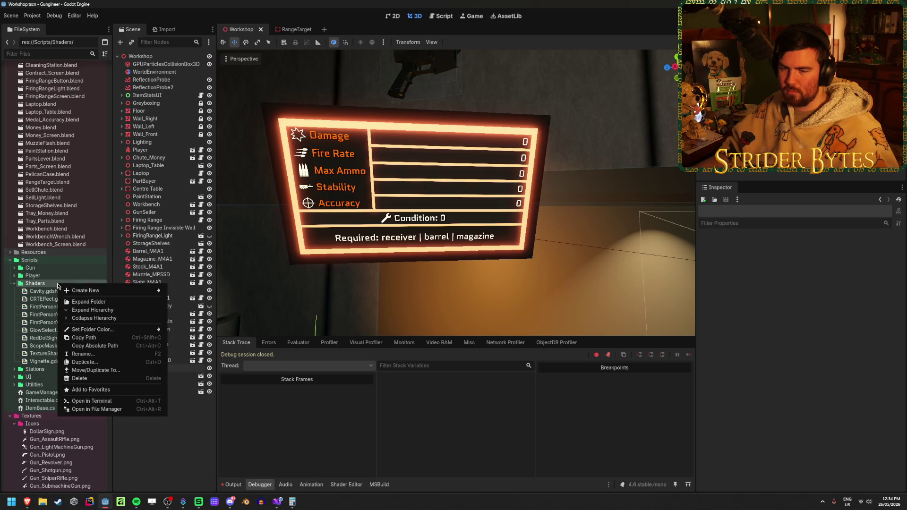
{"action": "mouse_move", "coordinate": [66, 291]}
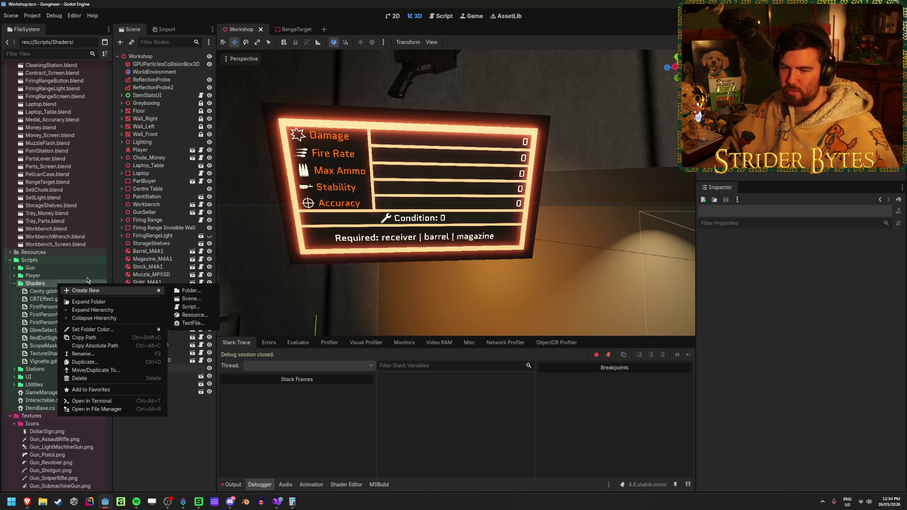
{"action": "left_click", "coordinate": [191, 314]}
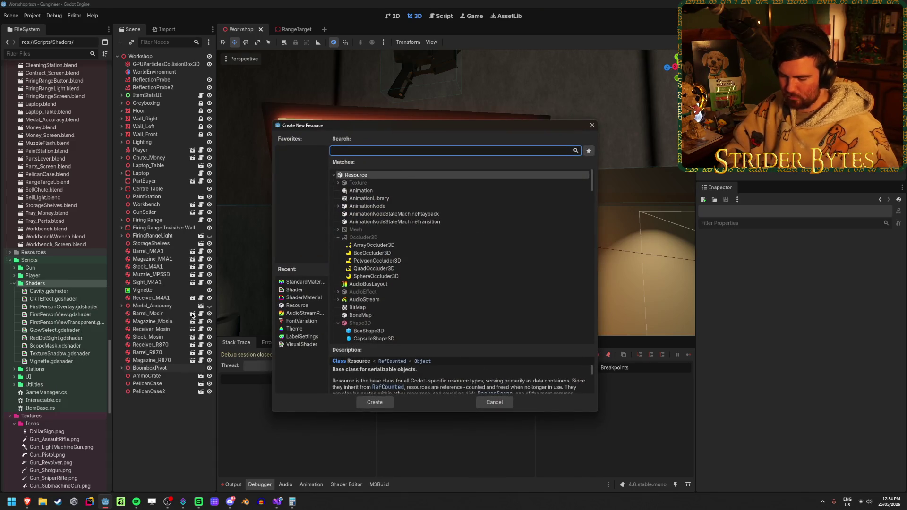
Create a Shader resource ScreenStatic.gdshader with Canvas Item mode and the Empty template
{"action": "type", "text": "shader"}
{"action": "key", "text": "Return"}
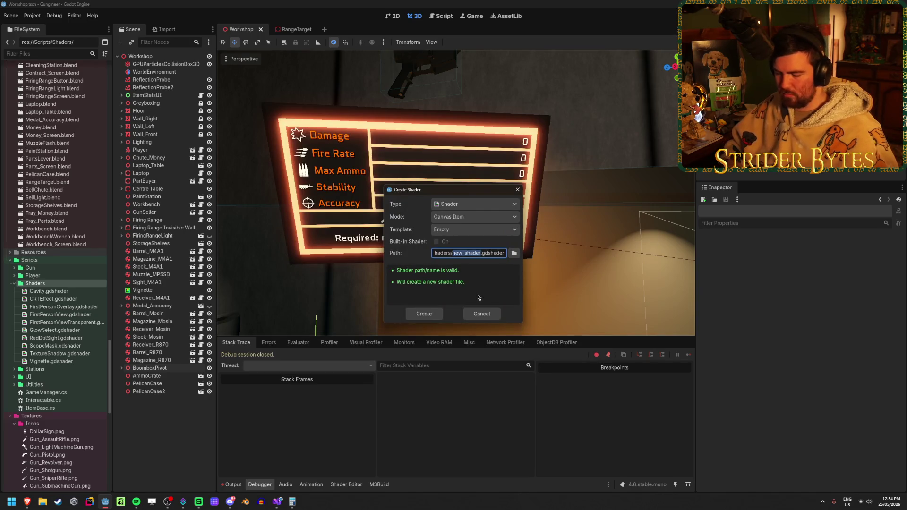
{"action": "type", "text": "s://Scripts/Shaders/ScreenSt"}
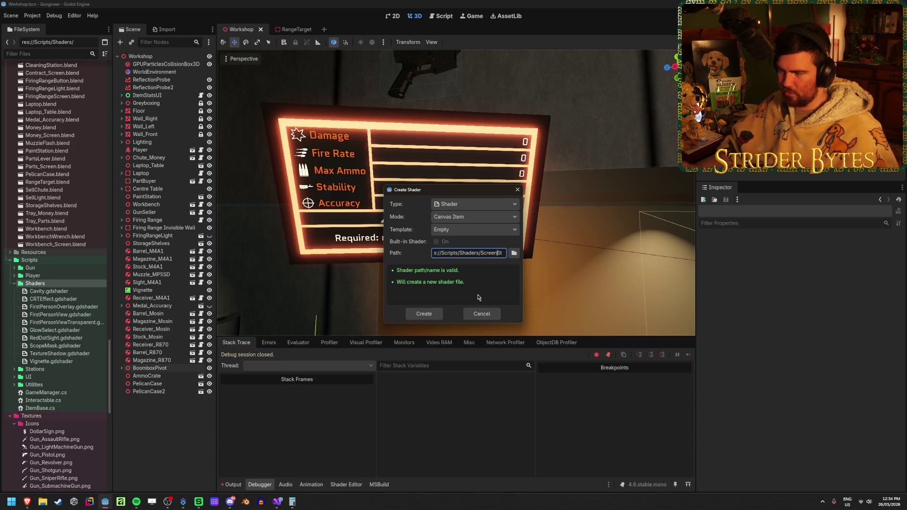
{"action": "left_click", "coordinate": [484, 217]}
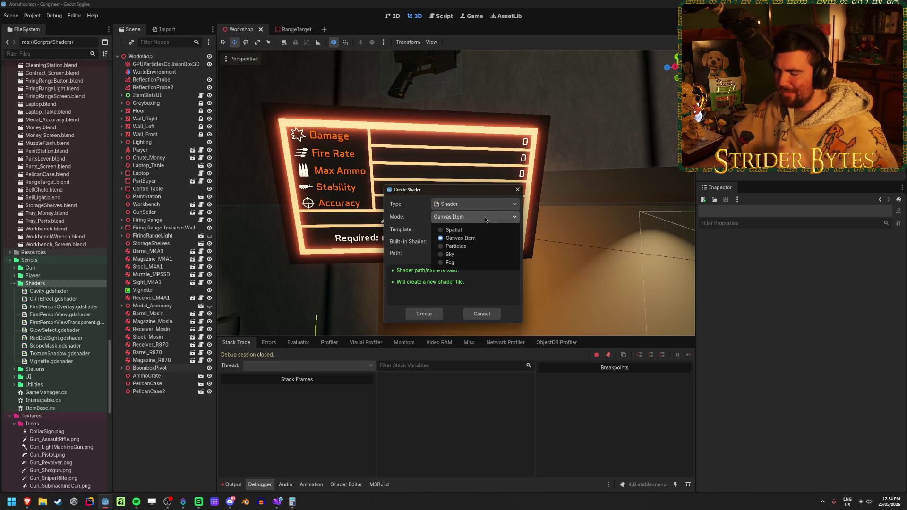
{"action": "left_click", "coordinate": [485, 216]}
{"action": "left_click", "coordinate": [484, 216]}
{"action": "left_click", "coordinate": [485, 217]}
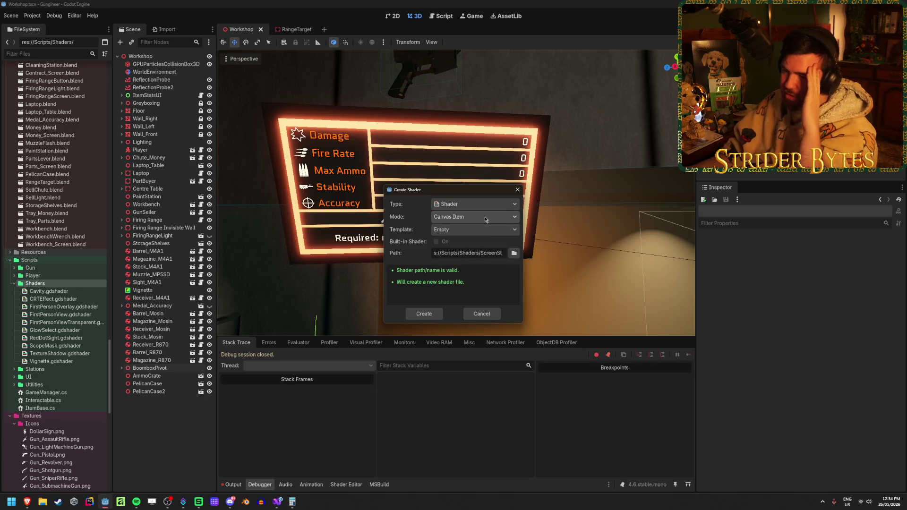
{"action": "left_click", "coordinate": [424, 314]}
{"action": "left_click", "coordinate": [434, 352]}
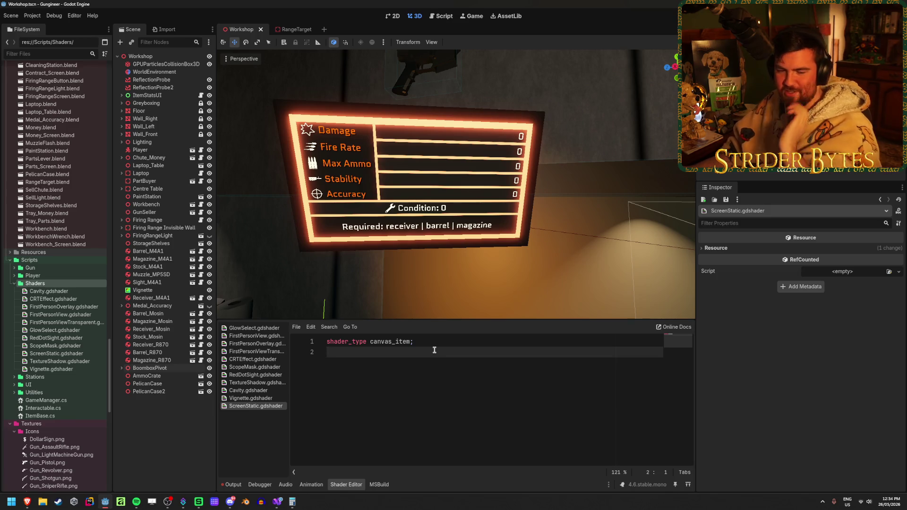
Add blank lines under the canvas_item shader_type line in ScreenStatic.gdshader
{"action": "key", "text": "Return"}
{"action": "key", "text": "Return"}
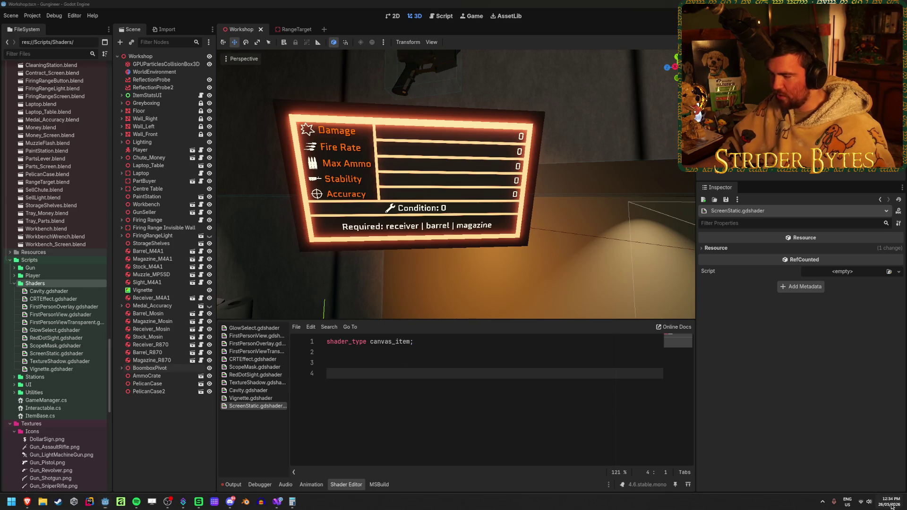
{"action": "left_click", "coordinate": [885, 502]}
{"action": "left_click", "coordinate": [350, 371]}
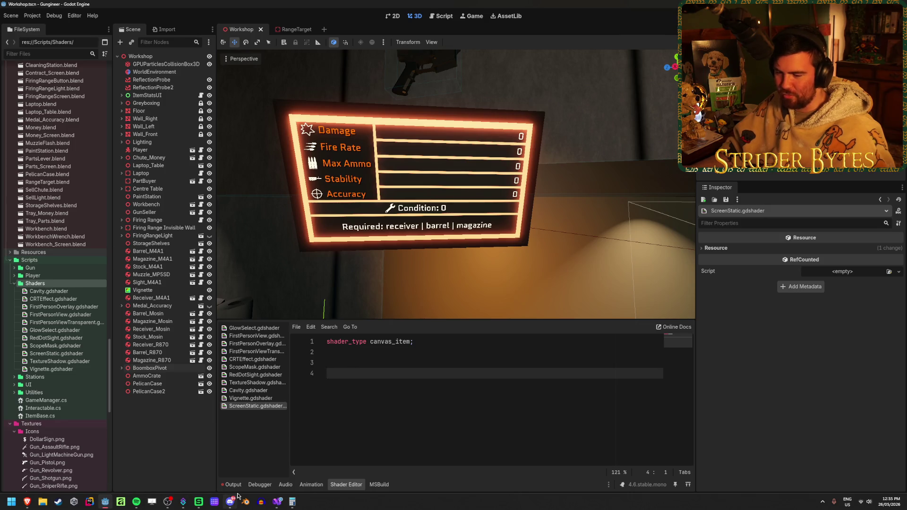
{"action": "mouse_move", "coordinate": [231, 498]}
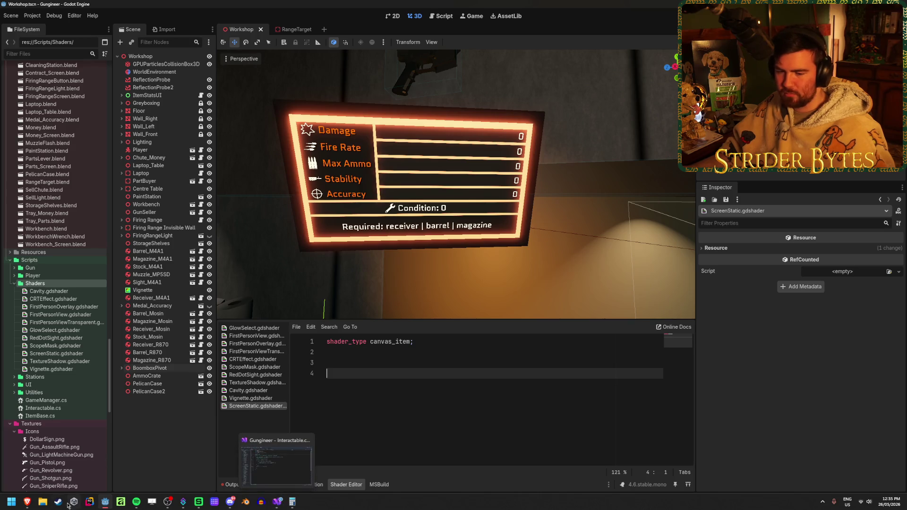
Examine the Static Overlay code, picking out its sampler2D Noise uniform on line 6
{"action": "mouse_move", "coordinate": [33, 504]}
{"action": "left_click", "coordinate": [61, 467]}
{"action": "scroll", "coordinate": [125, 252], "scroll_direction": "down", "scroll_amount": 3}
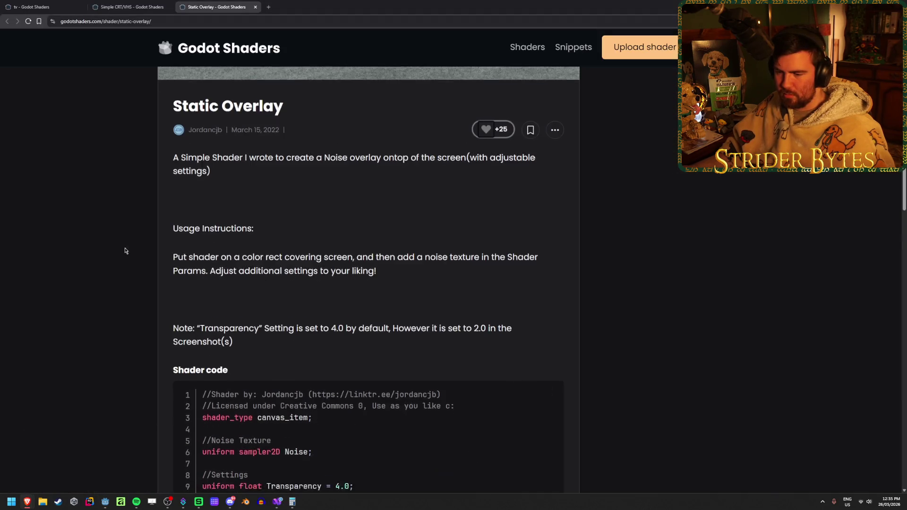
{"action": "left_click_drag", "start_coordinate": [310, 321], "coordinate": [230, 321]}
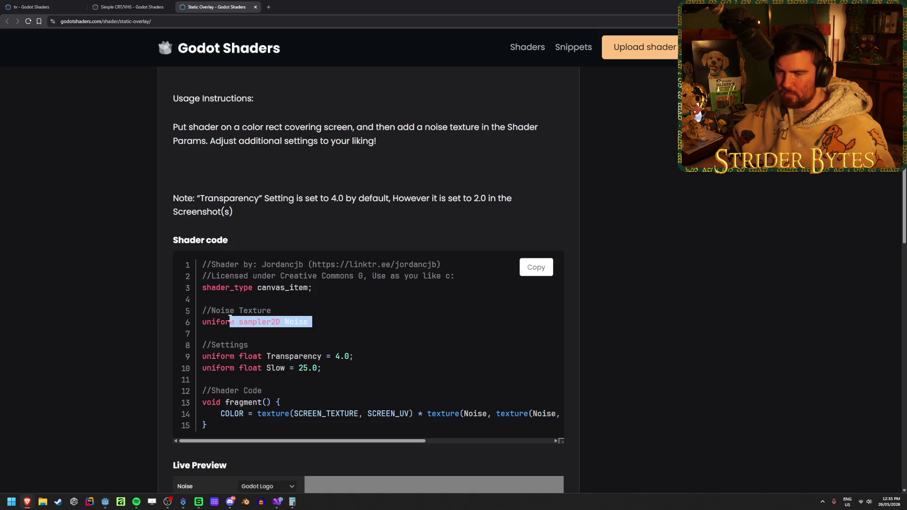
{"action": "left_click", "coordinate": [365, 320]}
{"action": "left_click_drag", "start_coordinate": [312, 321], "coordinate": [242, 319]}
{"action": "left_click", "coordinate": [275, 322]}
{"action": "left_click", "coordinate": [449, 317]}
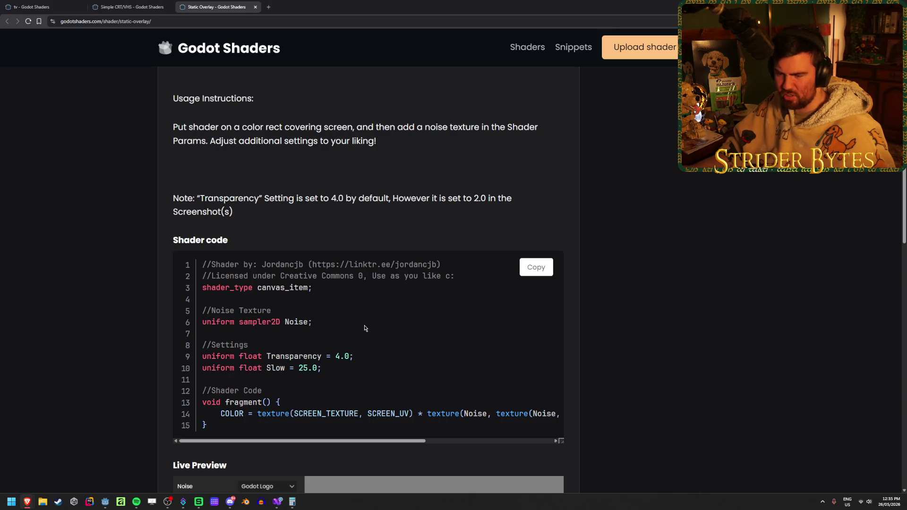
{"action": "scroll", "coordinate": [313, 315], "scroll_direction": "down", "scroll_amount": 1}
{"action": "scroll", "coordinate": [394, 304], "scroll_direction": "right", "scroll_amount": 3}
{"action": "scroll", "coordinate": [395, 304], "scroll_direction": "left", "scroll_amount": 3}
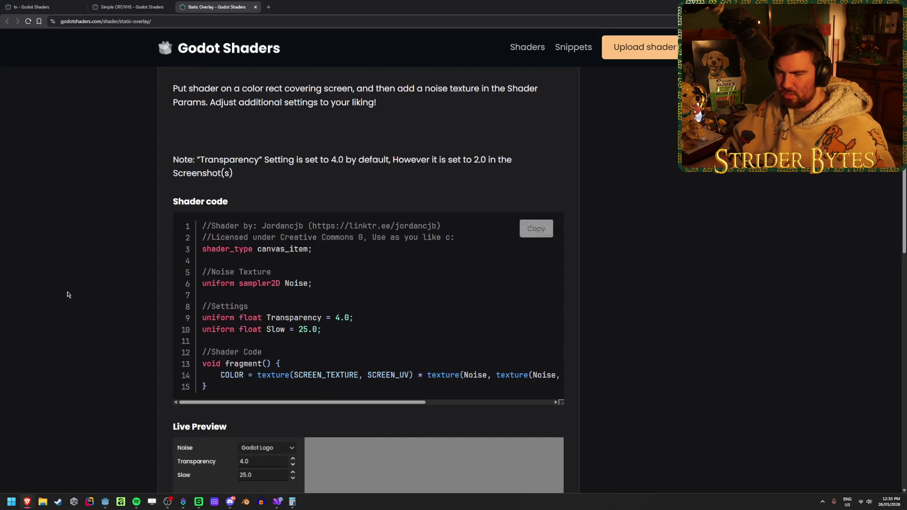
{"action": "scroll", "coordinate": [243, 327], "scroll_direction": "down", "scroll_amount": 5}
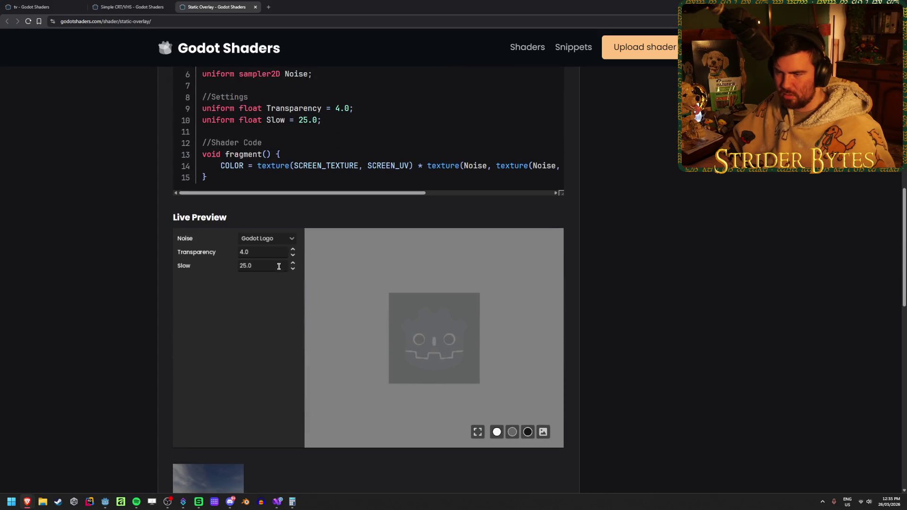
Lower the live preview Transparency from 3.99 to 3.87 and watch the result
{"action": "left_click", "coordinate": [294, 256]}
{"action": "left_click", "coordinate": [293, 257]}
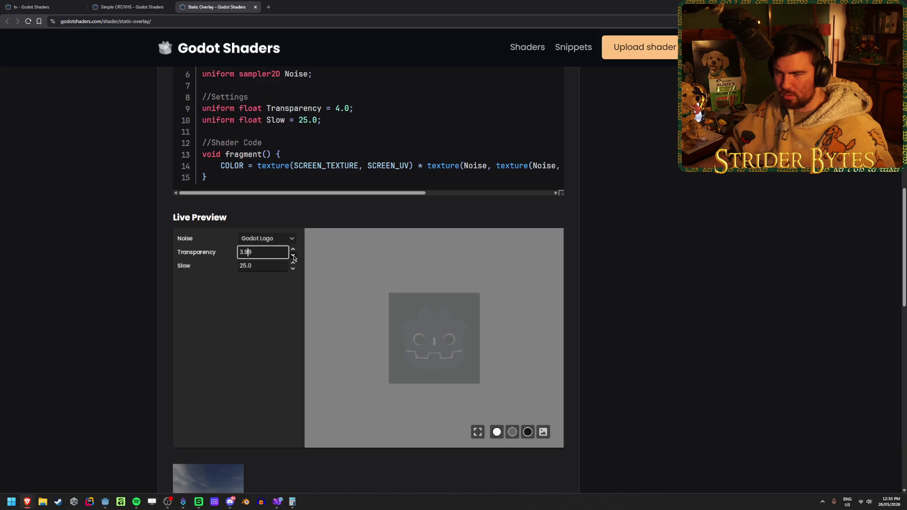
{"action": "scroll", "coordinate": [131, 357], "scroll_direction": "down", "scroll_amount": 3}
{"action": "scroll", "coordinate": [131, 357], "scroll_direction": "up", "scroll_amount": 8}
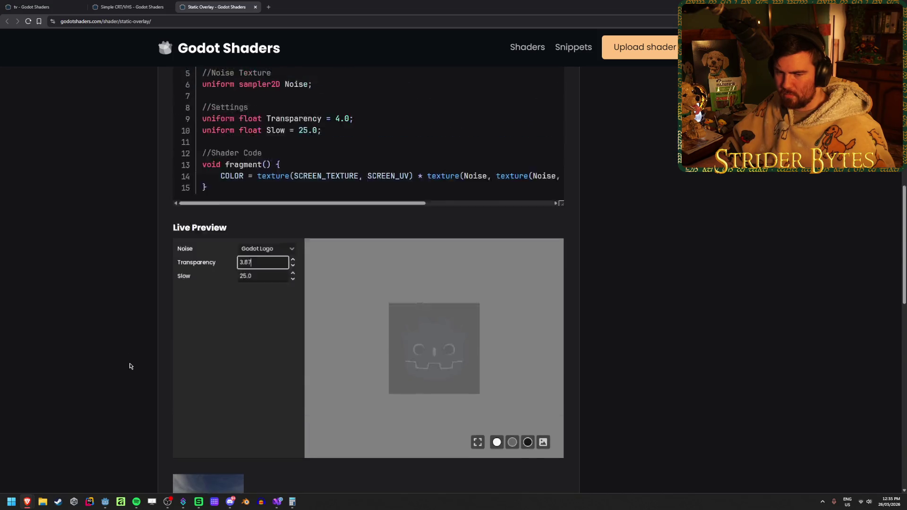
{"action": "scroll", "coordinate": [131, 237], "scroll_direction": "down", "scroll_amount": 1}
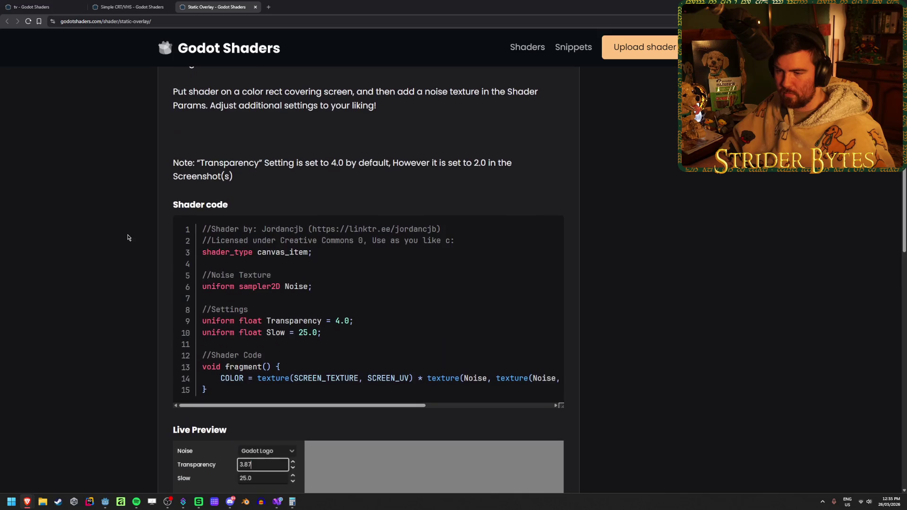
{"action": "scroll", "coordinate": [369, 283], "scroll_direction": "down", "scroll_amount": 3}
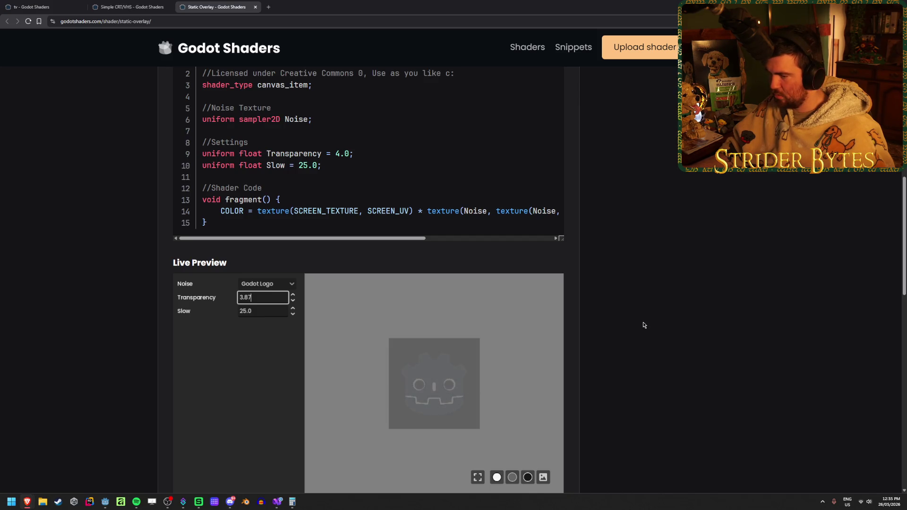
{"action": "scroll", "coordinate": [644, 324], "scroll_direction": "up", "scroll_amount": 4}
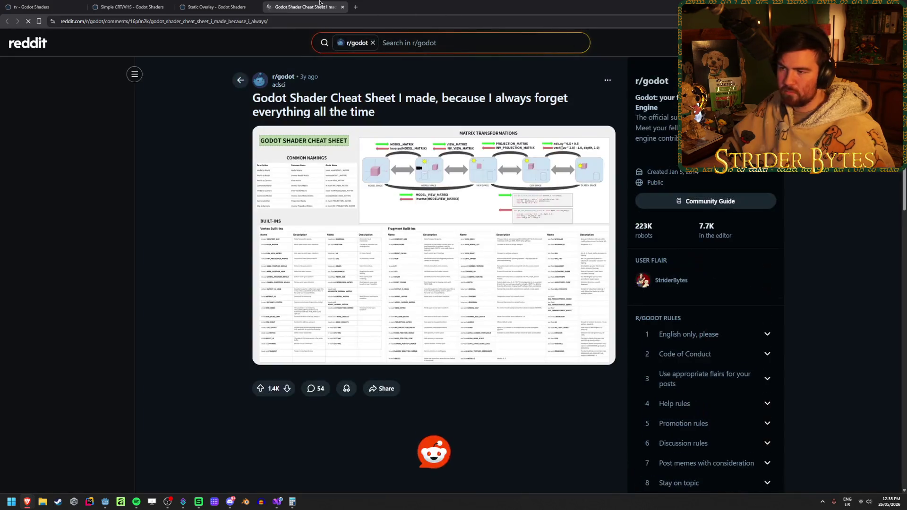
View the Reddit Godot Shader Cheat Sheet image full-size, then close its tab
{"action": "left_click", "coordinate": [352, 196]}
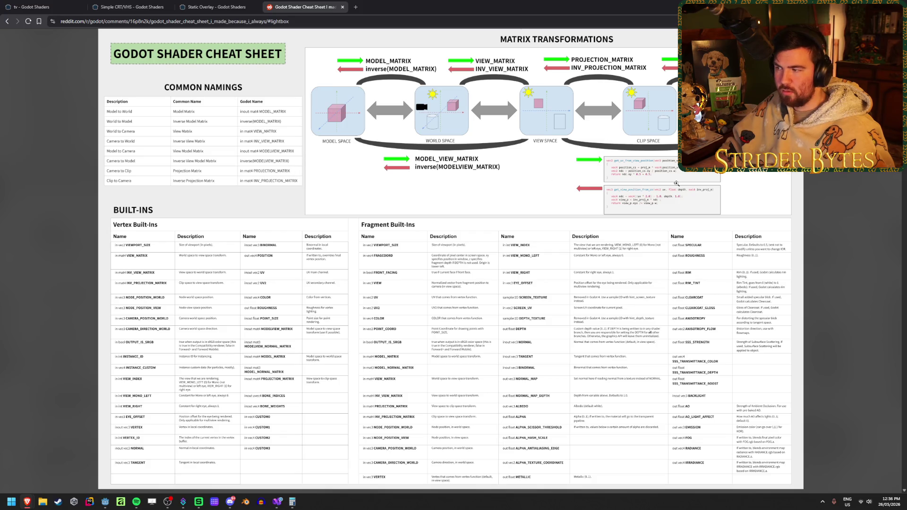
{"action": "left_click", "coordinate": [342, 7]}
Leave the browser and return to ScreenStatic.gdshader in Godot's Shader Editor
{"action": "key", "text": "ctrl+1"}
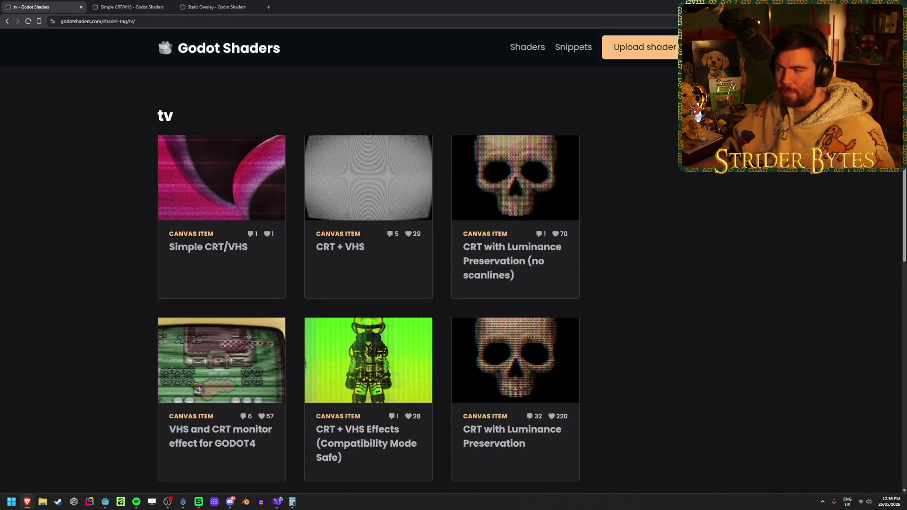
{"action": "key", "text": "alt+Tab"}
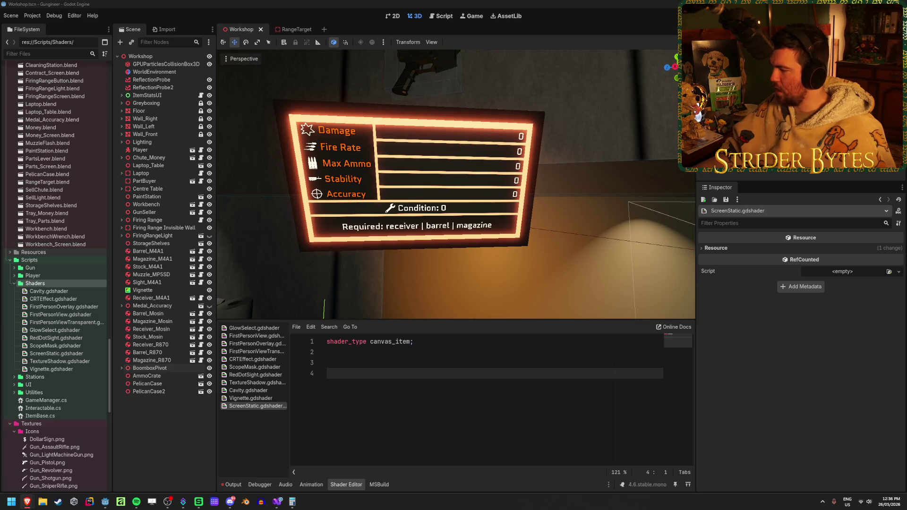
Declare 'uniform sampler2D noiseTexture;' on line 3, correcting texture2D to sampler2D
{"action": "left_click", "coordinate": [359, 363]}
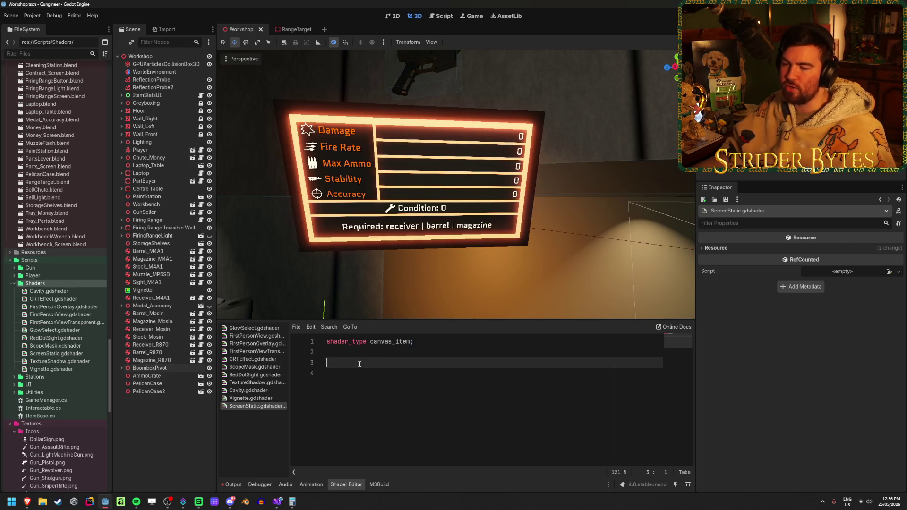
{"action": "type", "text": "unifo"}
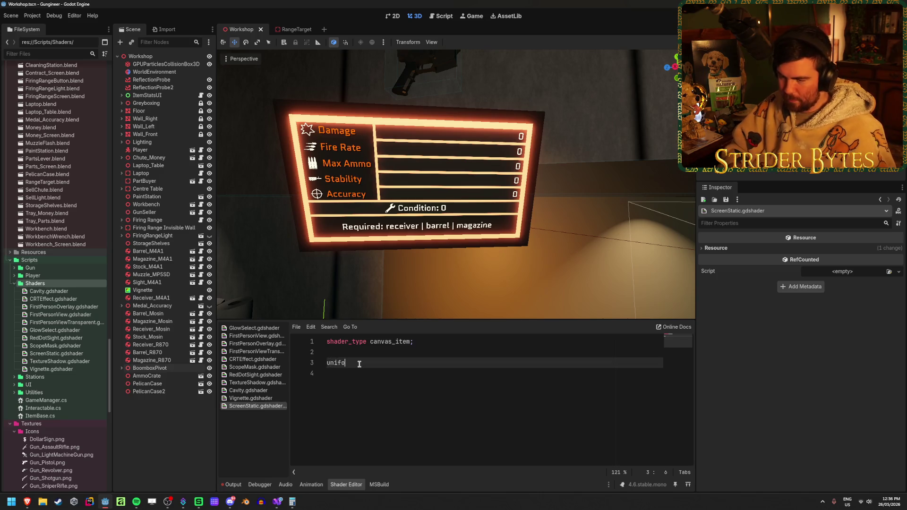
{"action": "type", "text": "rm fl"}
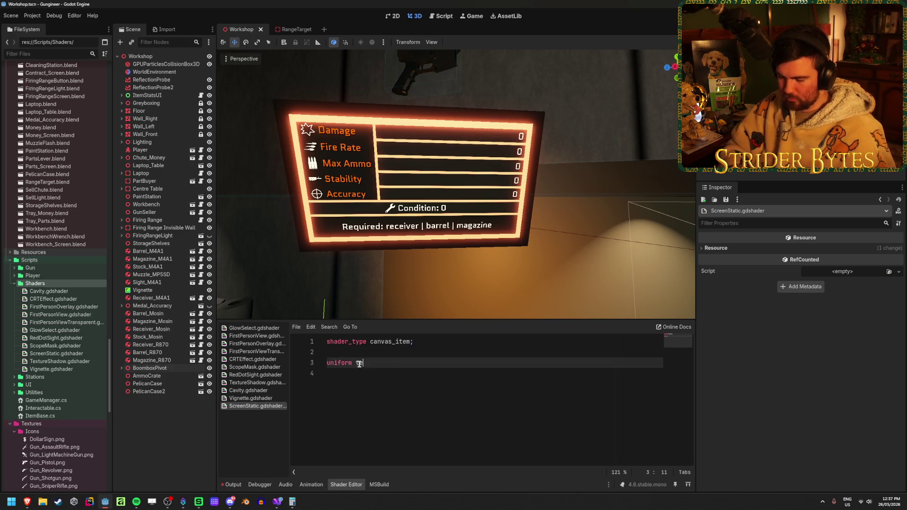
{"action": "type", "text": "xture2d"}
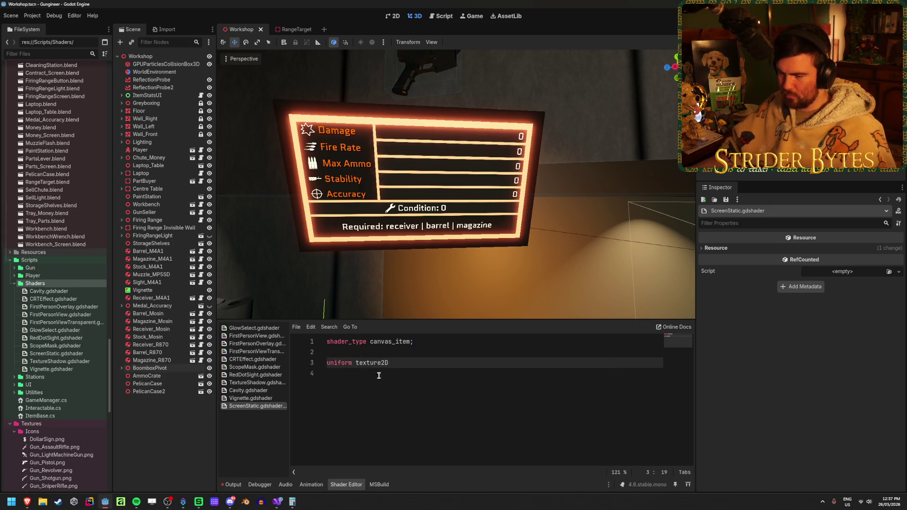
{"action": "type", "text": " noiseTexture;"}
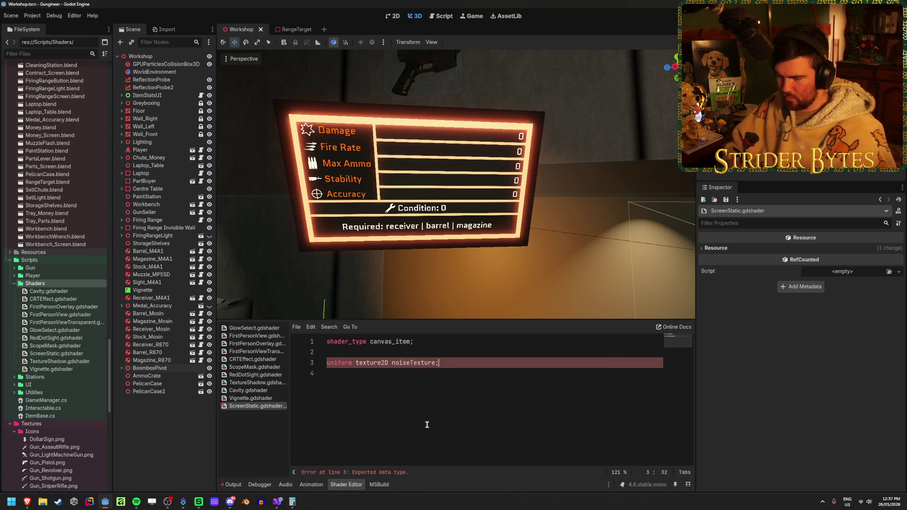
{"action": "key", "text": "ctrl+s"}
{"action": "left_click", "coordinate": [404, 403]}
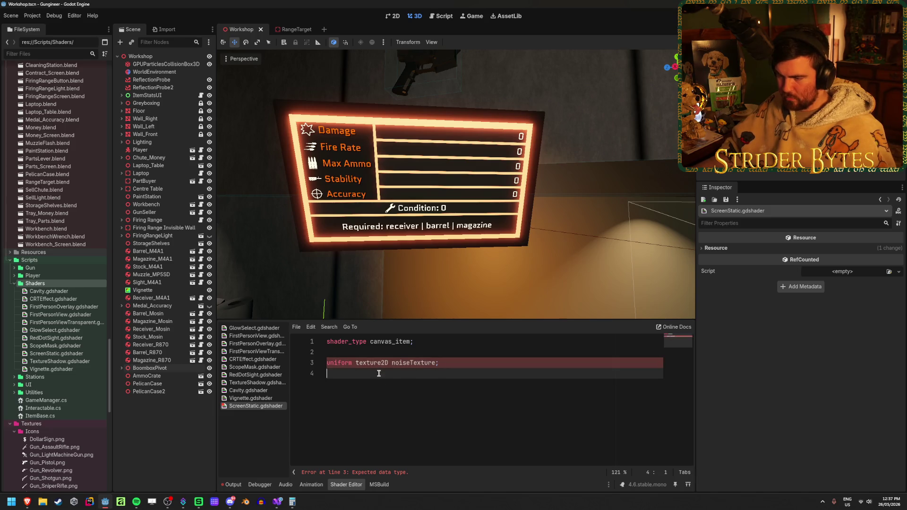
{"action": "left_click", "coordinate": [381, 362]}
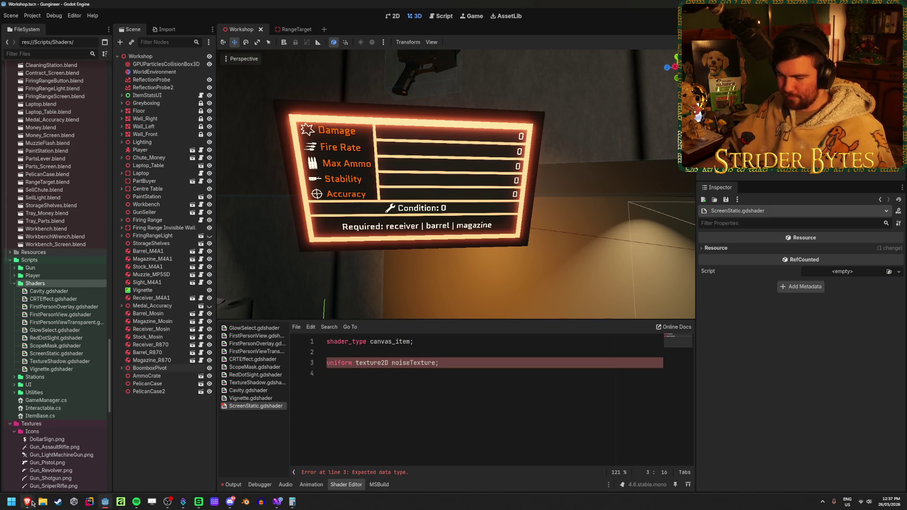
{"action": "mouse_move", "coordinate": [27, 502]}
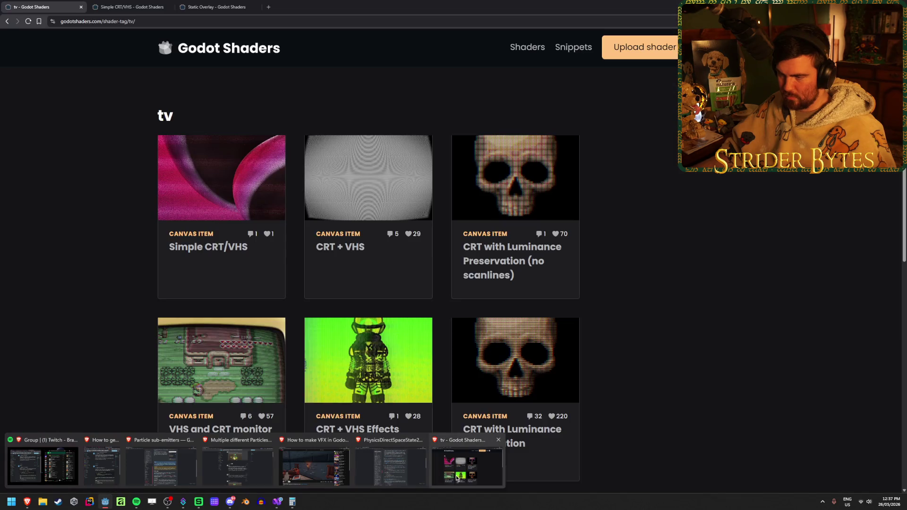
{"action": "left_click", "coordinate": [457, 473]}
{"action": "left_click", "coordinate": [216, 7]}
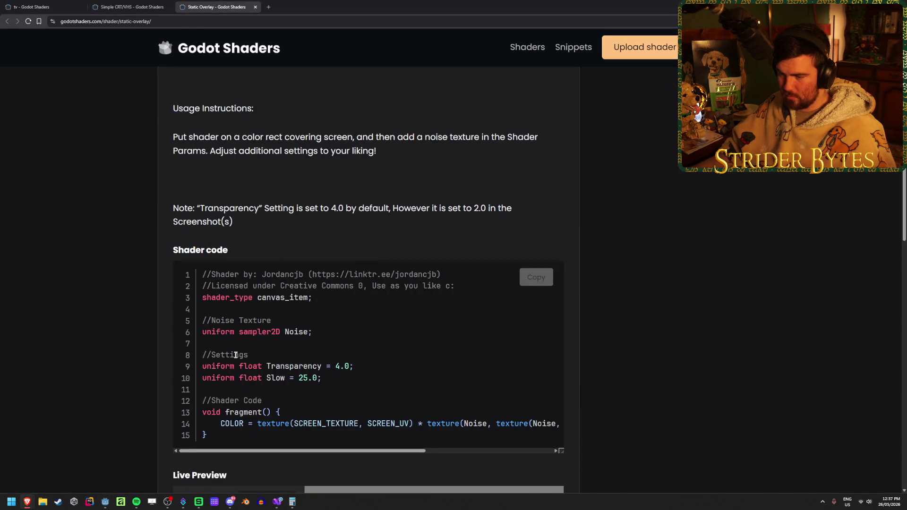
{"action": "key", "text": "alt+Tab"}
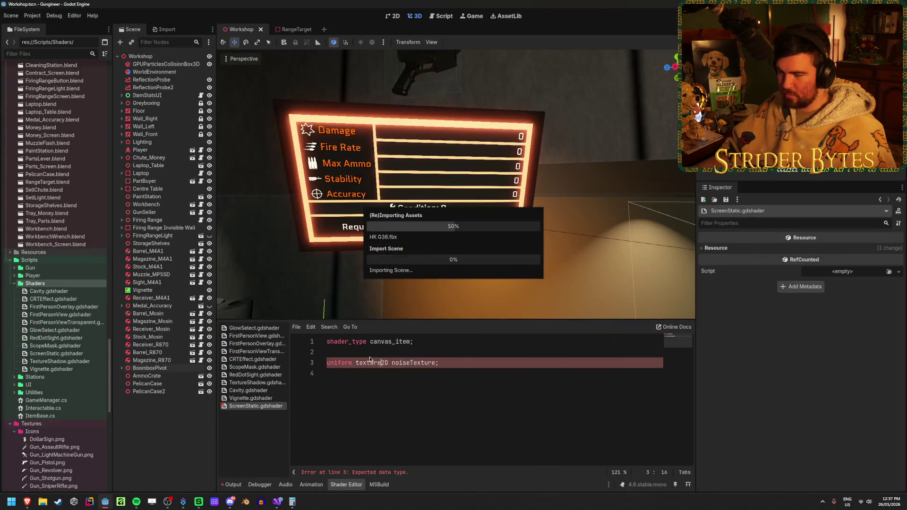
{"action": "double_click", "coordinate": [370, 362]}
{"action": "type", "text": "sampler"}
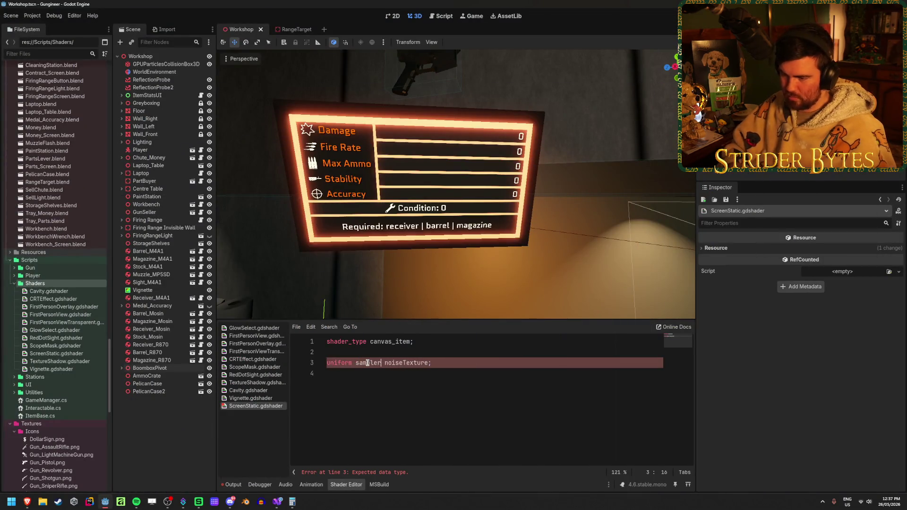
{"action": "type", "text": "2D"}
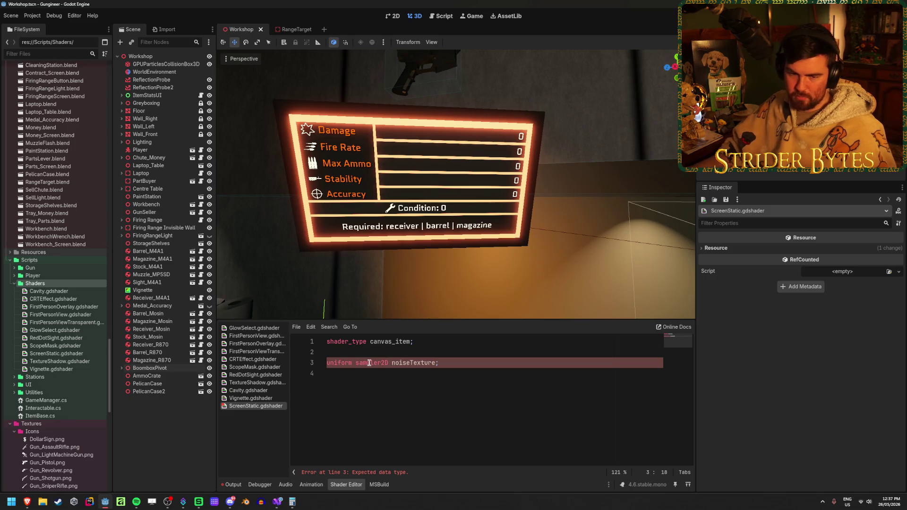
Add an empty 'void fragment()' function below the uniform, with its brace on its own line
{"action": "left_click", "coordinate": [462, 362]}
{"action": "key", "text": "Return"}
{"action": "key", "text": "Return"}
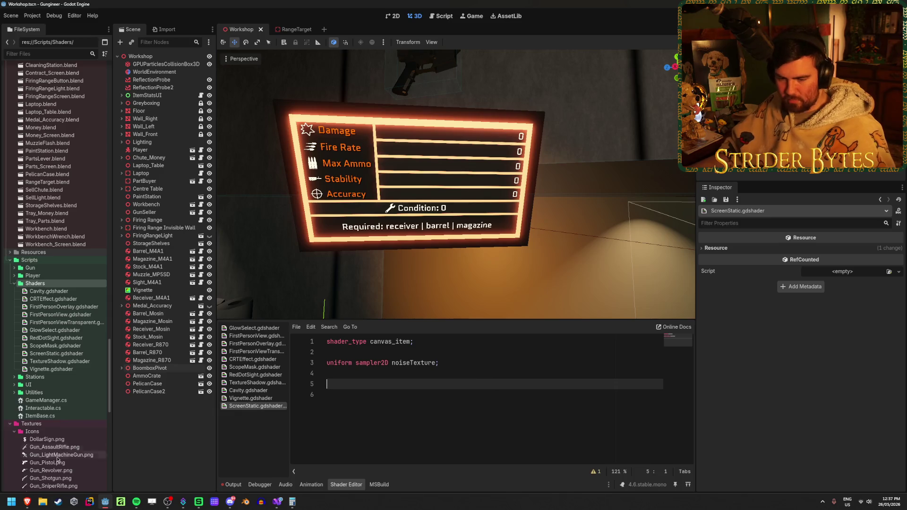
{"action": "mouse_move", "coordinate": [27, 502]}
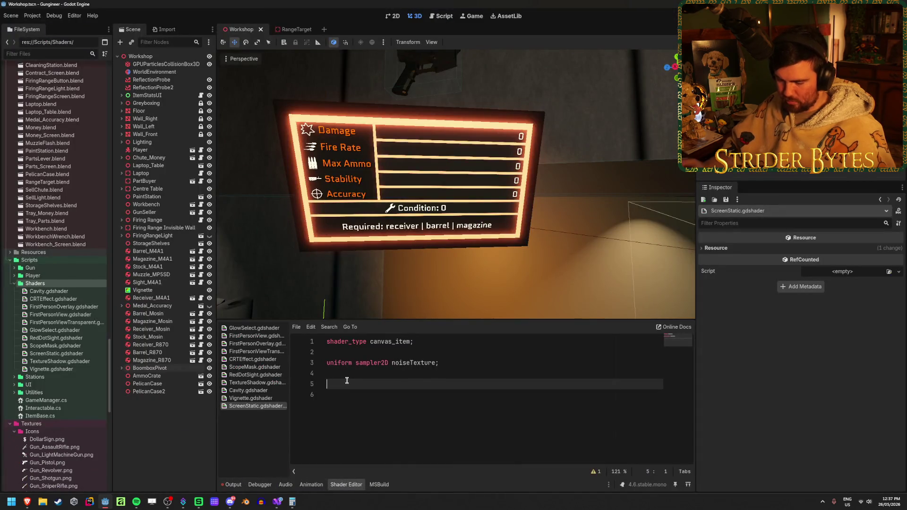
{"action": "type", "text": "void fragment"}
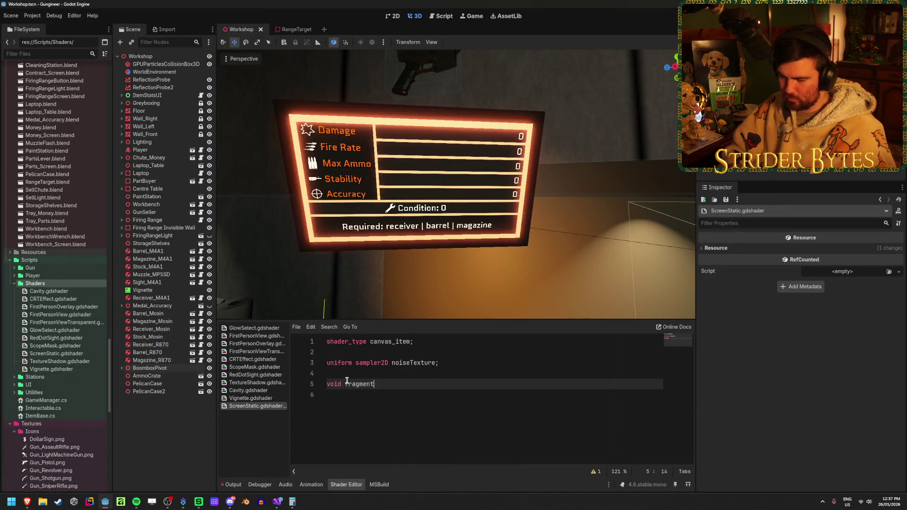
{"action": "type", "text": "{"}
{"action": "key", "text": "Return"}
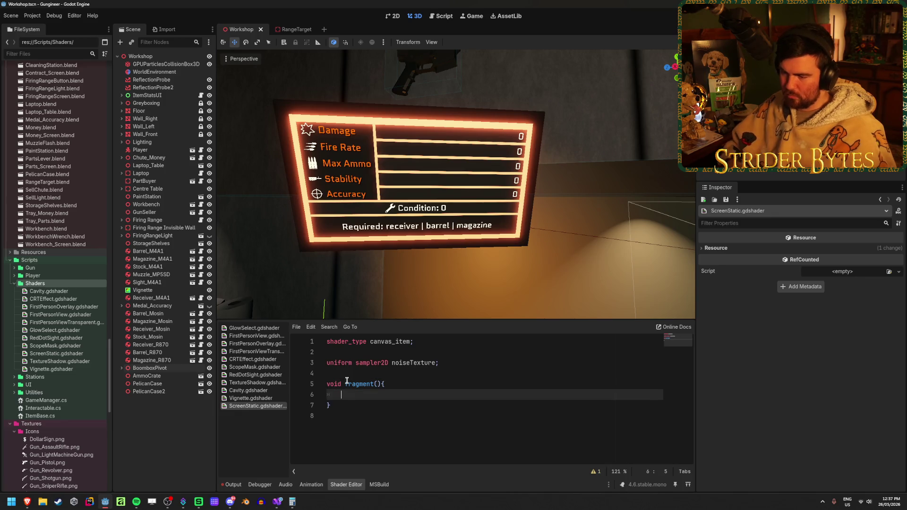
{"action": "left_click", "coordinate": [381, 383]}
{"action": "key", "text": "Return"}
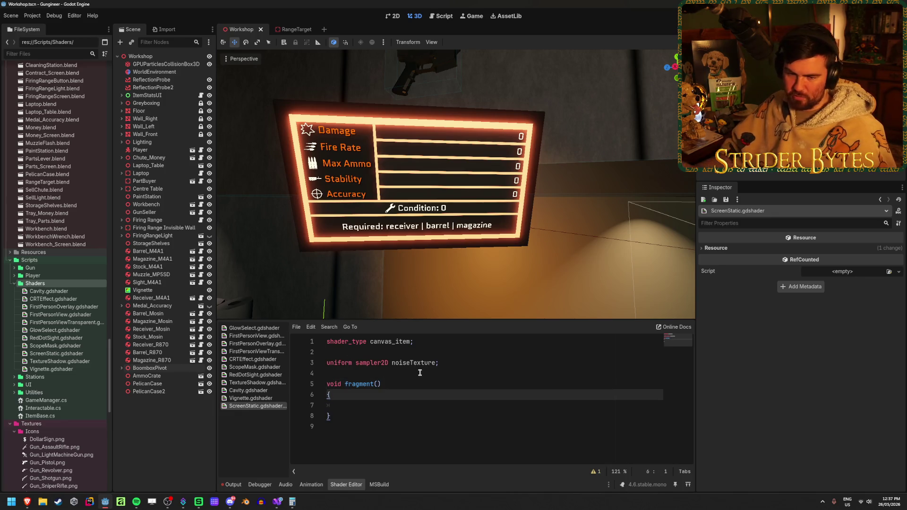
{"action": "left_click", "coordinate": [387, 404]}
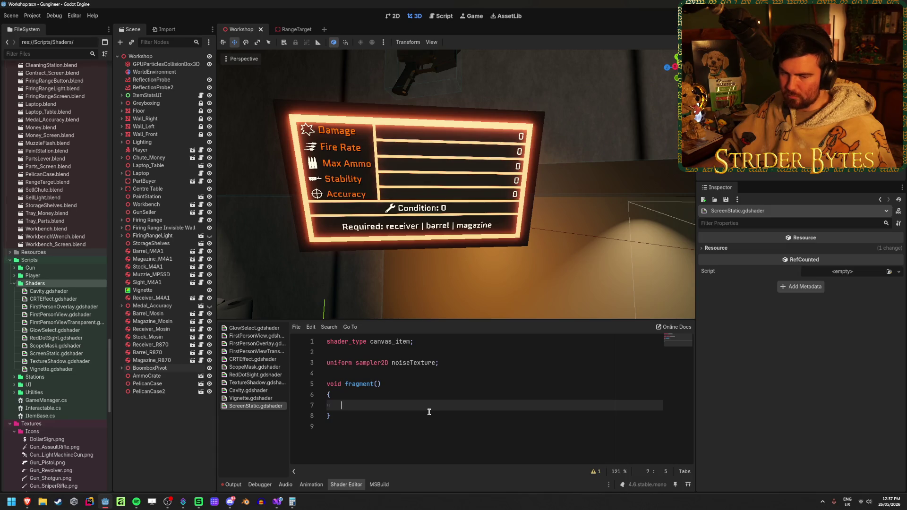
{"action": "left_click", "coordinate": [453, 362]}
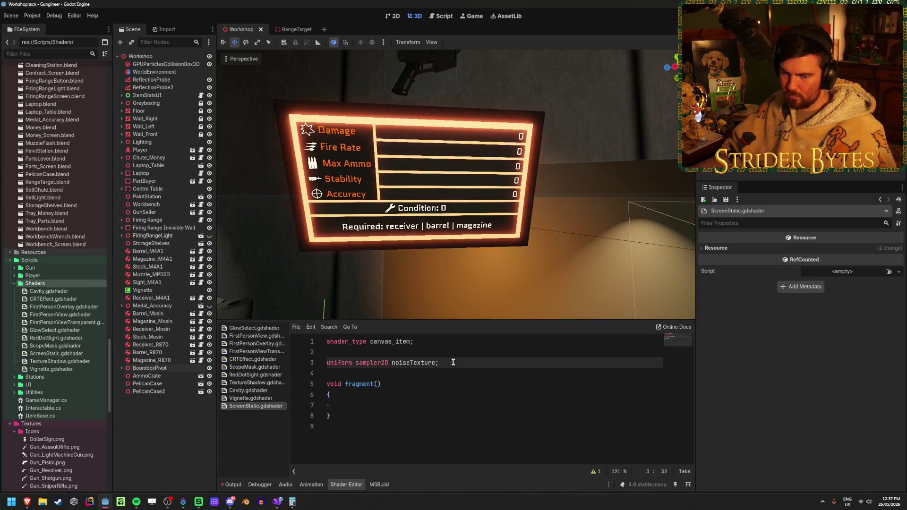
{"action": "left_click", "coordinate": [468, 461]}
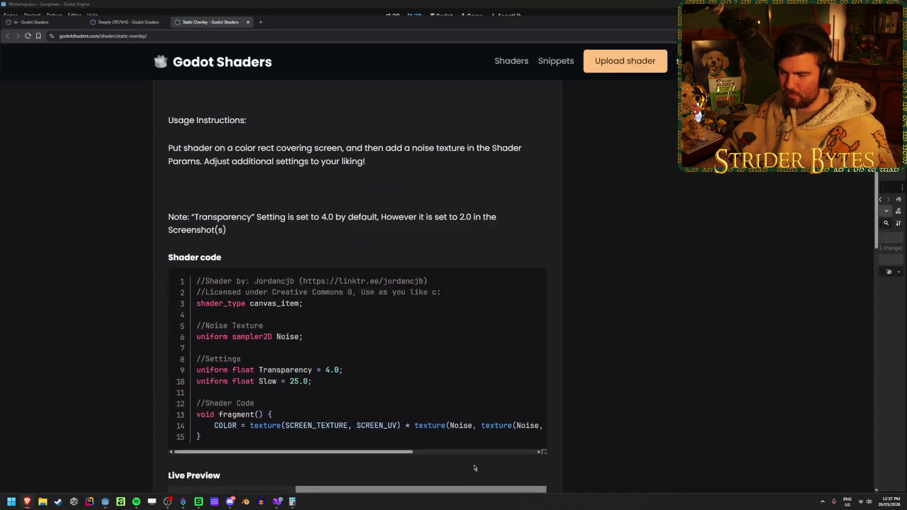
Examine the SCREEN_TEXTURE sampling on line 14 of the Static Overlay shader, then return to Godot
{"action": "scroll", "coordinate": [77, 329], "scroll_direction": "down", "scroll_amount": 2}
{"action": "scroll", "coordinate": [99, 315], "scroll_direction": "up", "scroll_amount": 1}
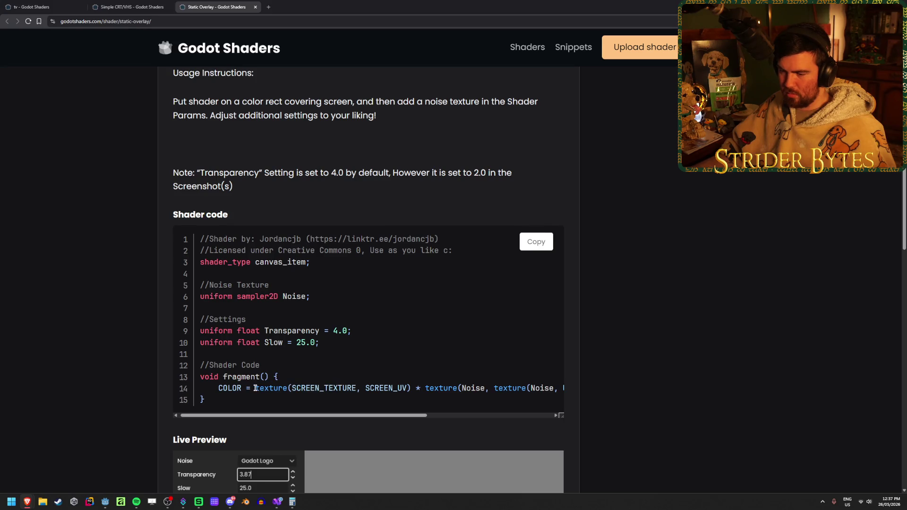
{"action": "mouse_move", "coordinate": [255, 387]}
{"action": "left_mouse_down"}
{"action": "mouse_move", "coordinate": [427, 387]}
{"action": "mouse_move", "coordinate": [255, 388]}
{"action": "mouse_move", "coordinate": [408, 388]}
{"action": "mouse_move", "coordinate": [487, 416]}
{"action": "mouse_move", "coordinate": [518, 414]}
{"action": "mouse_move", "coordinate": [171, 429]}
{"action": "mouse_move", "coordinate": [519, 415]}
{"action": "mouse_move", "coordinate": [189, 415]}
{"action": "mouse_move", "coordinate": [288, 393]}
{"action": "mouse_move", "coordinate": [391, 389]}
{"action": "mouse_move", "coordinate": [390, 416]}
{"action": "mouse_move", "coordinate": [527, 420]}
{"action": "mouse_move", "coordinate": [285, 409]}
{"action": "left_mouse_up"}
{"action": "left_click", "coordinate": [409, 387]}
{"action": "left_click", "coordinate": [391, 389]}
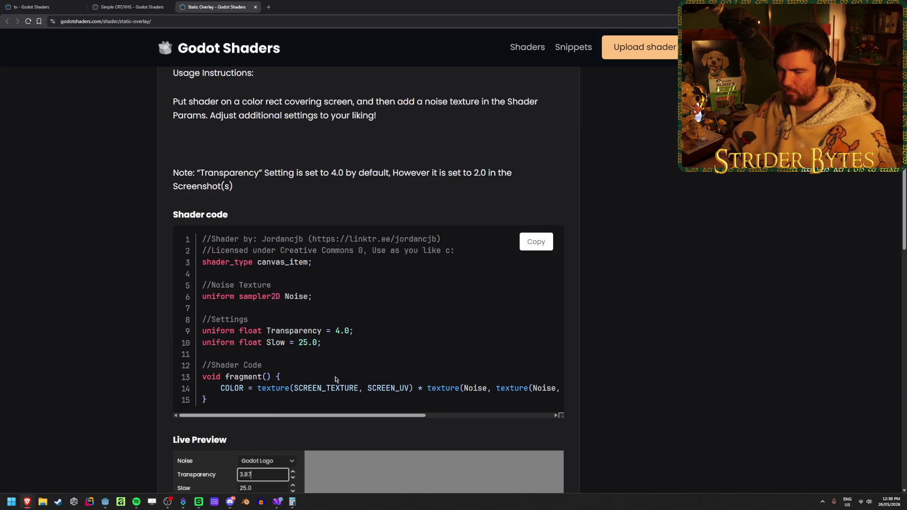
{"action": "key", "text": "alt+Tab"}
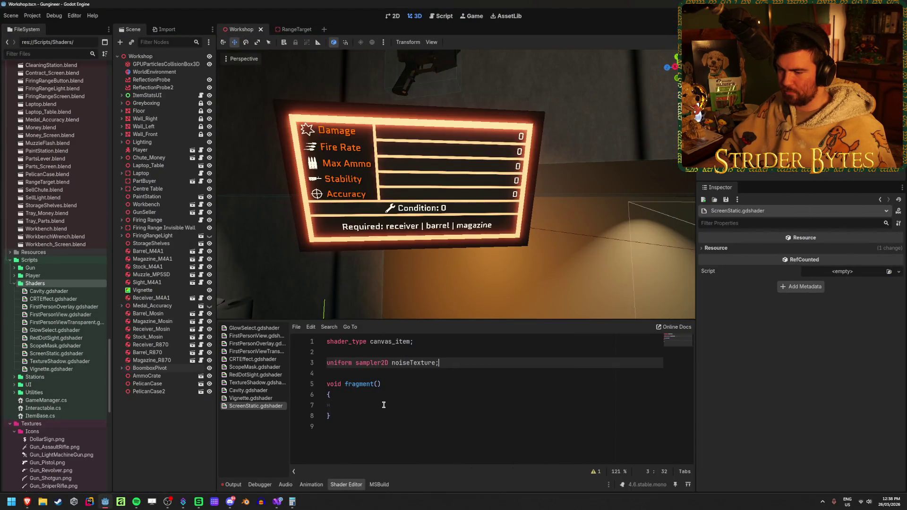
Start an unfinished COLOR assignment on line 7 inside fragment(), dismissing the autocomplete
{"action": "left_click", "coordinate": [383, 405]}
{"action": "type", "text": "COLOR ="}
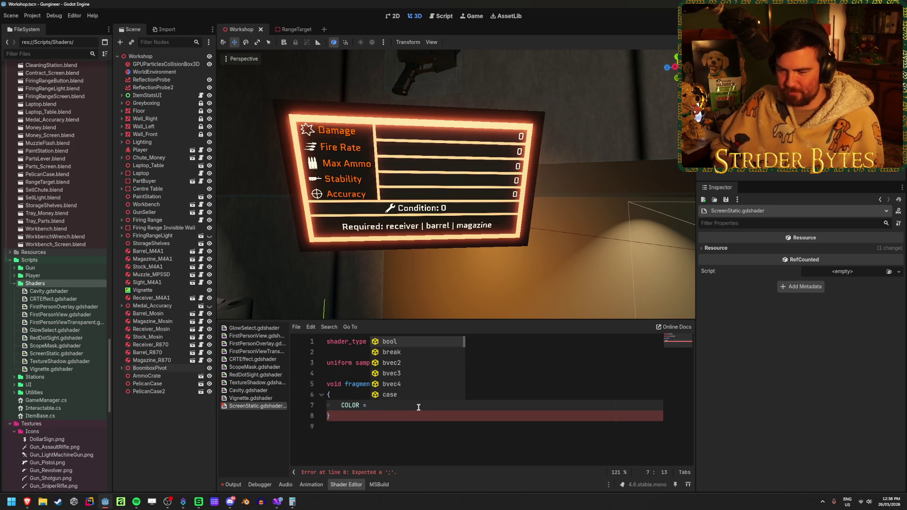
{"action": "key", "text": "Escape"}
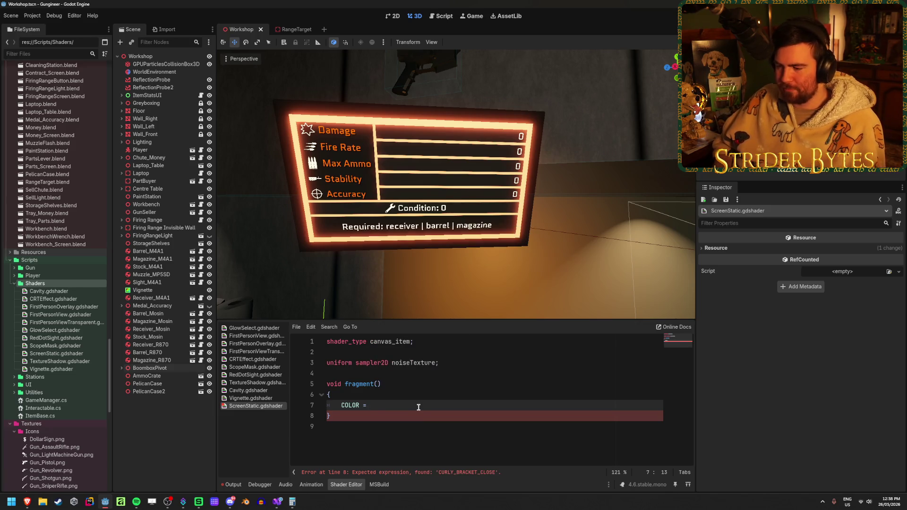
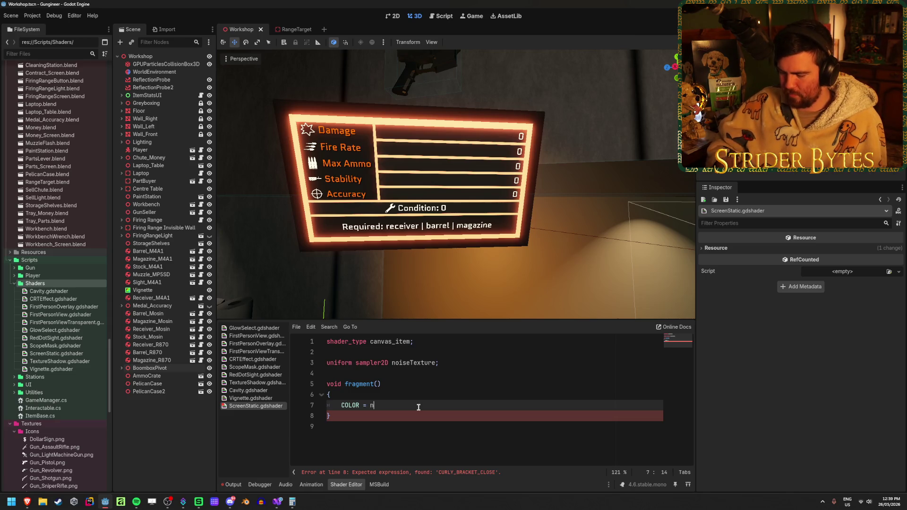
Complete COLOR = noiseTexture on line 7, then bring up the Static Overlay shader page
{"action": "type", "text": "oiseTe"}
{"action": "key", "text": "Return"}
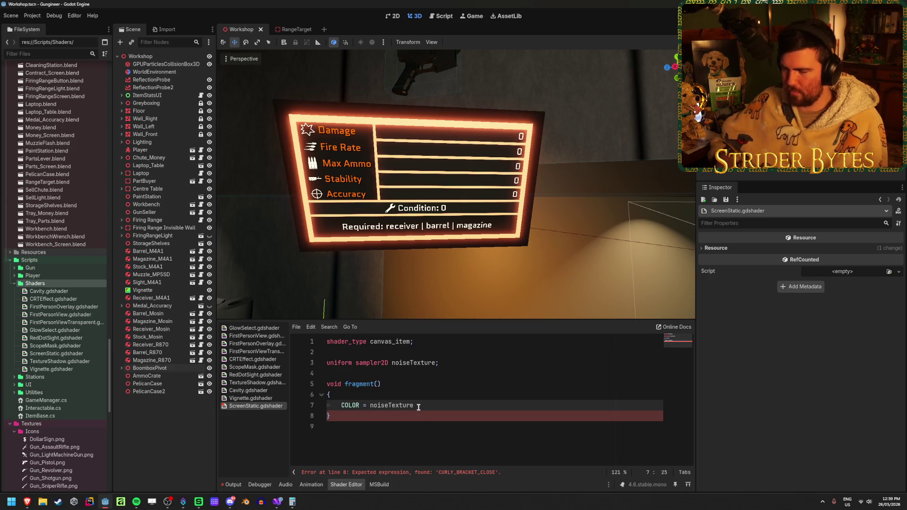
{"action": "key", "text": "Right"}
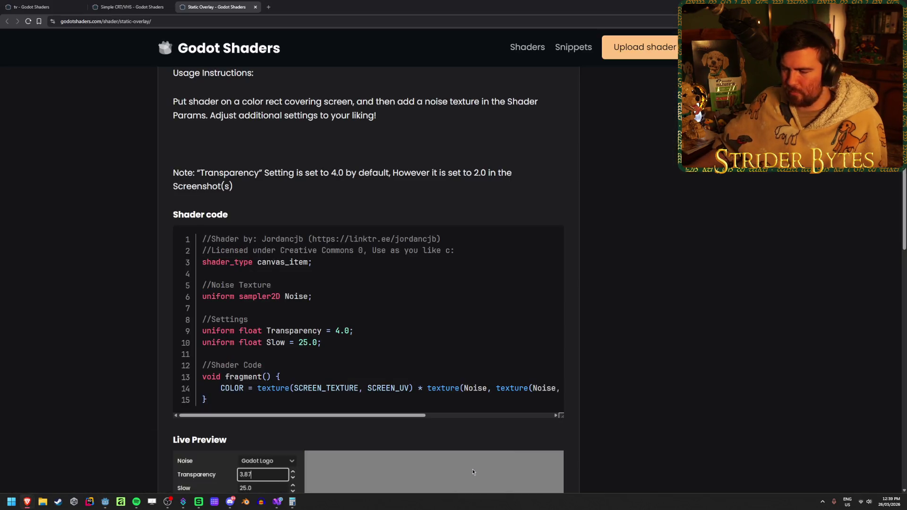
{"action": "left_click", "coordinate": [62, 466]}
{"action": "scroll", "coordinate": [380, 387], "scroll_direction": "right", "scroll_amount": 5}
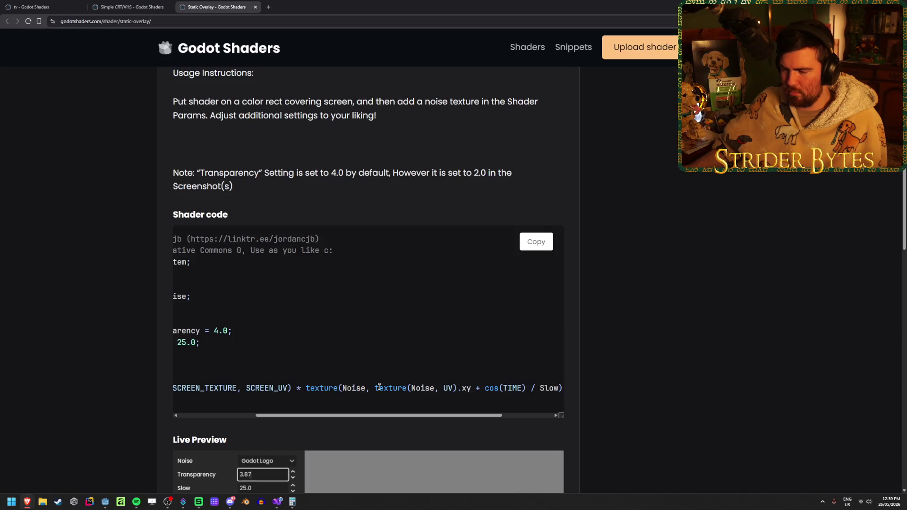
Copy the website's Static Overlay COLOR line and paste it over line 7's COLOR = noiseTexture
{"action": "left_click_drag", "start_coordinate": [416, 387], "coordinate": [501, 389]}
{"action": "left_click", "coordinate": [463, 391]}
{"action": "left_click", "coordinate": [399, 402]}
{"action": "scroll", "coordinate": [475, 408], "scroll_direction": "right", "scroll_amount": 3}
{"action": "left_click", "coordinate": [512, 392]}
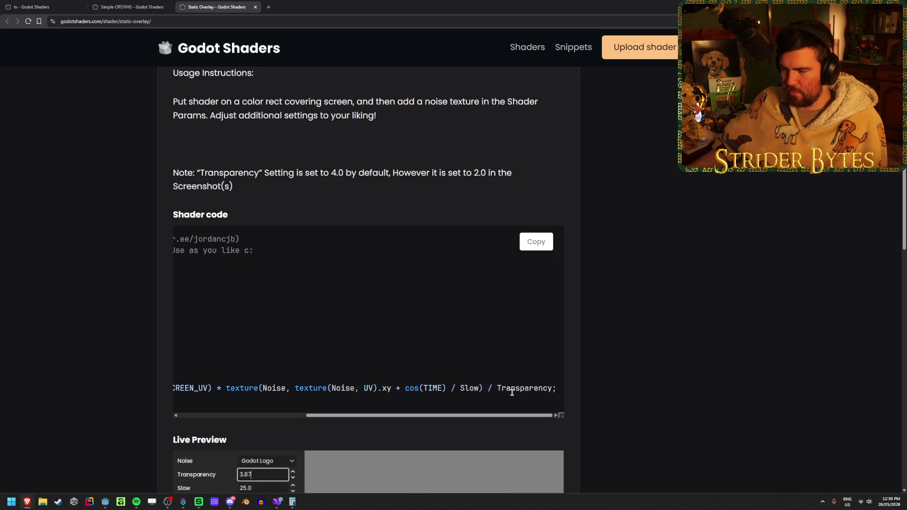
{"action": "mouse_move", "coordinate": [560, 390]}
{"action": "left_mouse_down"}
{"action": "mouse_move", "coordinate": [173, 388]}
{"action": "mouse_move", "coordinate": [260, 388]}
{"action": "mouse_move", "coordinate": [220, 389]}
{"action": "left_mouse_up"}
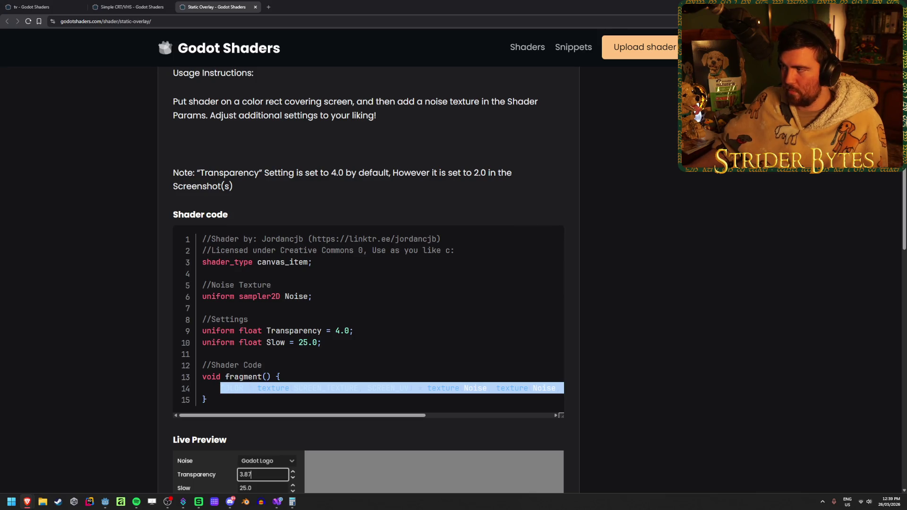
{"action": "key", "text": "alt+Tab"}
{"action": "left_click_drag", "start_coordinate": [418, 405], "coordinate": [342, 407]}
{"action": "key", "text": "ctrl+v"}
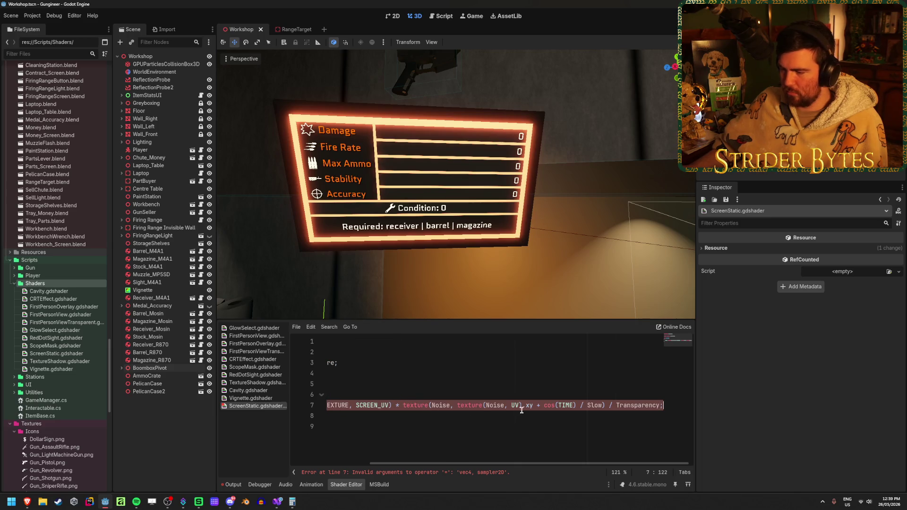
Save, then touch up line 7's COLOR expression, restoring Transparency at its end
{"action": "key", "text": "ctrl+s"}
{"action": "double_click", "coordinate": [638, 405]}
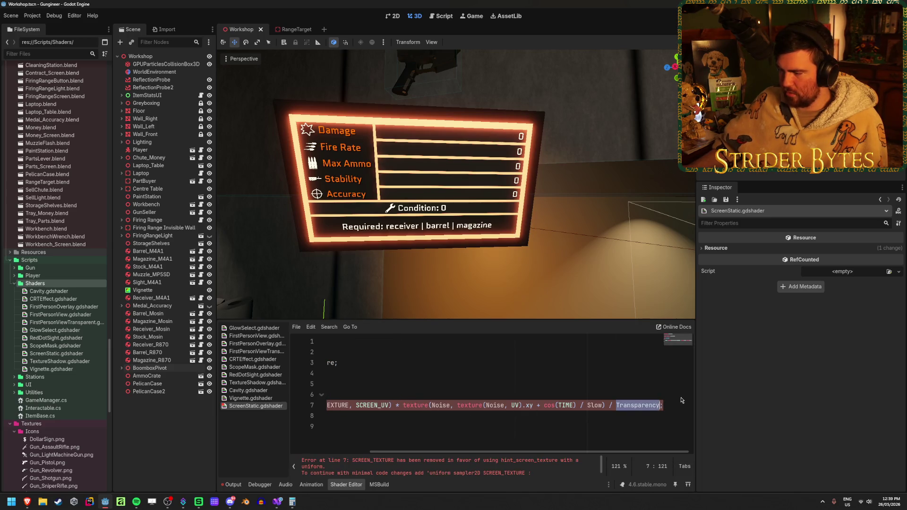
{"action": "type", "text": "1"}
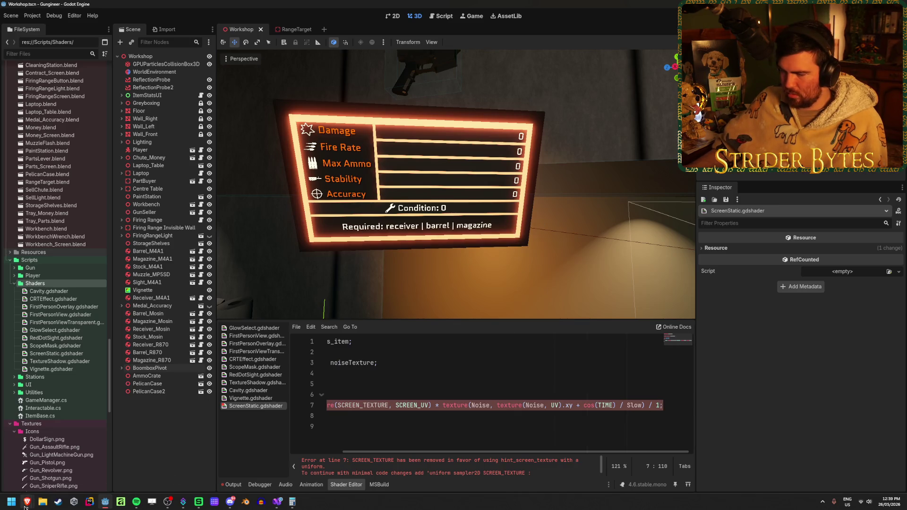
{"action": "mouse_move", "coordinate": [27, 502]}
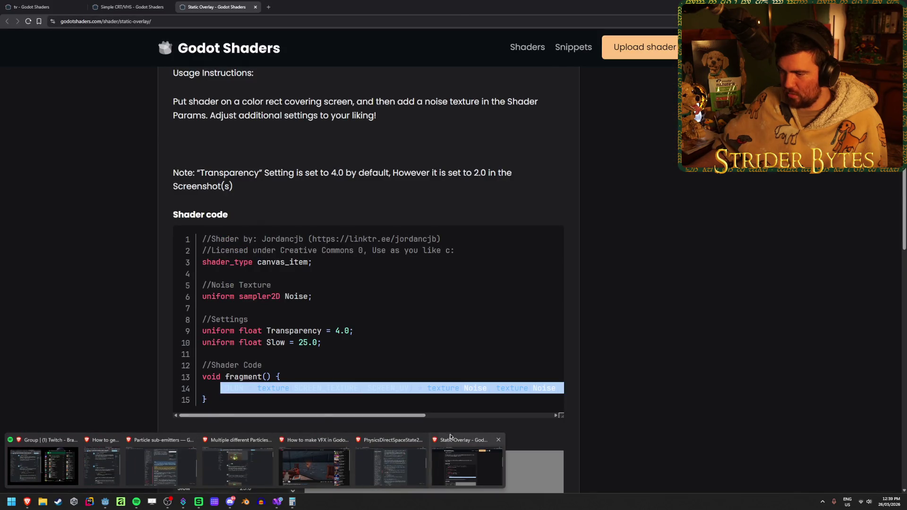
{"action": "key", "text": "ctrl+v"}
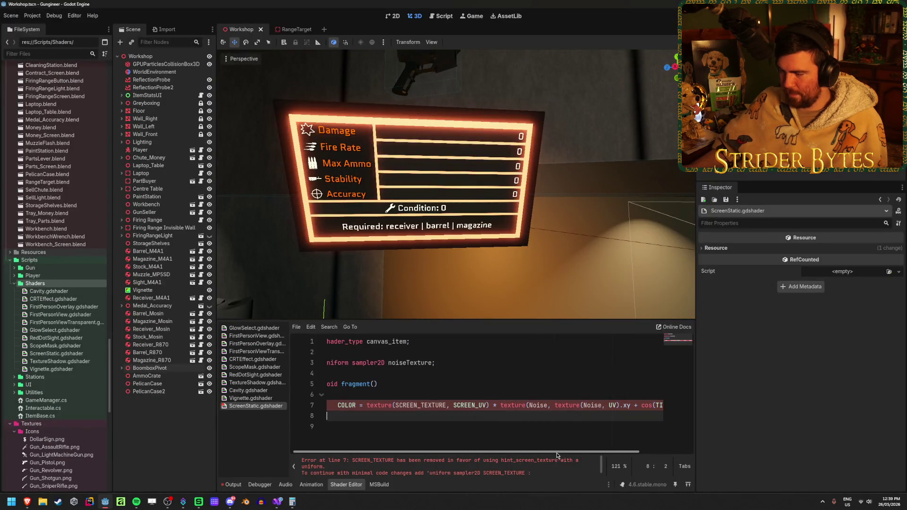
{"action": "left_click_drag", "start_coordinate": [556, 452], "coordinate": [607, 452]}
{"action": "double_click", "coordinate": [604, 406]}
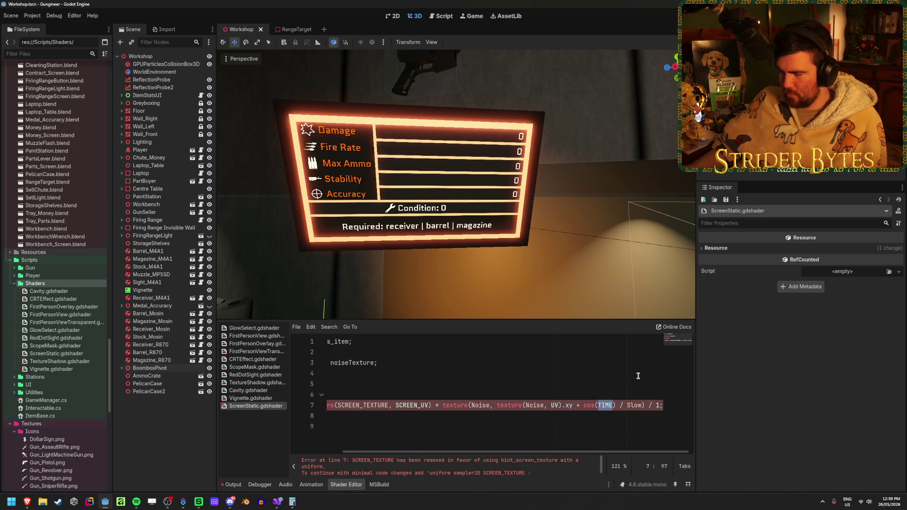
{"action": "type", "text": "1"}
{"action": "double_click", "coordinate": [658, 406]}
{"action": "type", "text": "Transparency"}
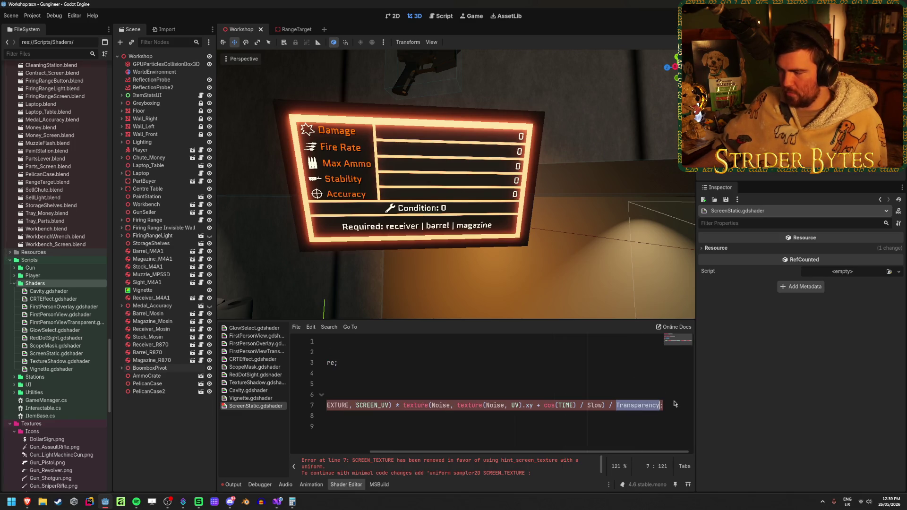
Copy the Transparency = 4.0 and Slow = 25.0 uniforms from the site below noiseTexture
{"action": "mouse_move", "coordinate": [27, 502]}
{"action": "left_click", "coordinate": [392, 463]}
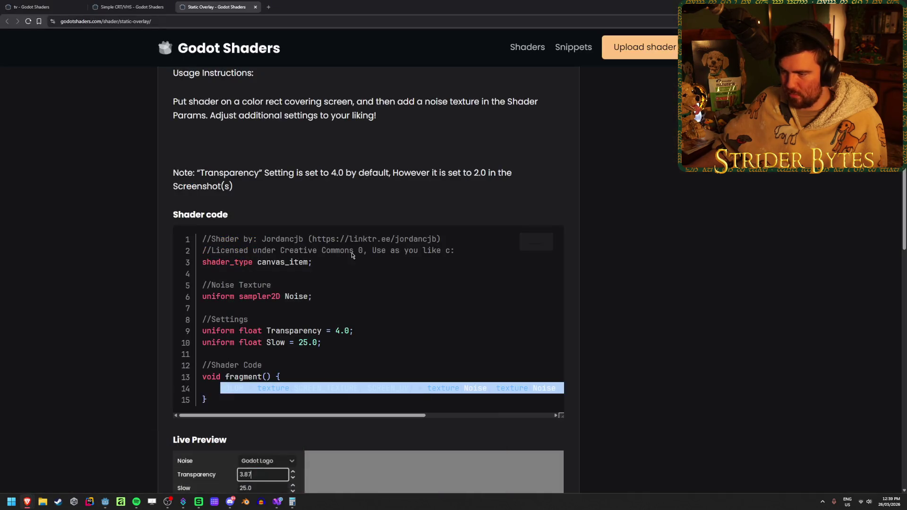
{"action": "left_click_drag", "start_coordinate": [322, 342], "coordinate": [160, 333]}
{"action": "key", "text": "ctrl+c"}
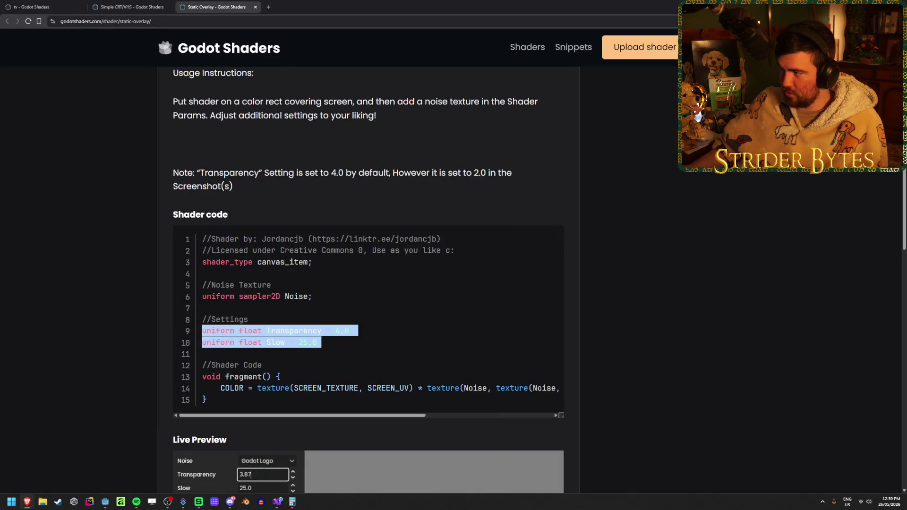
{"action": "key", "text": "alt+Tab"}
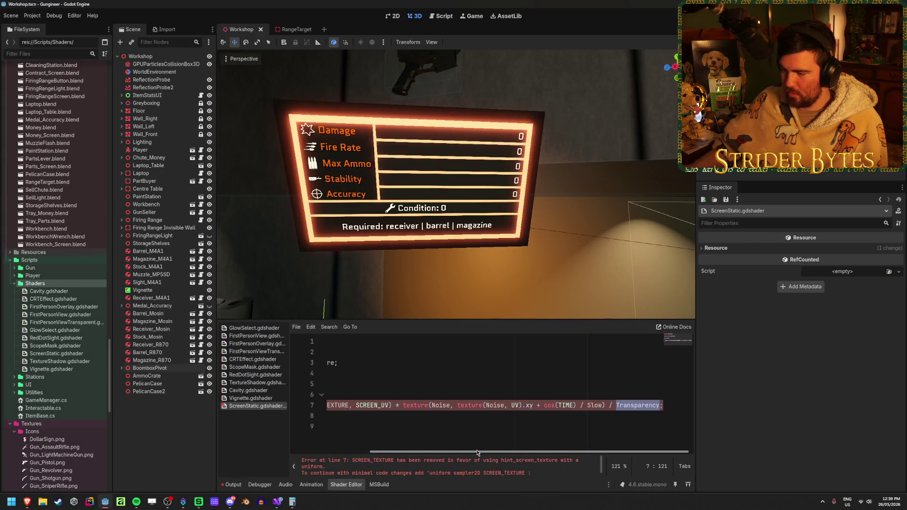
{"action": "left_click", "coordinate": [460, 362]}
{"action": "key", "text": "Return"}
{"action": "key", "text": "Return"}
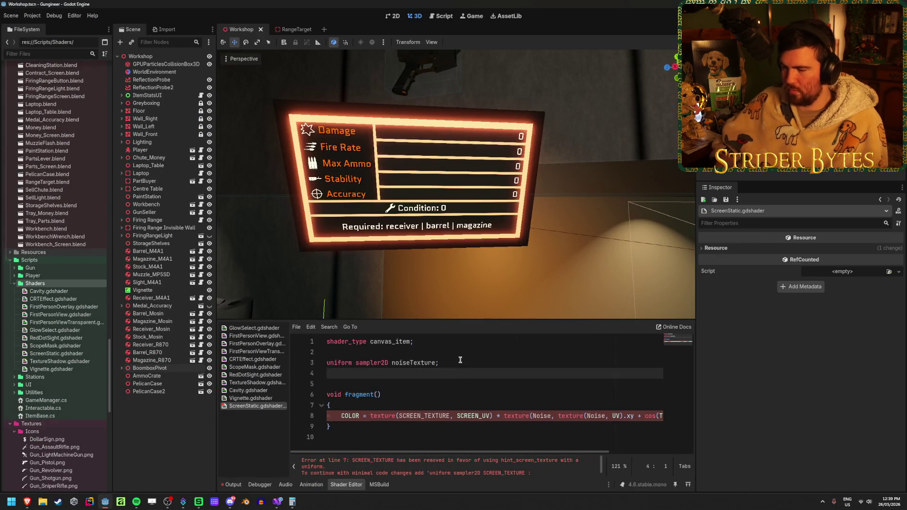
{"action": "key", "text": "ctrl+v"}
{"action": "scroll", "coordinate": [468, 382], "scroll_direction": "down", "scroll_amount": 1}
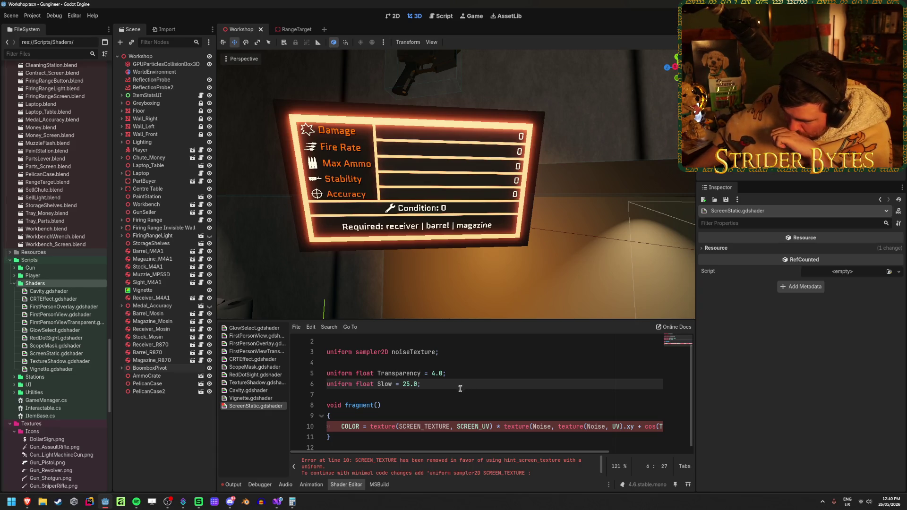
{"action": "scroll", "coordinate": [509, 469], "scroll_direction": "down", "scroll_amount": 1}
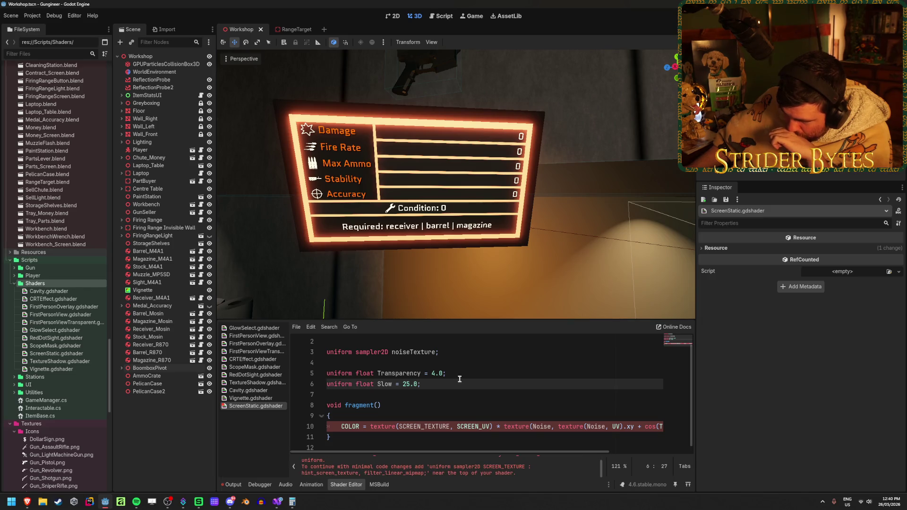
{"action": "left_click", "coordinate": [453, 352]}
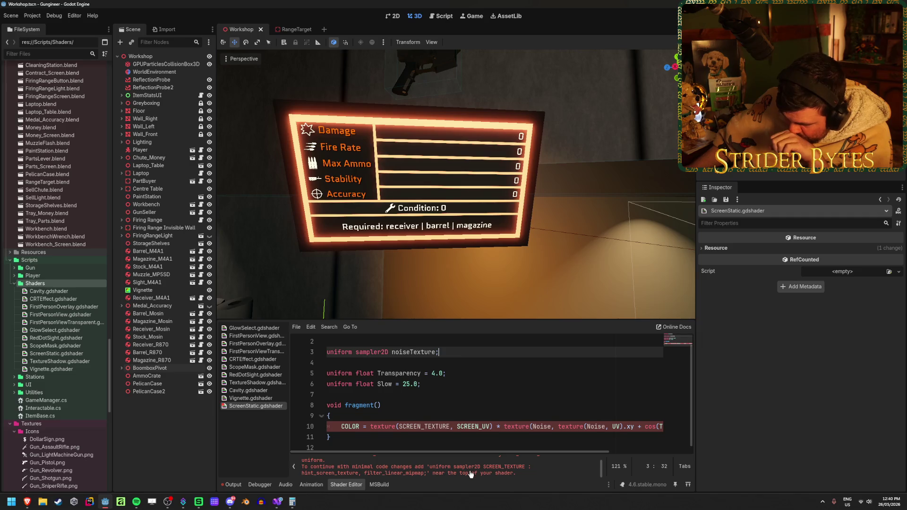
{"action": "scroll", "coordinate": [455, 356], "scroll_direction": "up", "scroll_amount": 1}
{"action": "scroll", "coordinate": [463, 364], "scroll_direction": "down", "scroll_amount": 1}
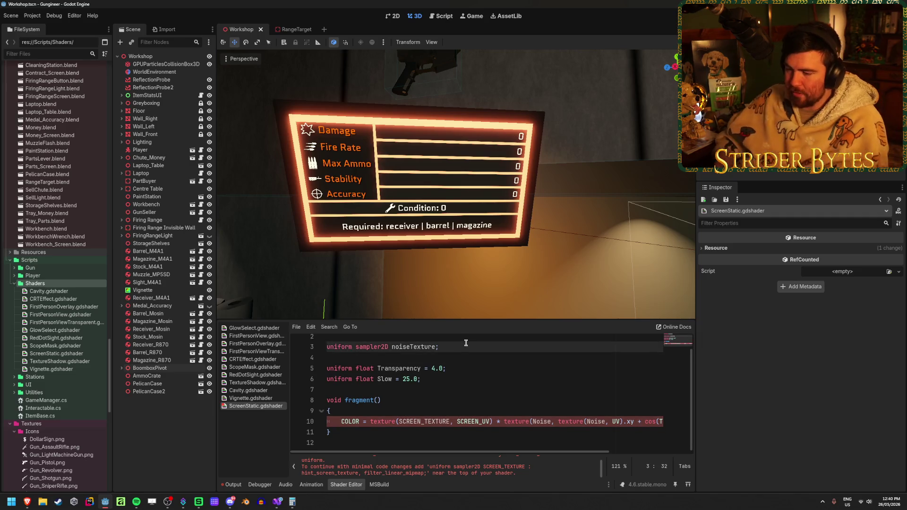
Add 'uniform sampler2D SCREEN_TEXTURE : hint_screen_texture, filter_linear_mipmap;' after the noiseTexture uniform
{"action": "key", "text": "Return"}
{"action": "type", "text": "uniform sampler2"}
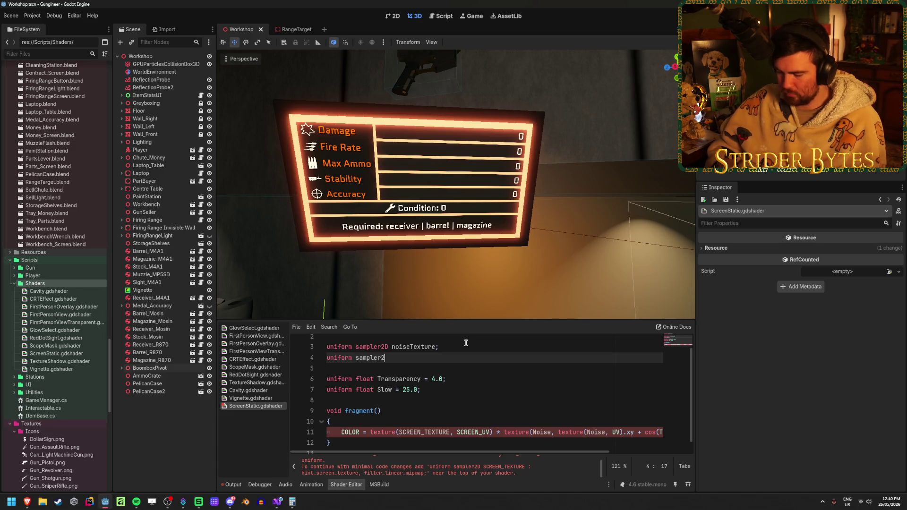
{"action": "type", "text": "D SC"}
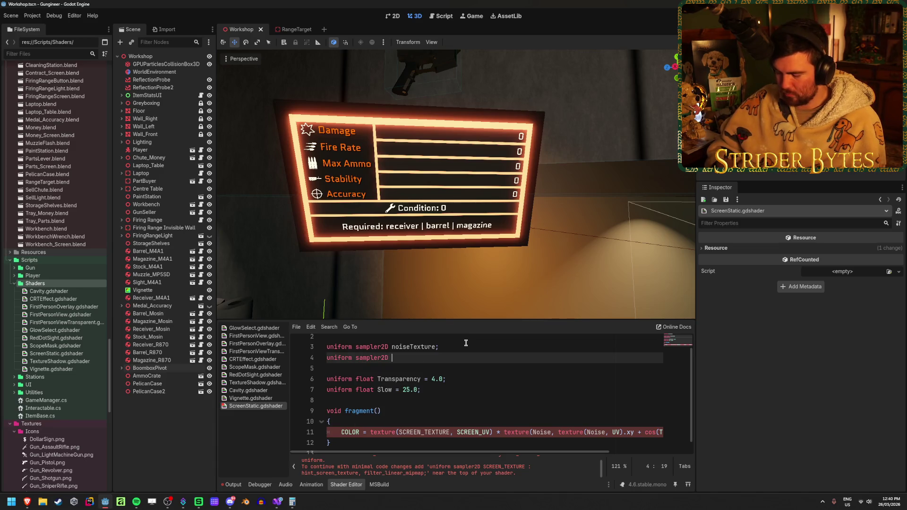
{"action": "type", "text": "REEN_"}
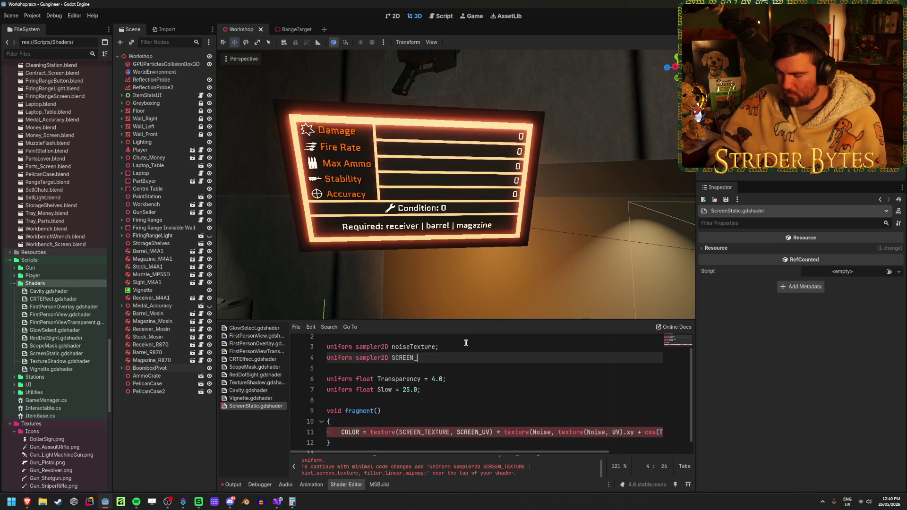
{"action": "type", "text": "TEXTURE : hint"}
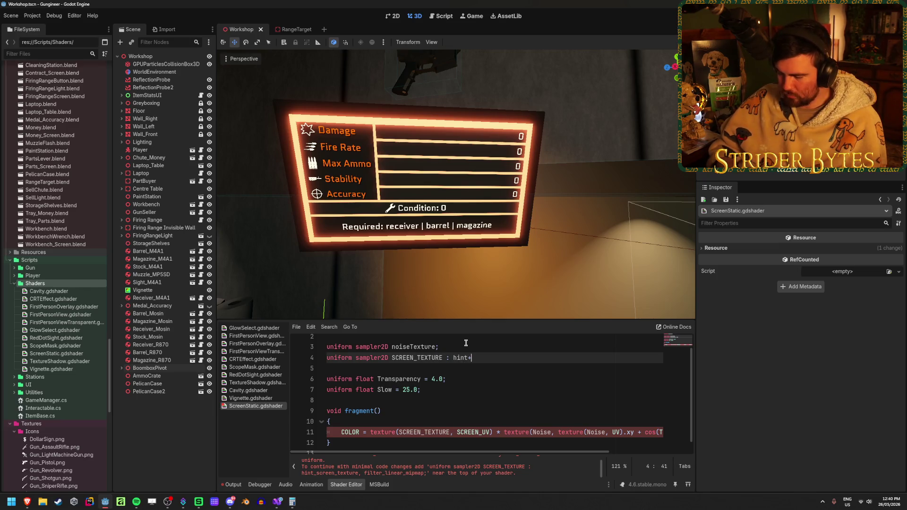
{"action": "type", "text": "_scr"}
{"action": "key", "text": "Return"}
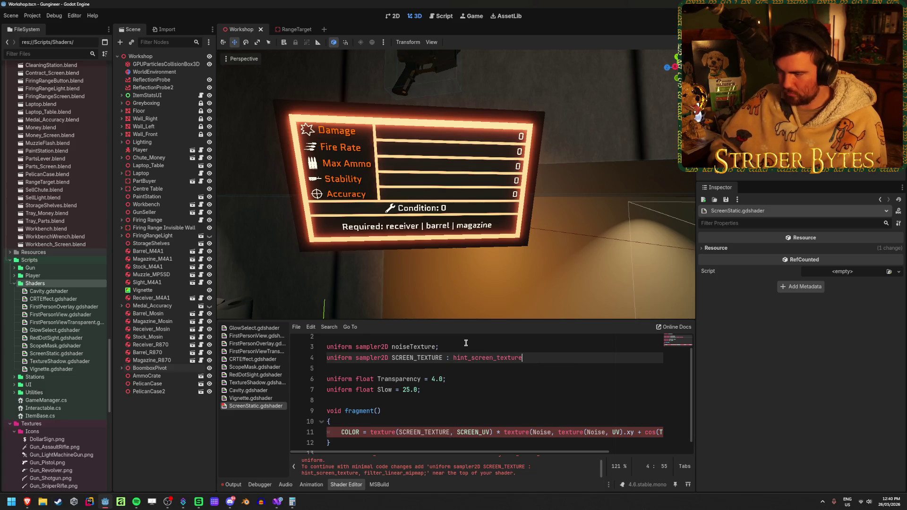
{"action": "type", "text": ", "}
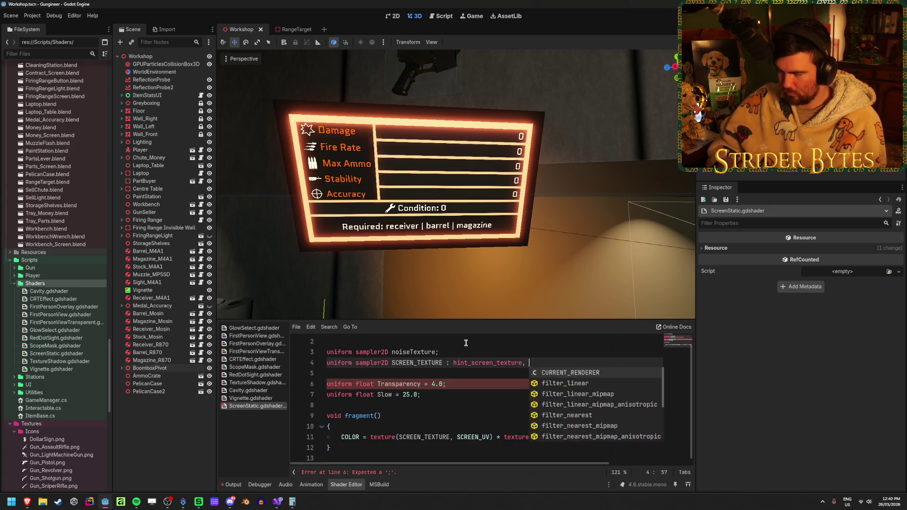
{"action": "type", "text": "fi"}
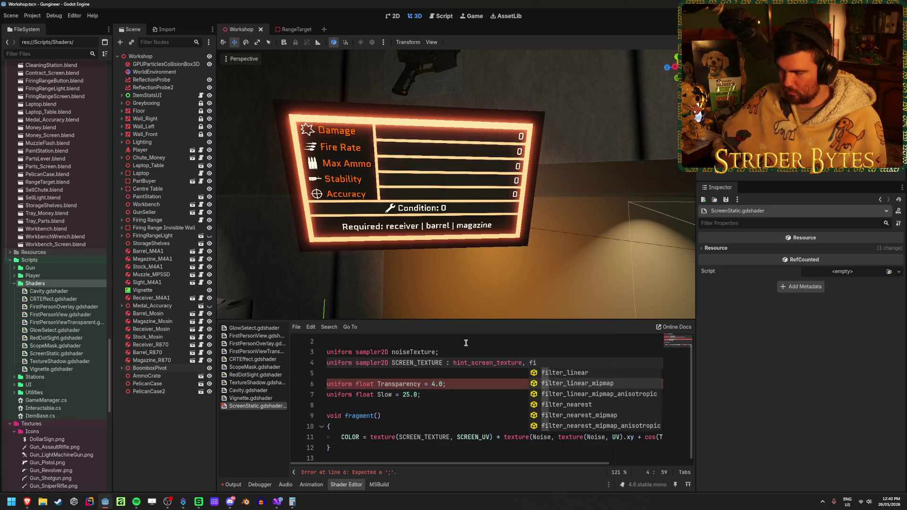
{"action": "key", "text": "Return"}
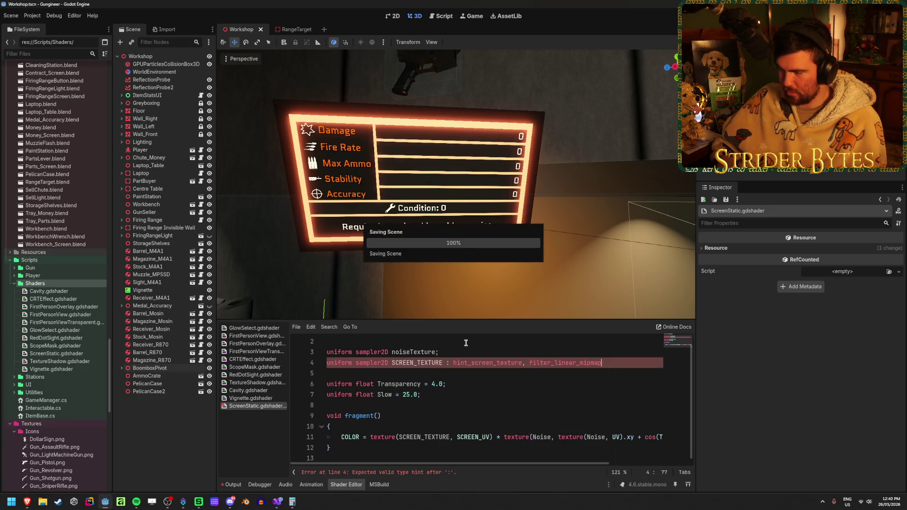
{"action": "type", "text": ";"}
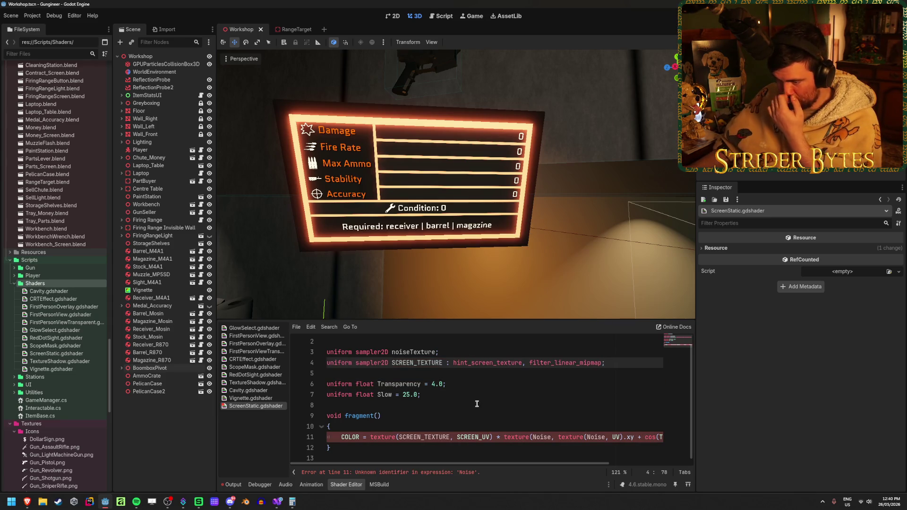
{"action": "left_click_drag", "start_coordinate": [466, 467], "coordinate": [466, 467]}
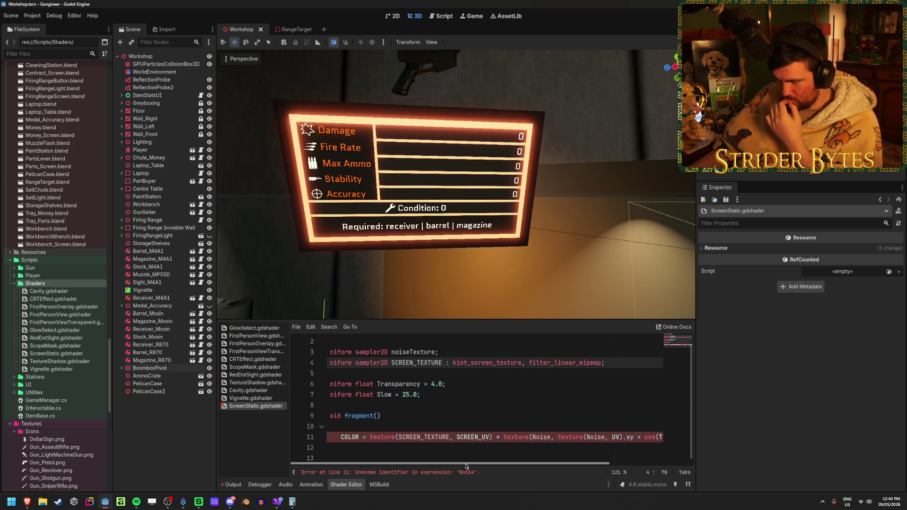
Replace the undefined Noise references on line 11 with noiseTexture
{"action": "double_click", "coordinate": [542, 437]}
{"action": "type", "text": "noise"}
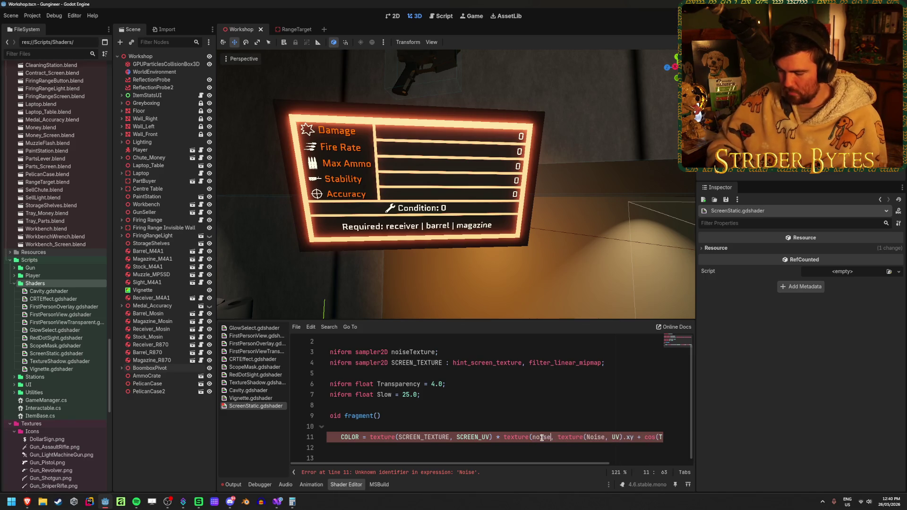
{"action": "type", "text": "Texture"}
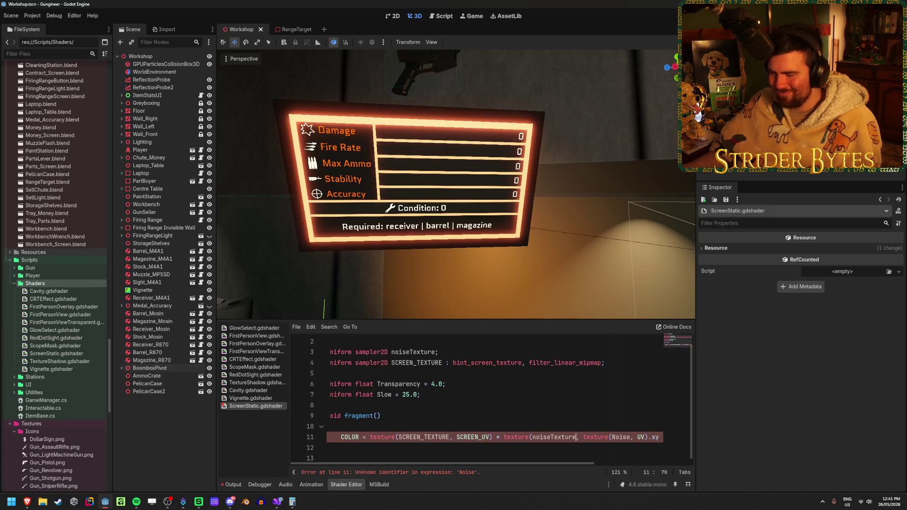
{"action": "double_click", "coordinate": [550, 437]}
{"action": "key", "text": "ctrl+c"}
{"action": "double_click", "coordinate": [620, 437]}
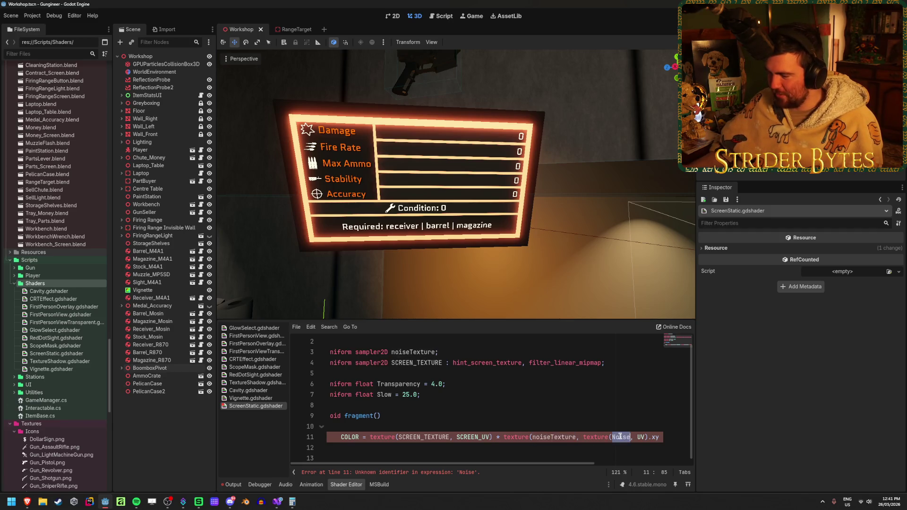
{"action": "key", "text": "ctrl+v"}
Close the RangeTarget scene tab
{"action": "mouse_move", "coordinate": [572, 465]}
{"action": "left_mouse_down"}
{"action": "mouse_move", "coordinate": [682, 461]}
{"action": "mouse_move", "coordinate": [570, 463]}
{"action": "left_mouse_up"}
{"action": "key", "text": "Up"}
{"action": "key", "text": "Up"}
{"action": "key", "text": "Up"}
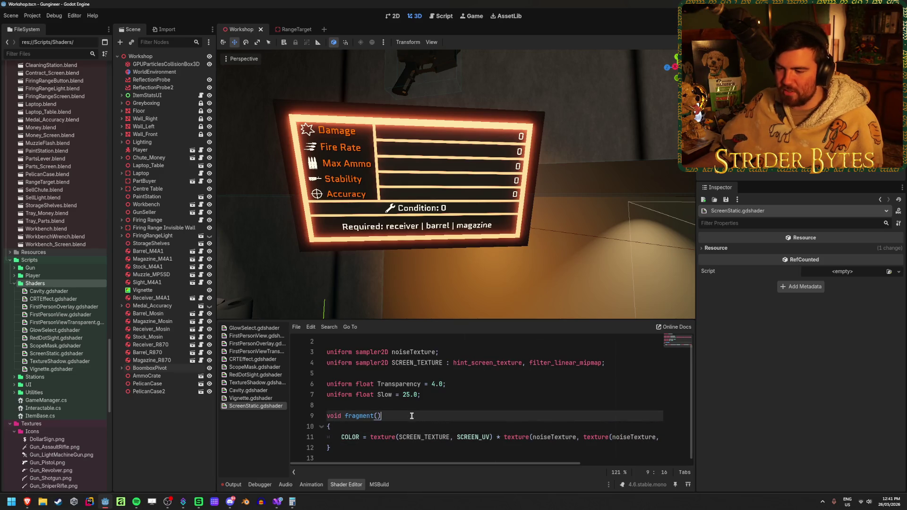
{"action": "left_click", "coordinate": [412, 415]}
{"action": "left_click", "coordinate": [473, 402]}
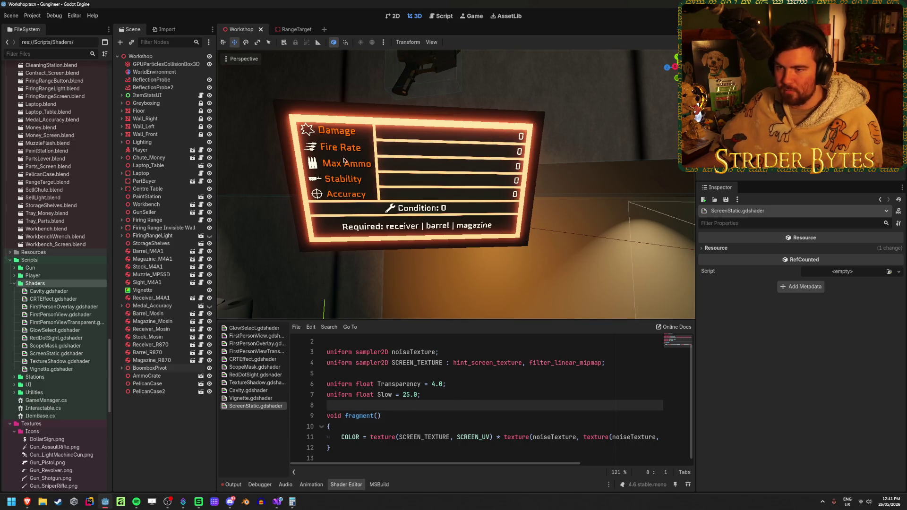
{"action": "left_click", "coordinate": [315, 30]}
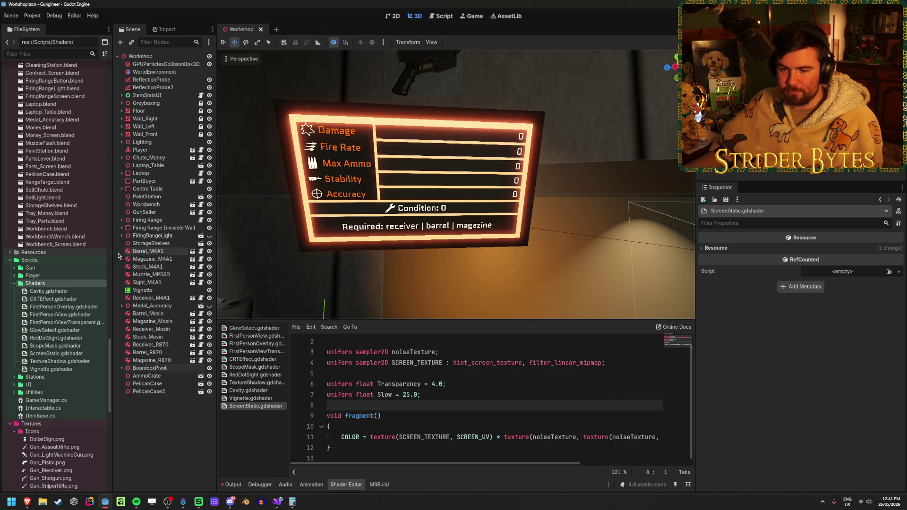
Open WorkbenchScreenUI.tscn and add a ColorRect child under its root node
{"action": "scroll", "coordinate": [71, 296], "scroll_direction": "up", "scroll_amount": 8}
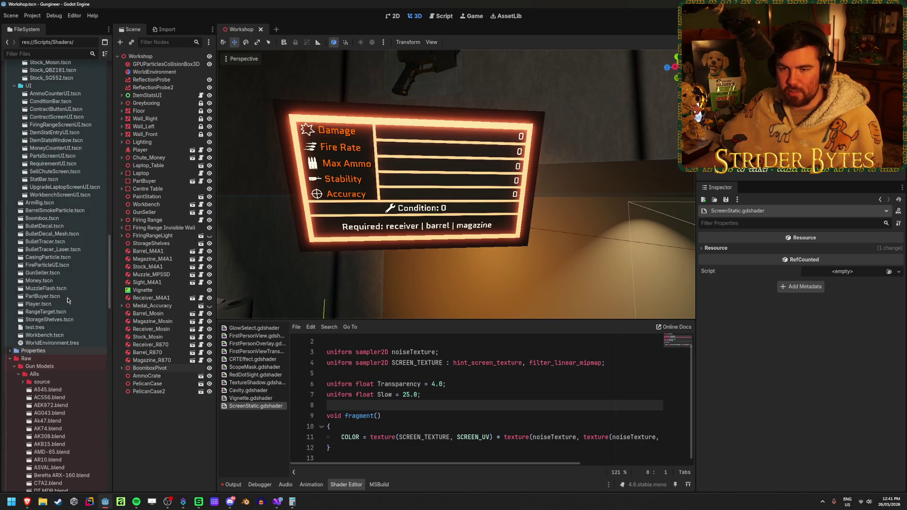
{"action": "scroll", "coordinate": [68, 300], "scroll_direction": "up", "scroll_amount": 4}
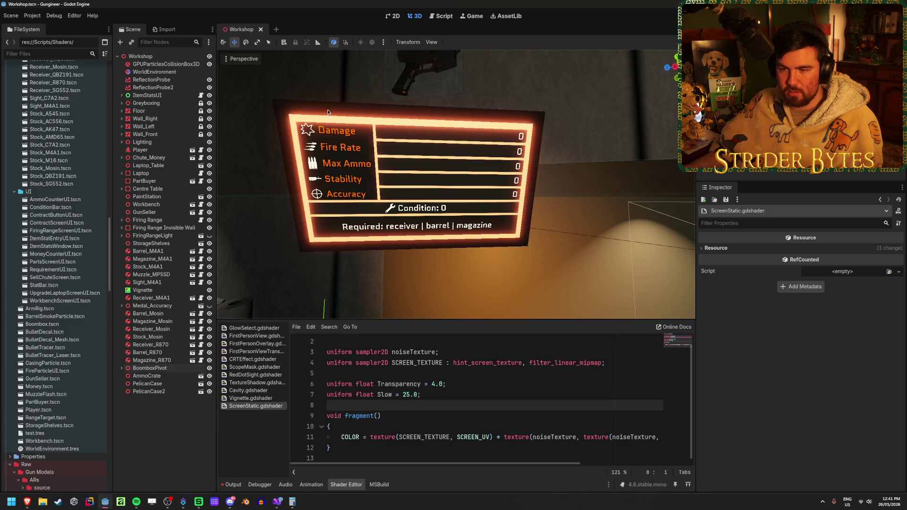
{"action": "double_click", "coordinate": [73, 301]}
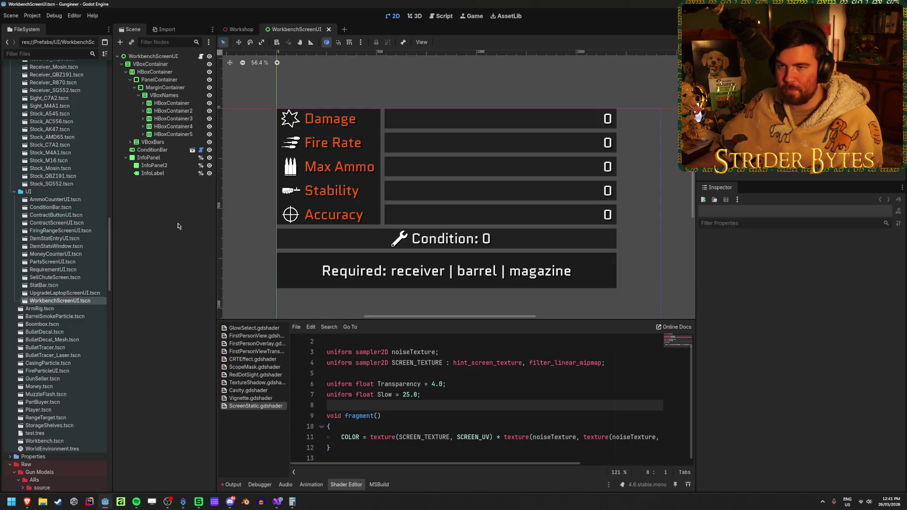
{"action": "left_click", "coordinate": [121, 64]}
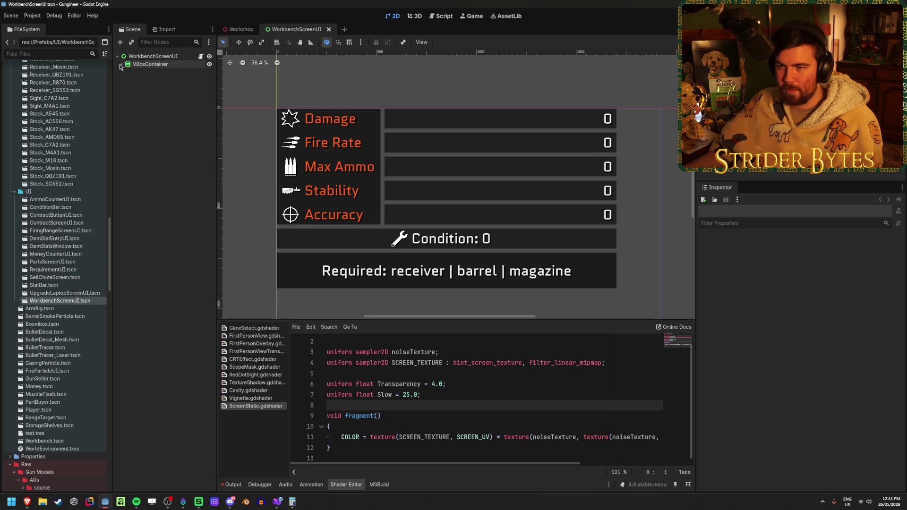
{"action": "left_click", "coordinate": [166, 57]}
{"action": "right_click", "coordinate": [168, 57]}
{"action": "left_click", "coordinate": [196, 75]}
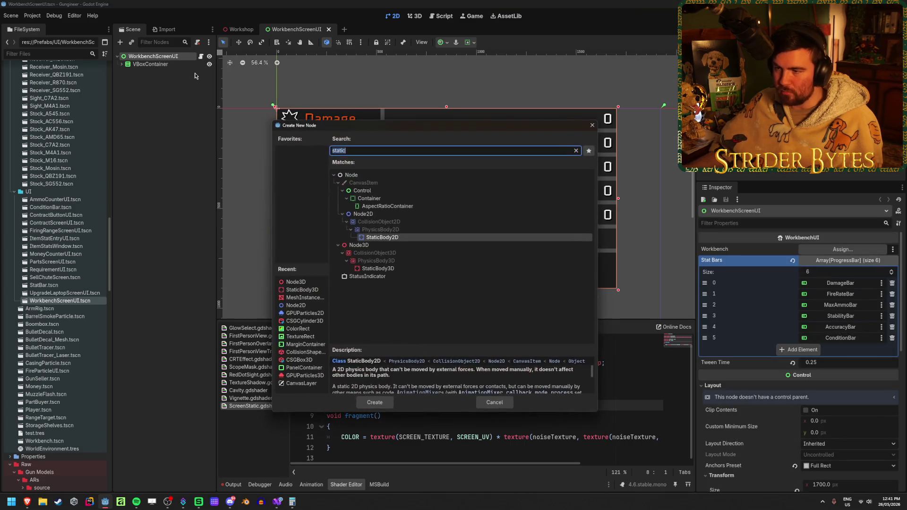
{"action": "type", "text": "color"}
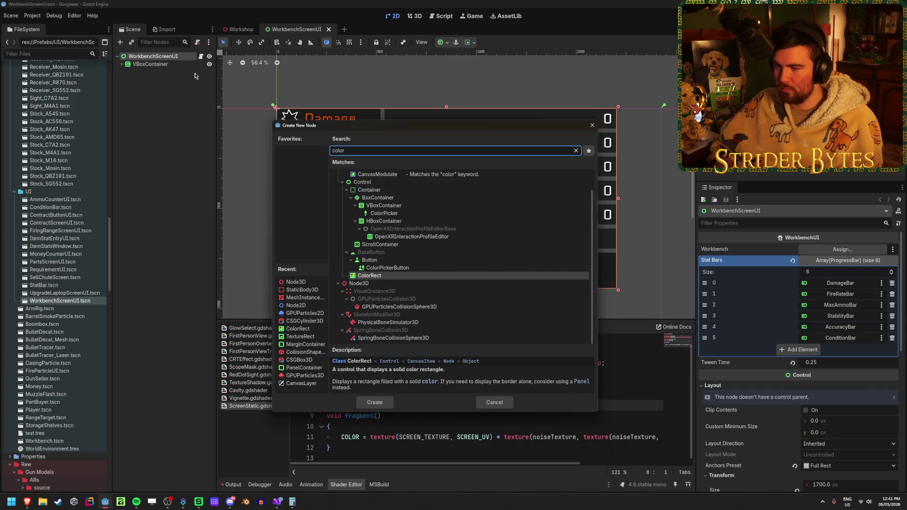
{"action": "key", "text": "Return"}
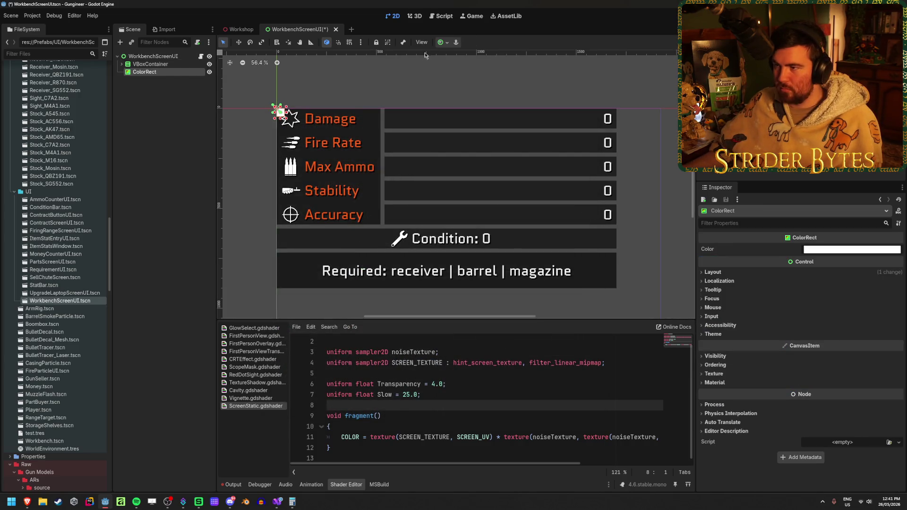
Anchor the ColorRect with the Full Rect preset so it covers the whole screen
{"action": "left_click", "coordinate": [443, 42]}
{"action": "left_click", "coordinate": [483, 107]}
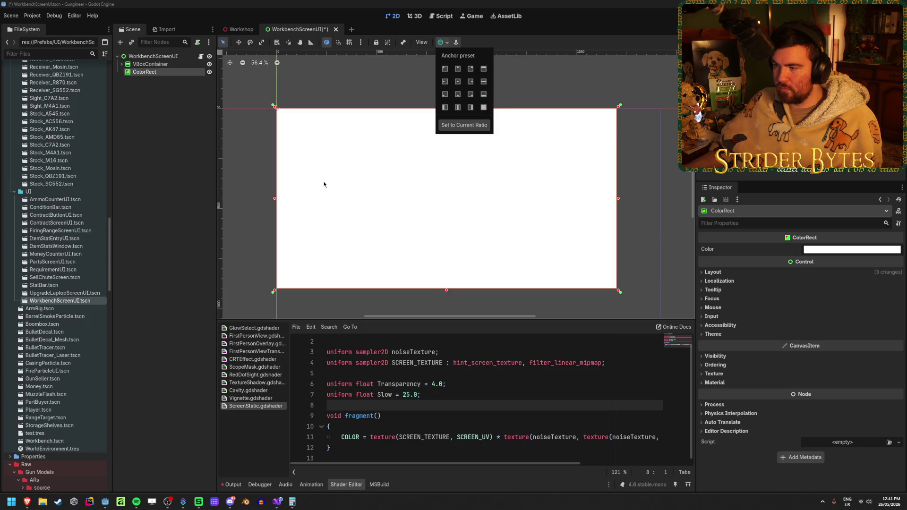
{"action": "left_click", "coordinate": [171, 115]}
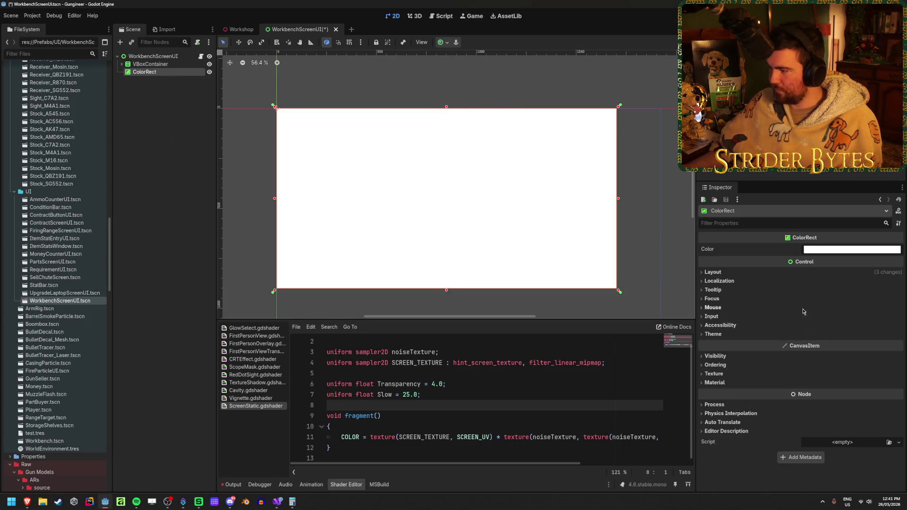
{"action": "left_click", "coordinate": [751, 383]}
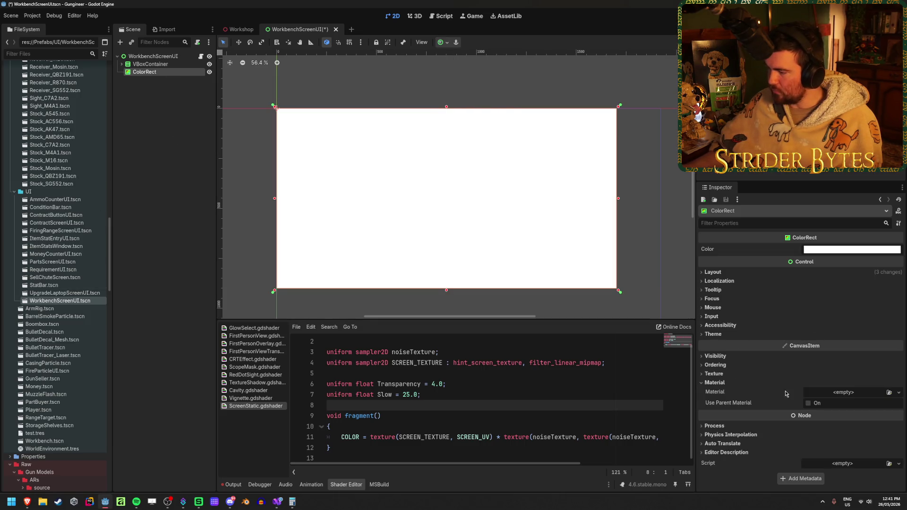
Give the ColorRect a new ShaderMaterial using ScreenStatic.gdshader and save the scene
{"action": "left_click", "coordinate": [899, 393]}
{"action": "left_click", "coordinate": [883, 422]}
{"action": "left_click", "coordinate": [880, 393]}
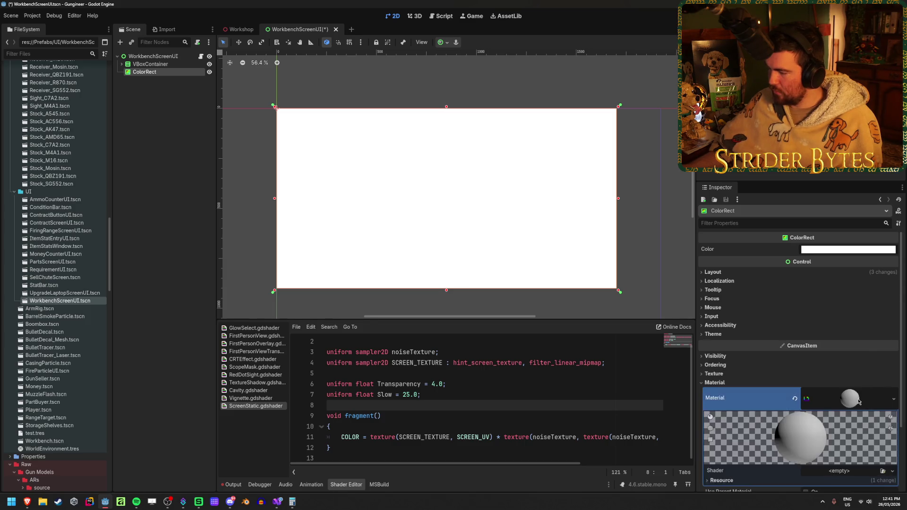
{"action": "left_click", "coordinate": [883, 390]}
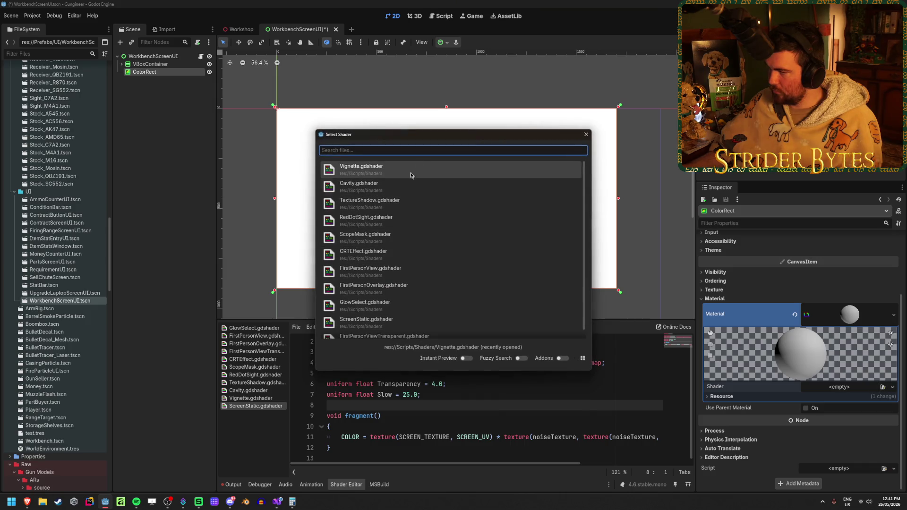
{"action": "left_click", "coordinate": [420, 321]}
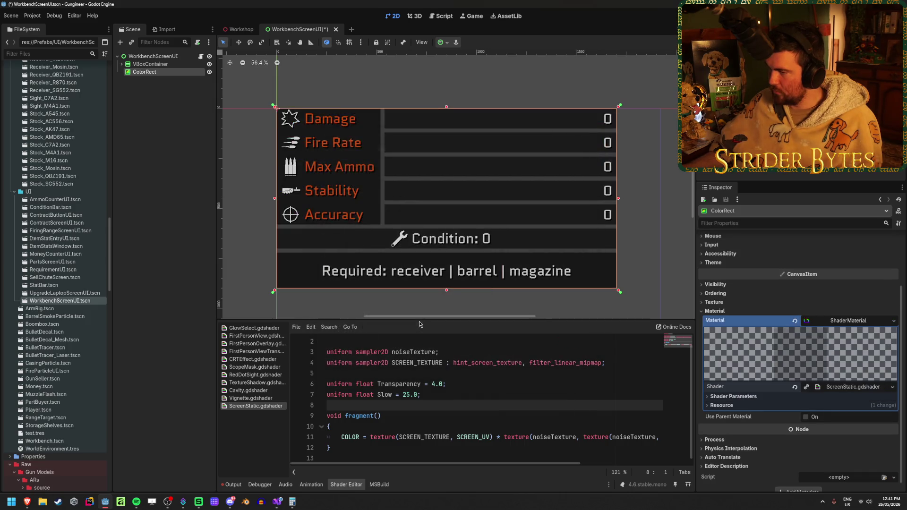
{"action": "scroll", "coordinate": [462, 262], "scroll_direction": "up", "scroll_amount": 5}
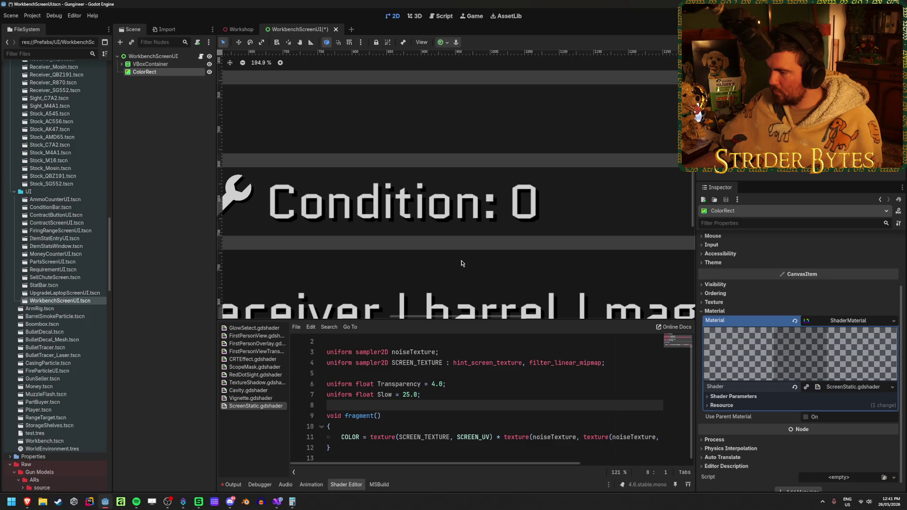
{"action": "scroll", "coordinate": [462, 263], "scroll_direction": "down", "scroll_amount": 6}
{"action": "key", "text": "ctrl+s"}
{"action": "scroll", "coordinate": [445, 217], "scroll_direction": "up", "scroll_amount": 2}
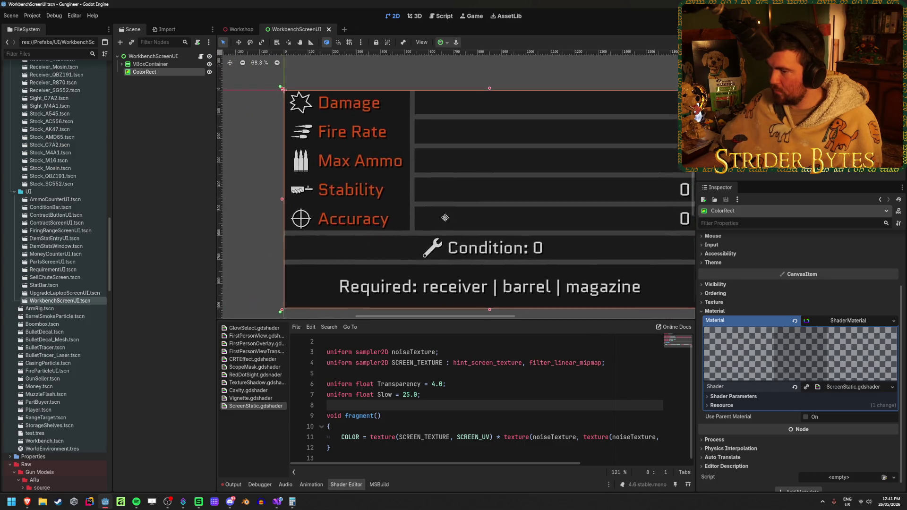
{"action": "scroll", "coordinate": [445, 218], "scroll_direction": "up", "scroll_amount": 1}
{"action": "scroll", "coordinate": [447, 226], "scroll_direction": "down", "scroll_amount": 1}
Set the Noise Texture parameter to a new NoiseTexture2D and lower Transparency to preview it
{"action": "left_click", "coordinate": [759, 397]}
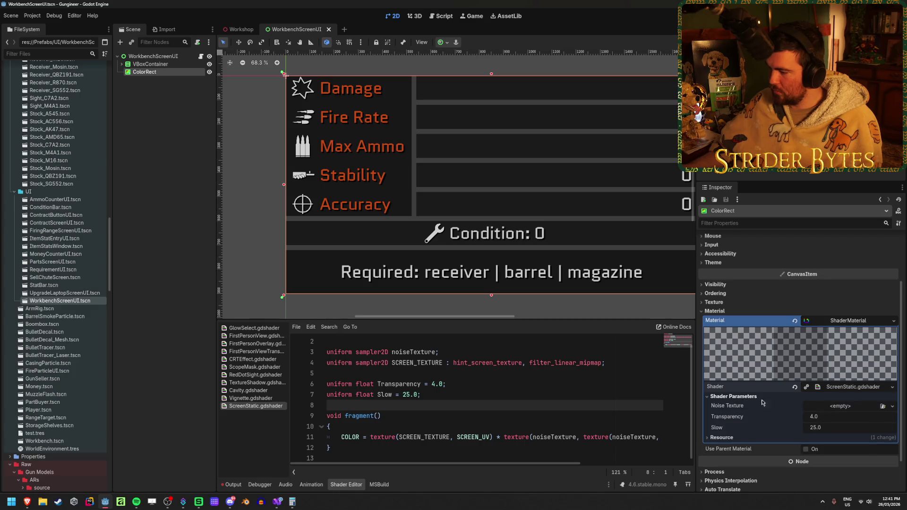
{"action": "left_click", "coordinate": [893, 408]}
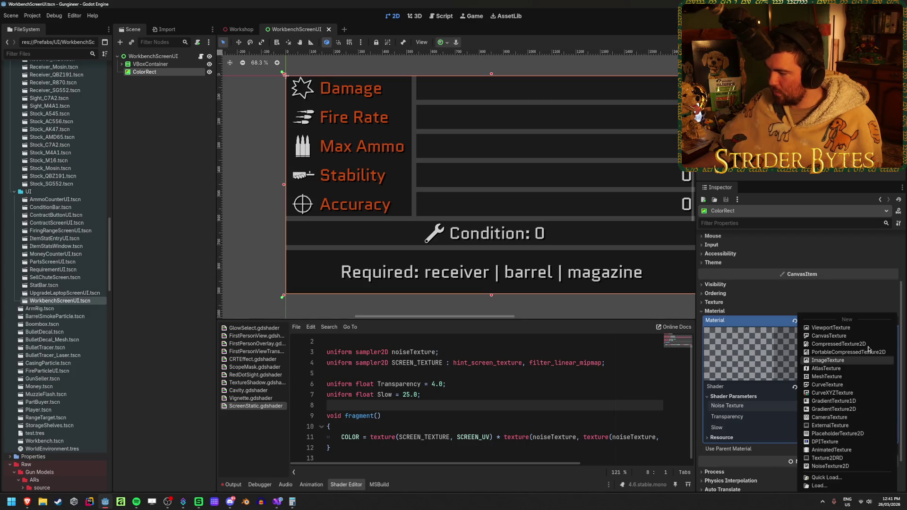
{"action": "left_click", "coordinate": [853, 466]}
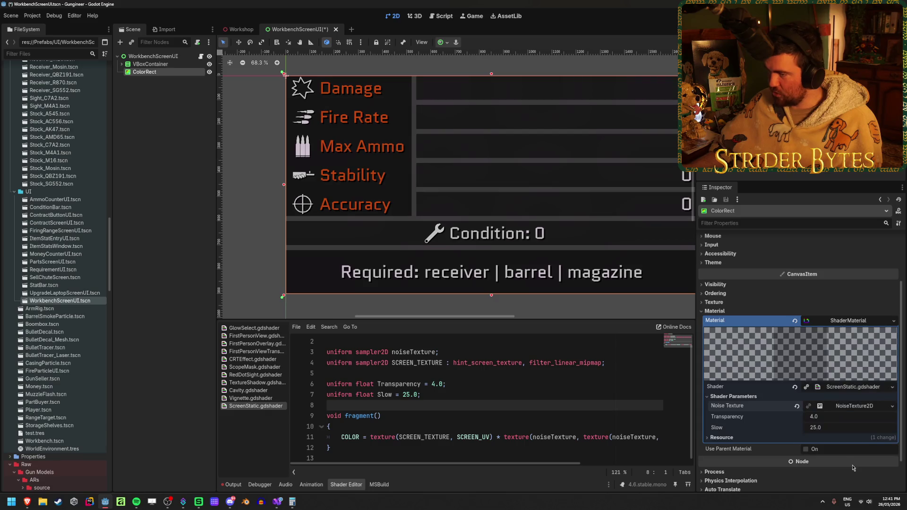
{"action": "scroll", "coordinate": [470, 214], "scroll_direction": "up", "scroll_amount": 4}
{"action": "scroll", "coordinate": [469, 214], "scroll_direction": "down", "scroll_amount": 4}
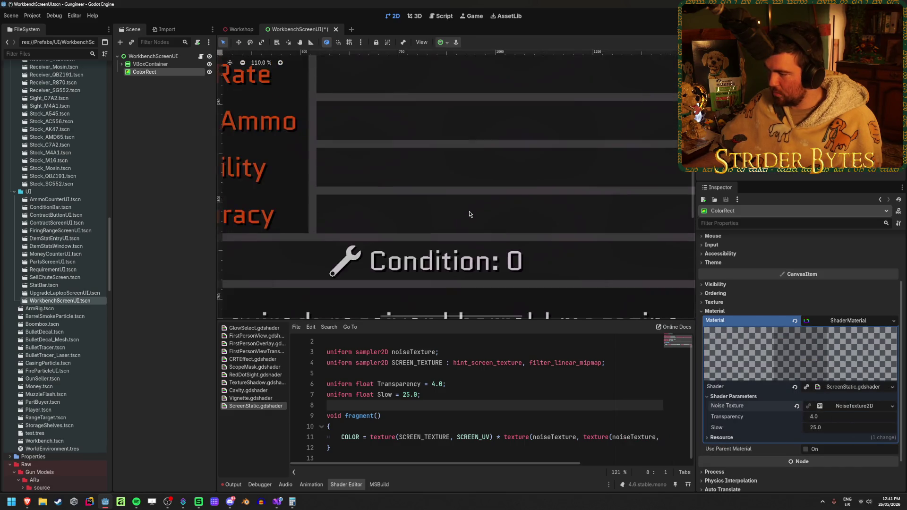
{"action": "left_click", "coordinate": [867, 407]}
{"action": "scroll", "coordinate": [782, 348], "scroll_direction": "down", "scroll_amount": 2}
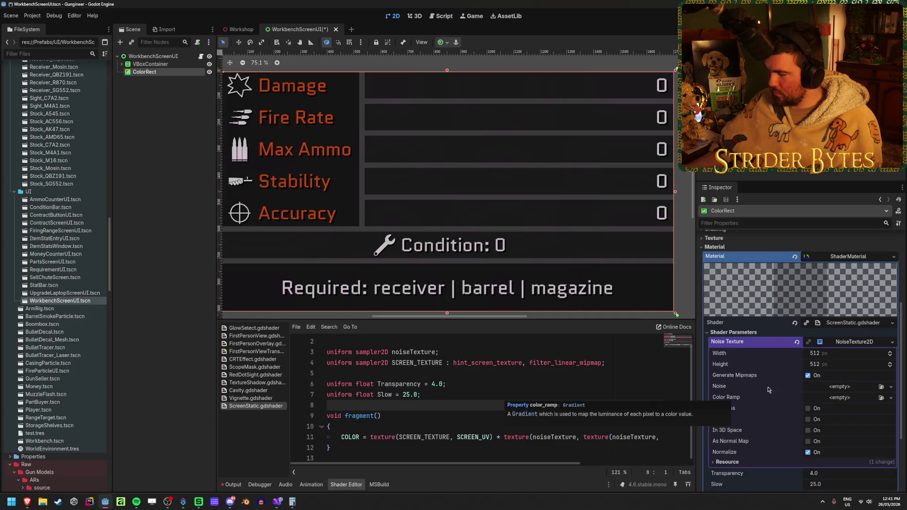
{"action": "left_click", "coordinate": [867, 342]}
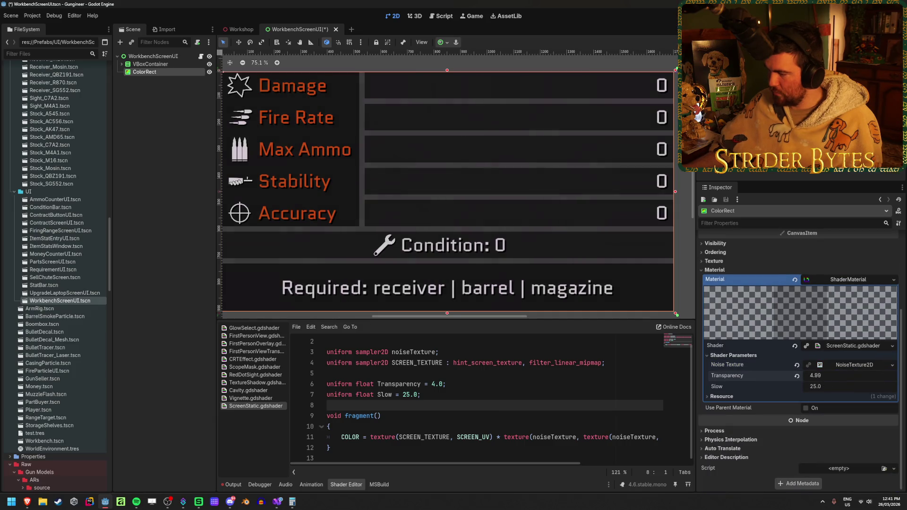
{"action": "left_click_drag", "start_coordinate": [832, 375], "coordinate": [810, 375]}
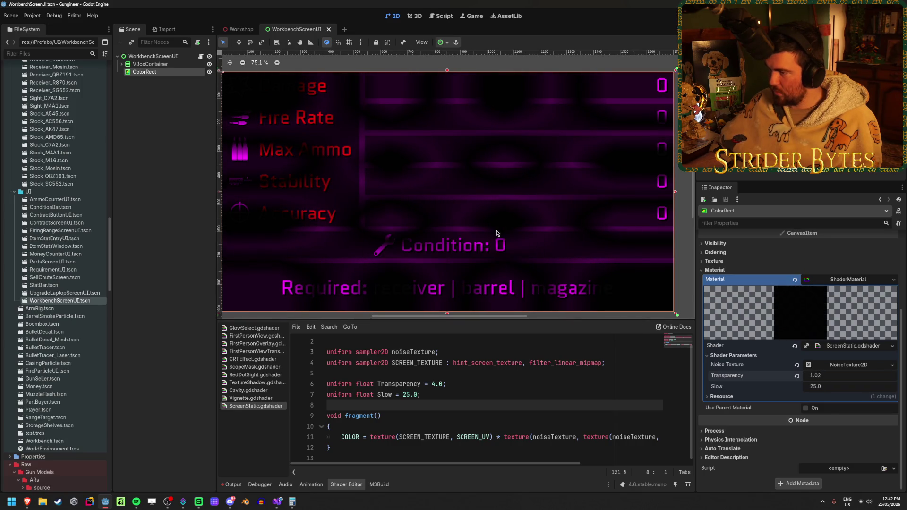
Try Slow at 1.0 and slightly higher, then revert Transparency to 4.0 and Slow to 25.0
{"action": "right_click", "coordinate": [409, 170]}
{"action": "left_click", "coordinate": [461, 103]}
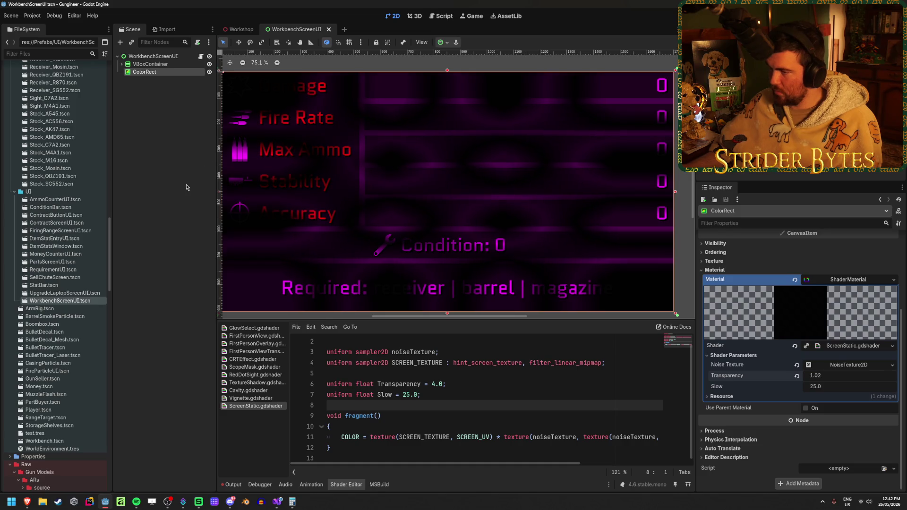
{"action": "left_click", "coordinate": [821, 387]}
{"action": "type", "text": "1"}
{"action": "key", "text": "Return"}
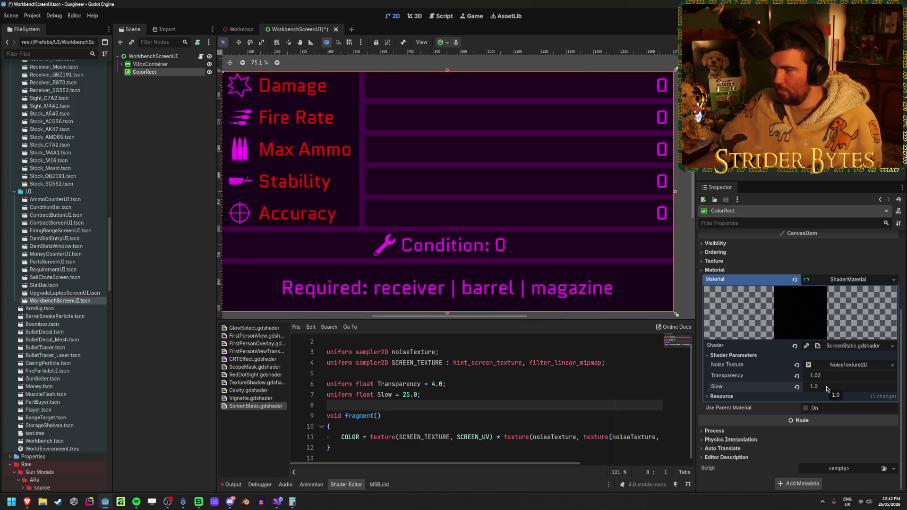
{"action": "mouse_move", "coordinate": [831, 388]}
{"action": "left_mouse_down"}
{"action": "mouse_move", "coordinate": [893, 388]}
{"action": "mouse_move", "coordinate": [859, 388]}
{"action": "left_mouse_up"}
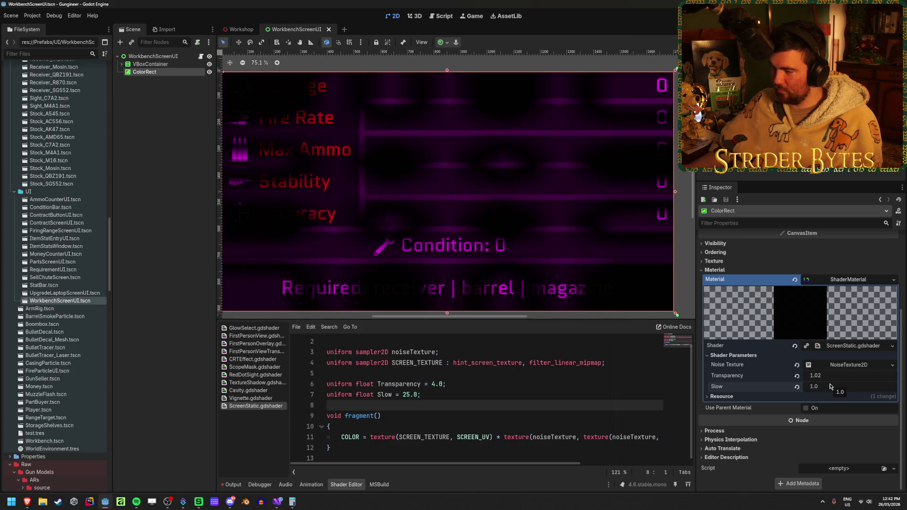
{"action": "left_click", "coordinate": [797, 386]}
{"action": "left_click", "coordinate": [797, 375]}
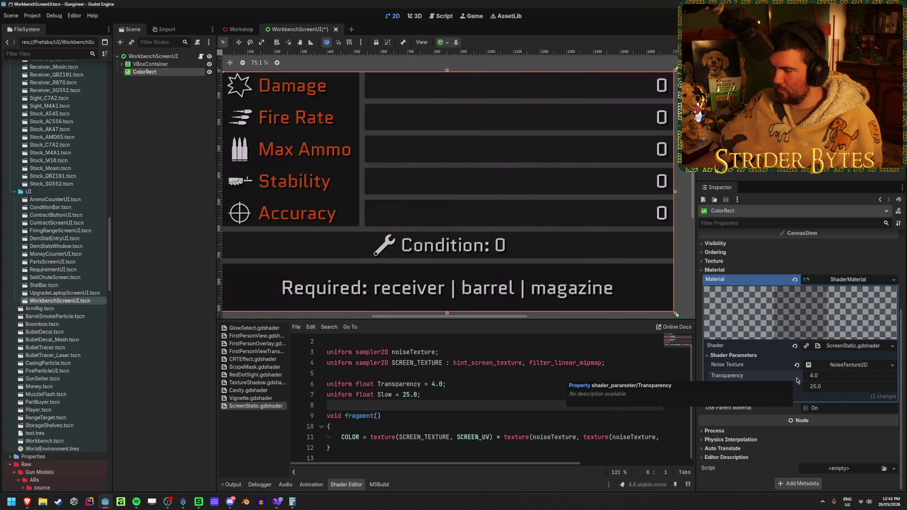
Give the NoiseTexture2D a new FastNoiseLite noise generator
{"action": "left_click", "coordinate": [866, 365]}
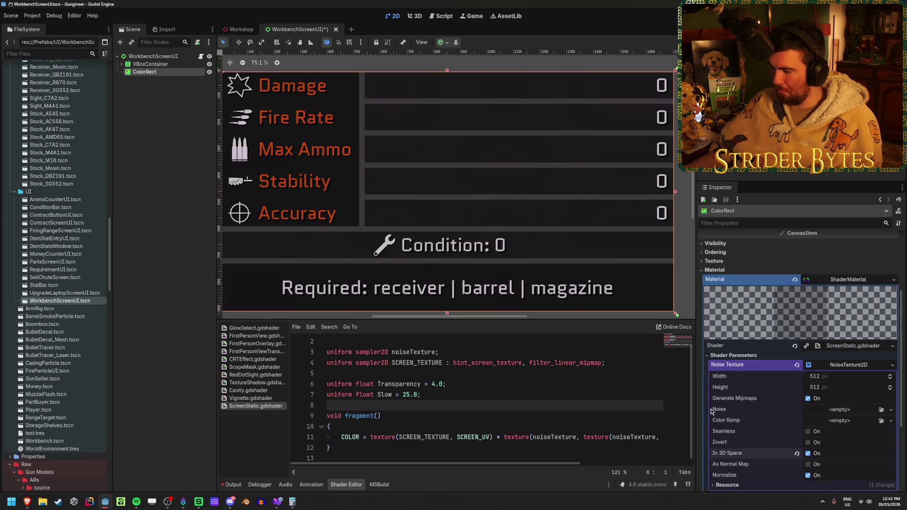
{"action": "left_click", "coordinate": [891, 410]}
{"action": "left_click", "coordinate": [885, 430]}
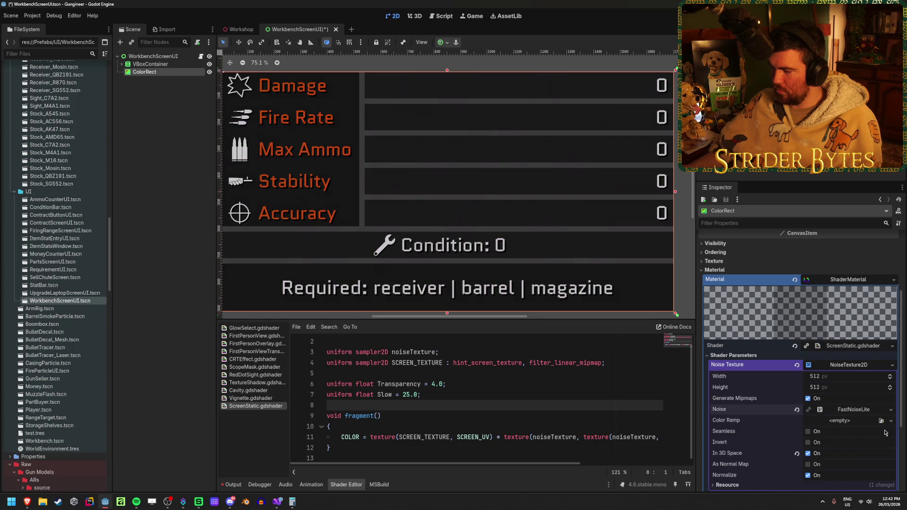
{"action": "scroll", "coordinate": [841, 406], "scroll_direction": "down", "scroll_amount": 2}
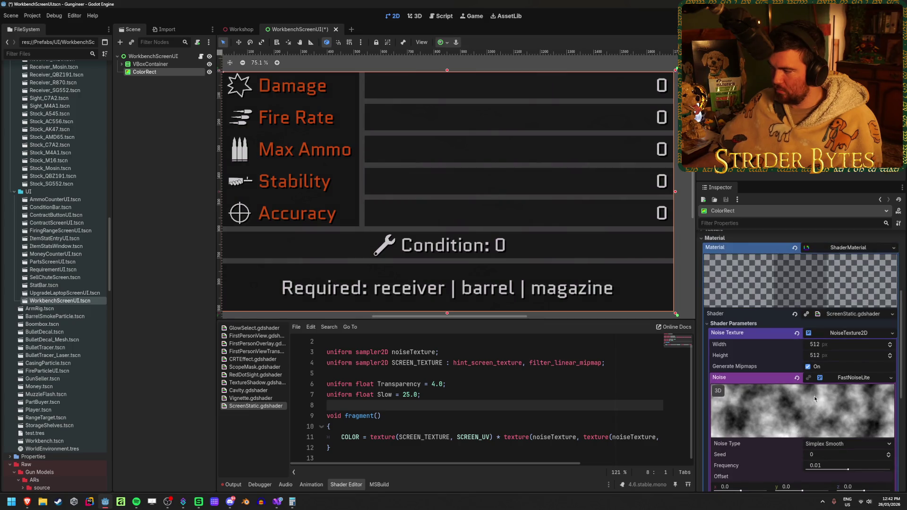
{"action": "left_click", "coordinate": [862, 334]}
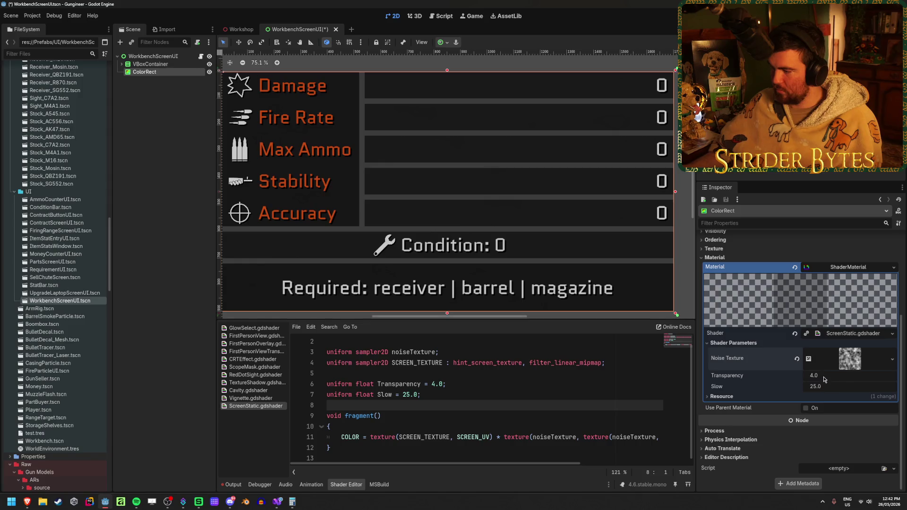
Set Slow to about 20.895 and Transparency to 0.1, overlaying grey noise on the panel
{"action": "left_click_drag", "start_coordinate": [821, 388], "coordinate": [824, 389]}
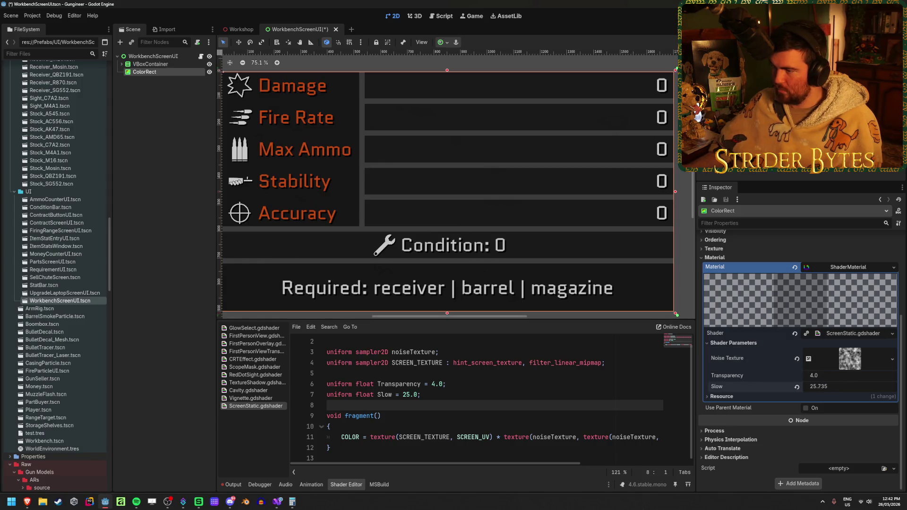
{"action": "left_click", "coordinate": [829, 375]}
{"action": "type", "text": "1"}
{"action": "key", "text": "Return"}
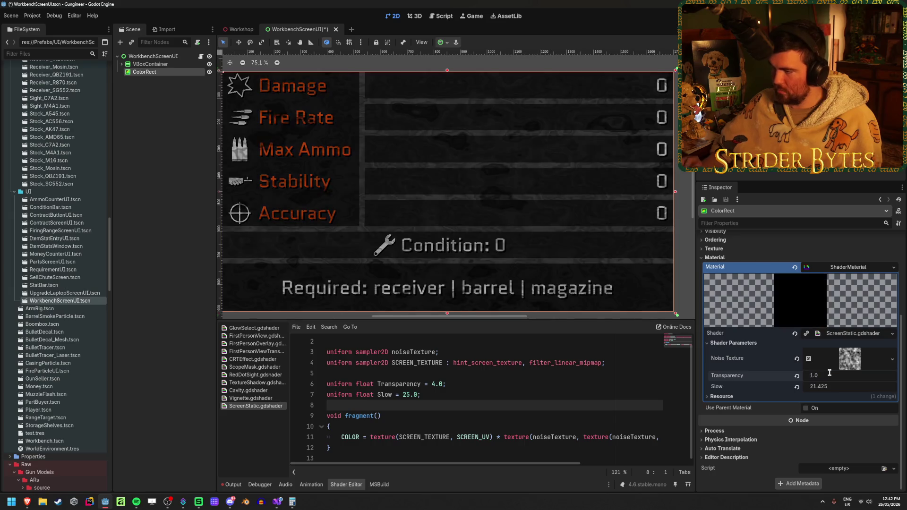
{"action": "scroll", "coordinate": [518, 218], "scroll_direction": "up", "scroll_amount": 2}
{"action": "scroll", "coordinate": [518, 218], "scroll_direction": "down", "scroll_amount": 2}
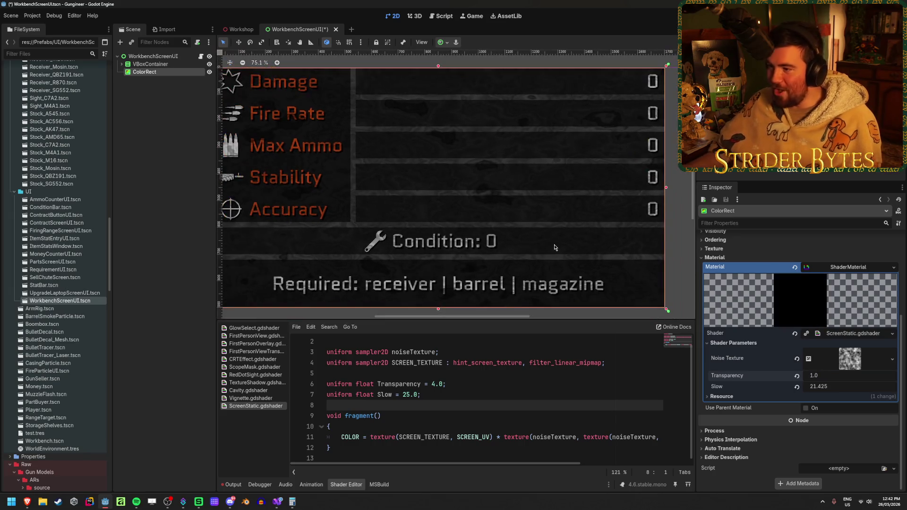
{"action": "mouse_move", "coordinate": [830, 392]}
{"action": "left_mouse_down"}
{"action": "mouse_move", "coordinate": [788, 375]}
{"action": "mouse_move", "coordinate": [838, 375]}
{"action": "left_mouse_up"}
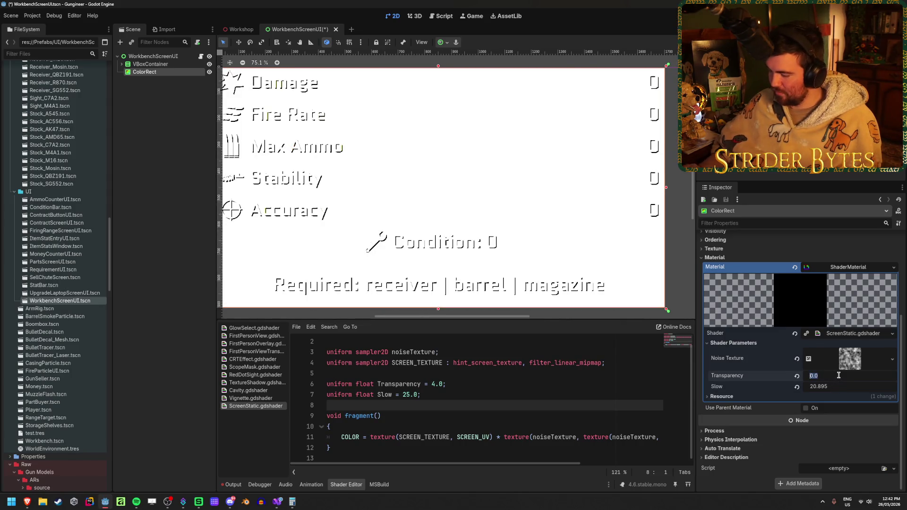
{"action": "type", "text": "0.1"}
{"action": "key", "text": "Return"}
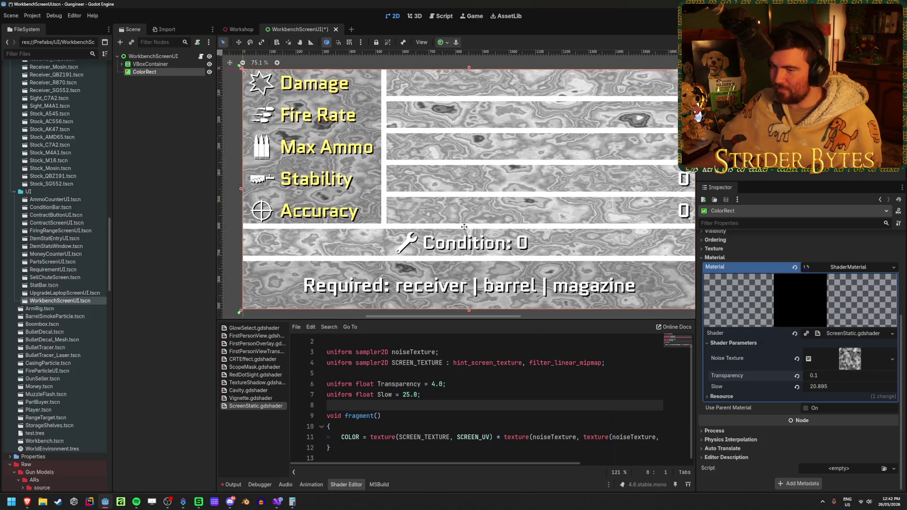
{"action": "left_click_drag", "start_coordinate": [464, 227], "coordinate": [449, 227]}
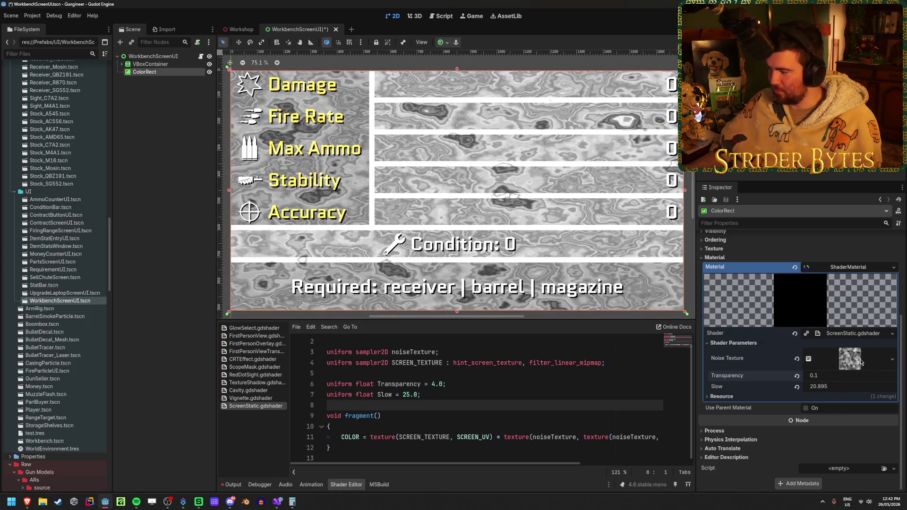
{"action": "left_click", "coordinate": [861, 362]}
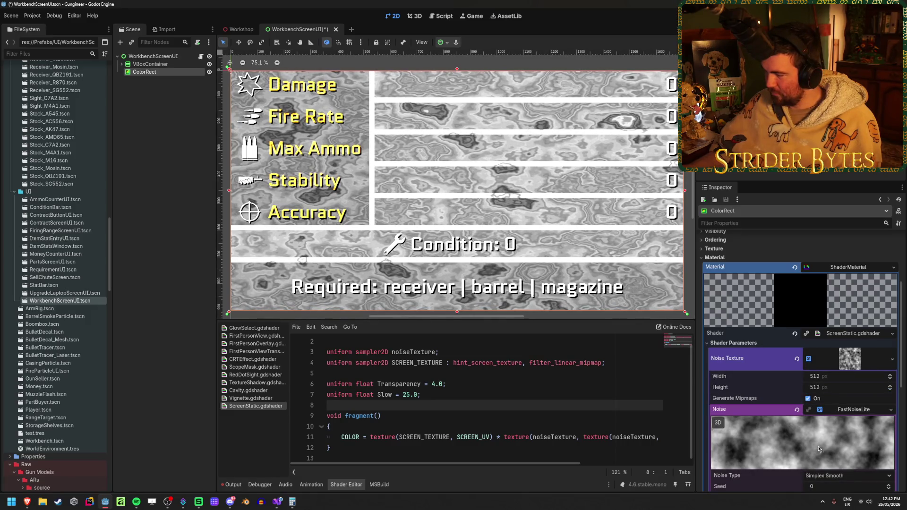
Try Perlin noise, then return to Simplex Smooth with Frequency 0.1
{"action": "scroll", "coordinate": [818, 446], "scroll_direction": "down", "scroll_amount": 4}
{"action": "left_click", "coordinate": [838, 380]}
{"action": "left_click", "coordinate": [841, 396]}
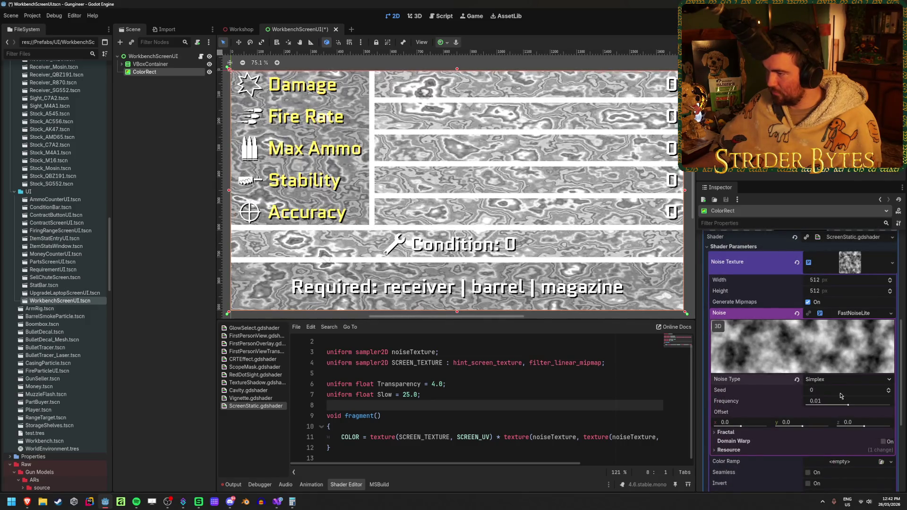
{"action": "left_click", "coordinate": [839, 379]}
{"action": "left_click", "coordinate": [832, 417]}
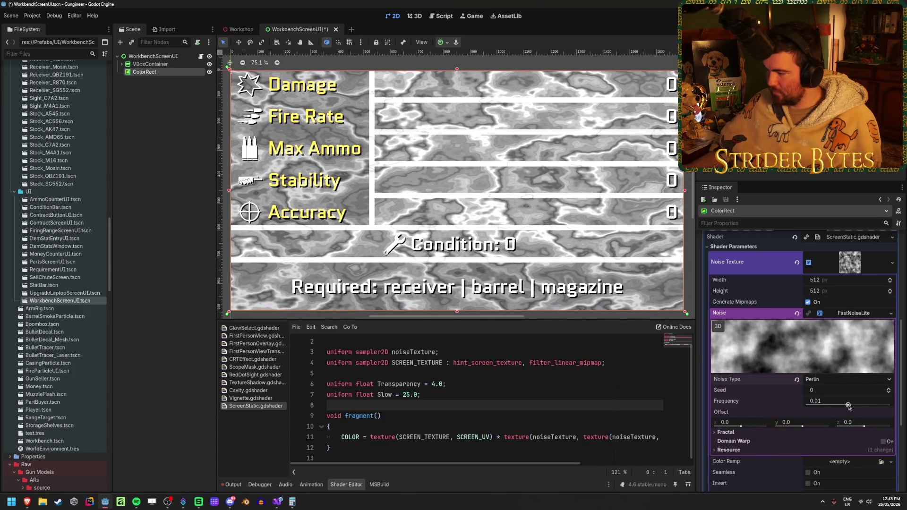
{"action": "left_click_drag", "start_coordinate": [848, 404], "coordinate": [884, 405]}
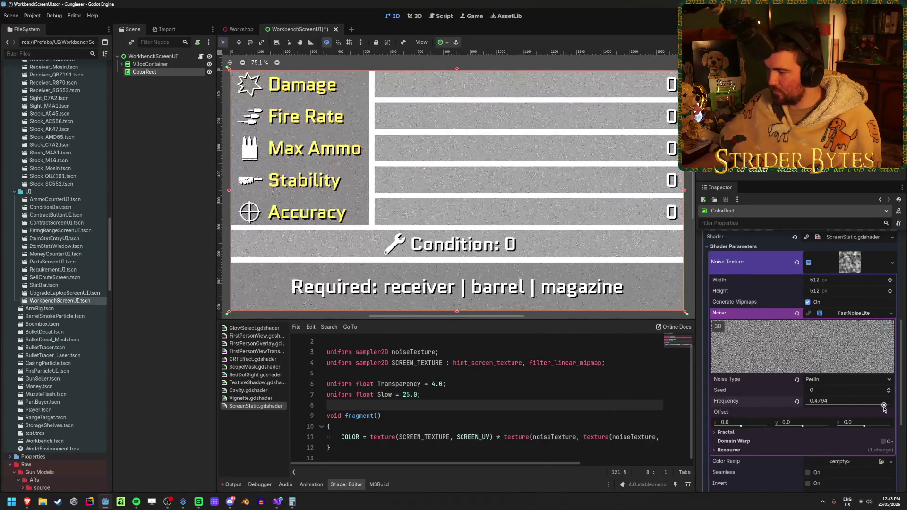
{"action": "left_click", "coordinate": [797, 380]}
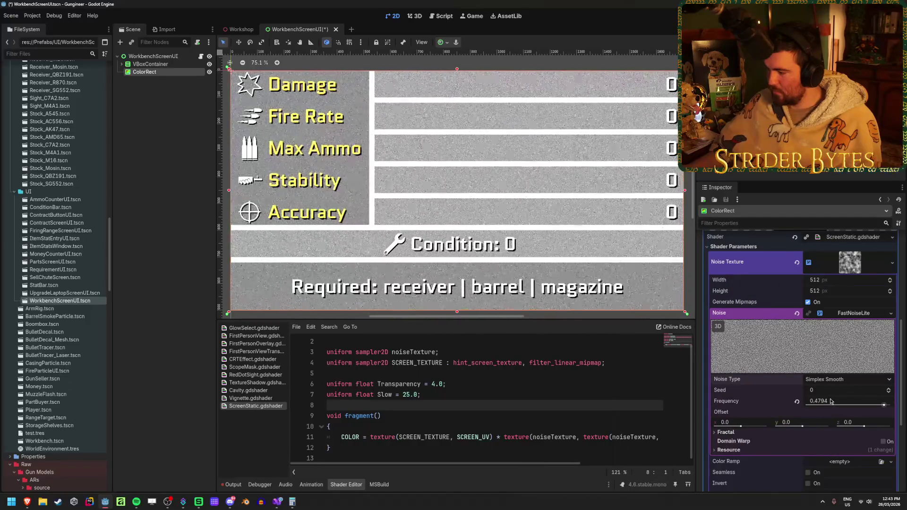
{"action": "mouse_move", "coordinate": [881, 410]}
{"action": "left_mouse_down"}
{"action": "mouse_move", "coordinate": [843, 411]}
{"action": "mouse_move", "coordinate": [870, 410]}
{"action": "left_mouse_up"}
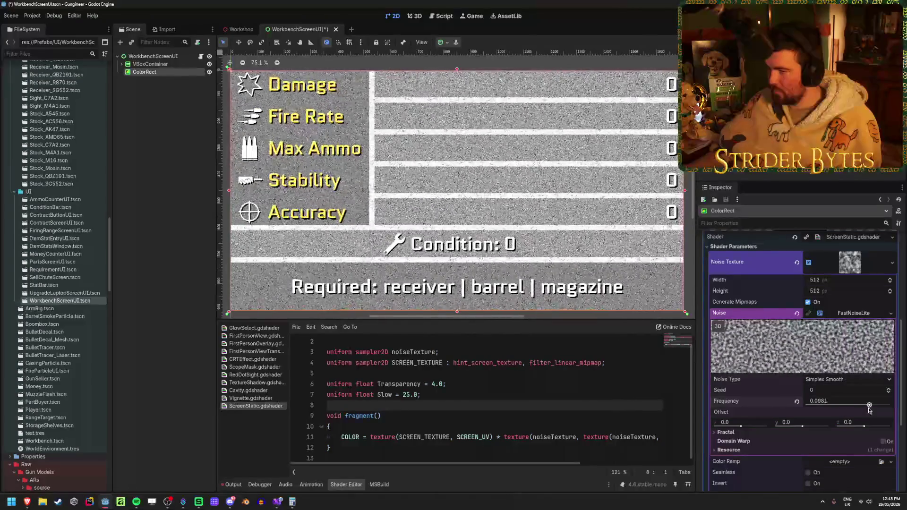
{"action": "left_click", "coordinate": [841, 403]}
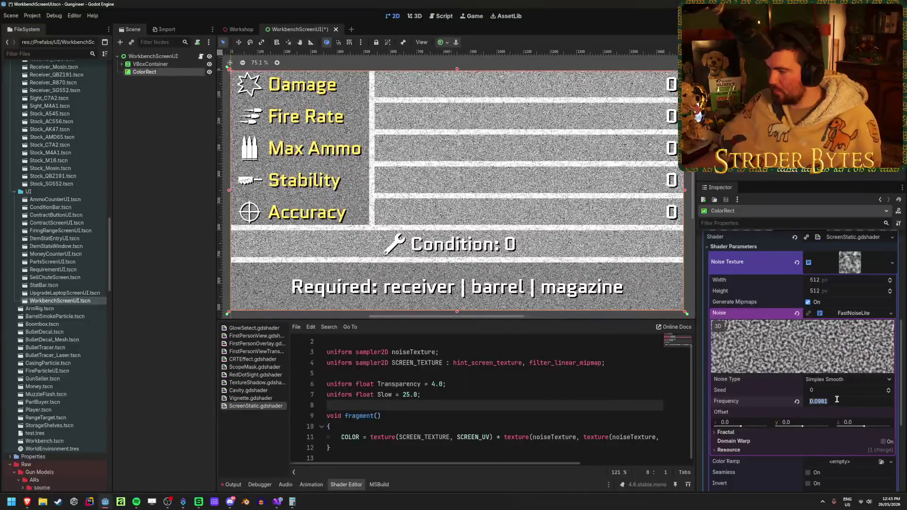
{"action": "type", "text": ".1"}
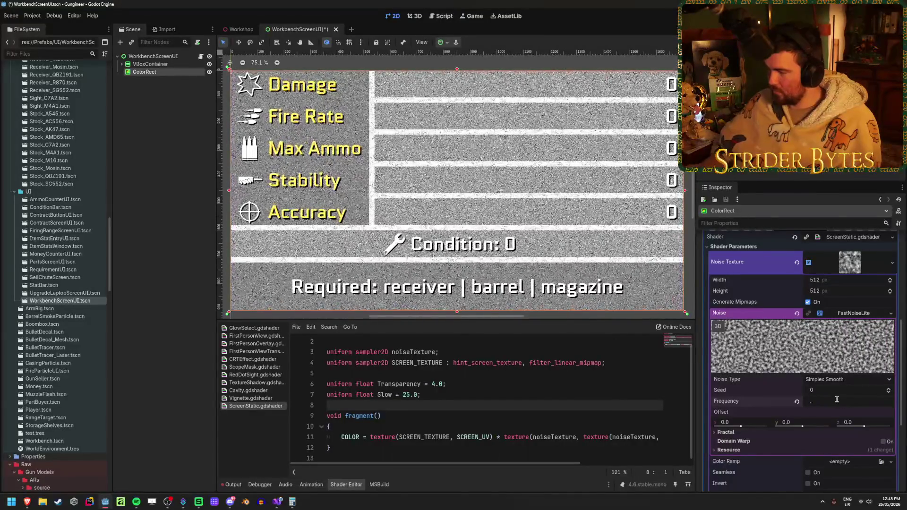
{"action": "key", "text": "Return"}
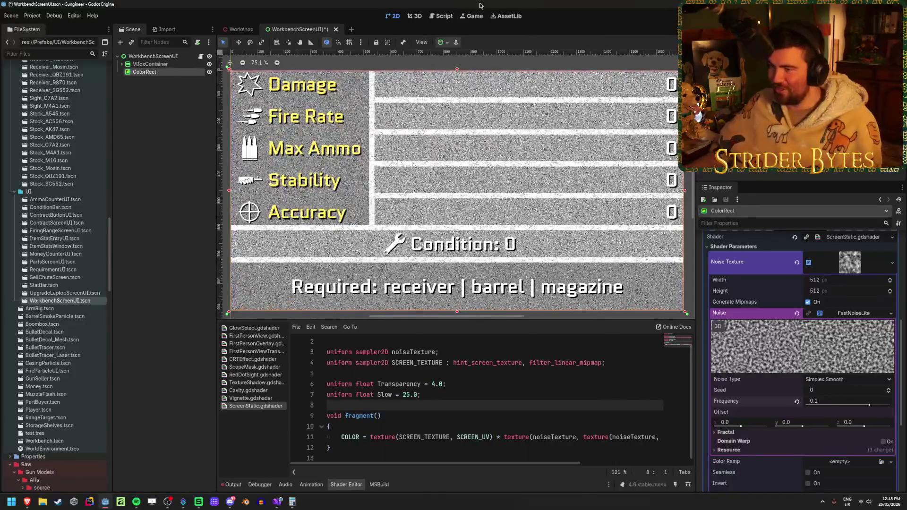
Shrink the noise texture to 64 × 64 px
{"action": "left_click", "coordinate": [860, 314]}
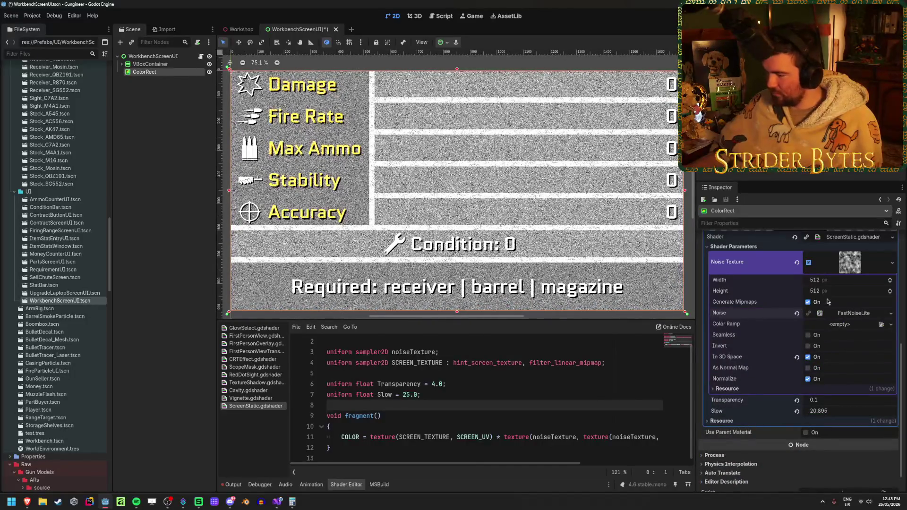
{"action": "left_click", "coordinate": [845, 281]}
{"action": "type", "text": "64"}
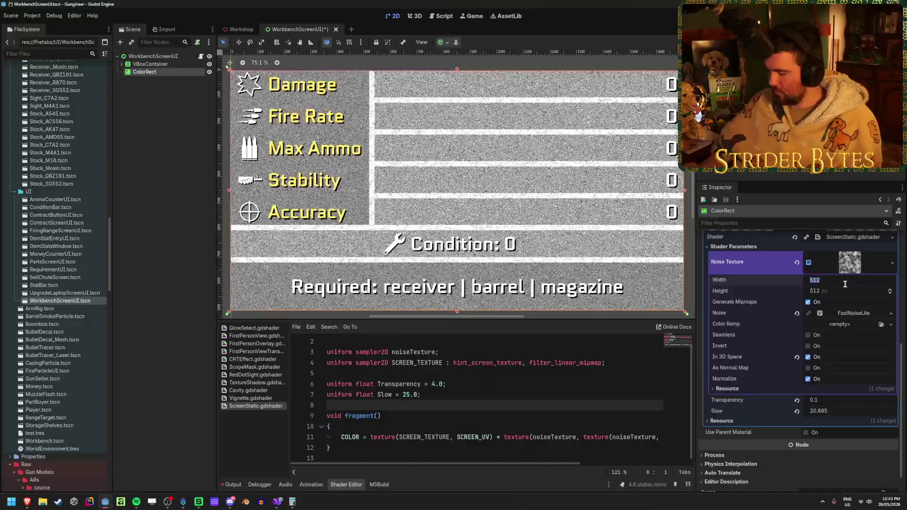
{"action": "key", "text": "Tab"}
{"action": "type", "text": "64"}
{"action": "key", "text": "Return"}
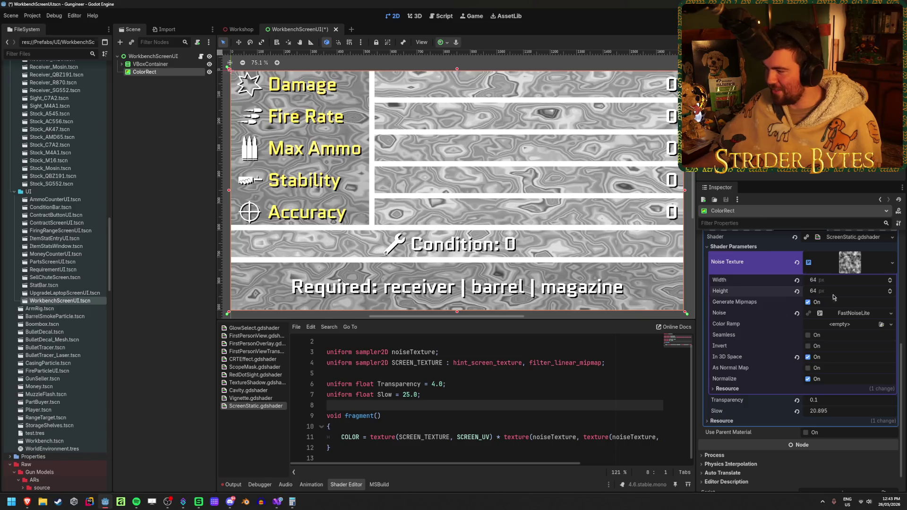
Raise the noise Frequency to 1.0 and resize the noise texture to 128 × 128 px
{"action": "left_click", "coordinate": [853, 313]}
{"action": "mouse_move", "coordinate": [843, 405]}
{"action": "left_mouse_down"}
{"action": "mouse_move", "coordinate": [836, 407]}
{"action": "mouse_move", "coordinate": [892, 407]}
{"action": "left_mouse_up"}
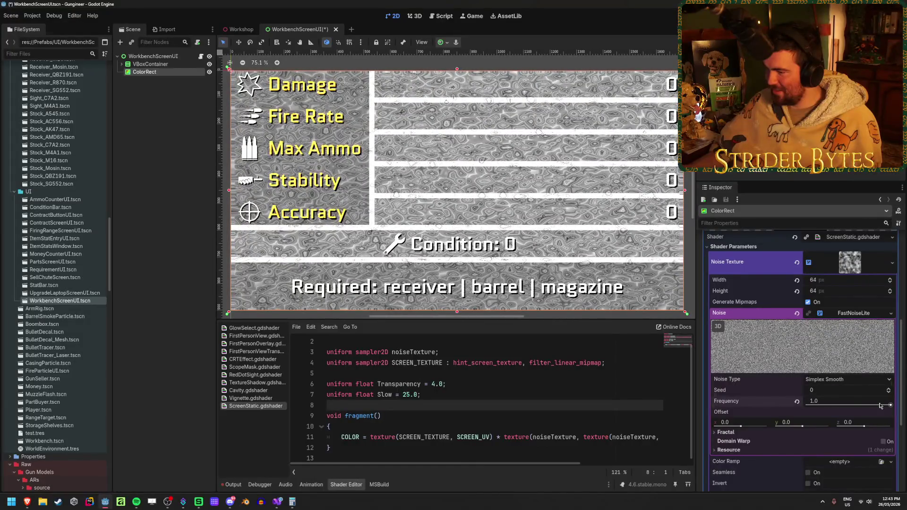
{"action": "left_click", "coordinate": [839, 281]}
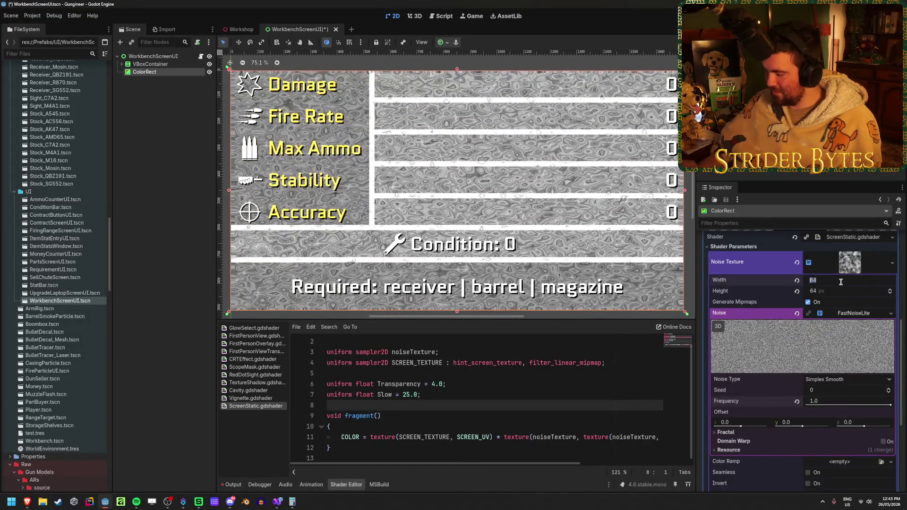
{"action": "type", "text": "128"}
{"action": "key", "text": "Return"}
{"action": "left_click", "coordinate": [838, 290]}
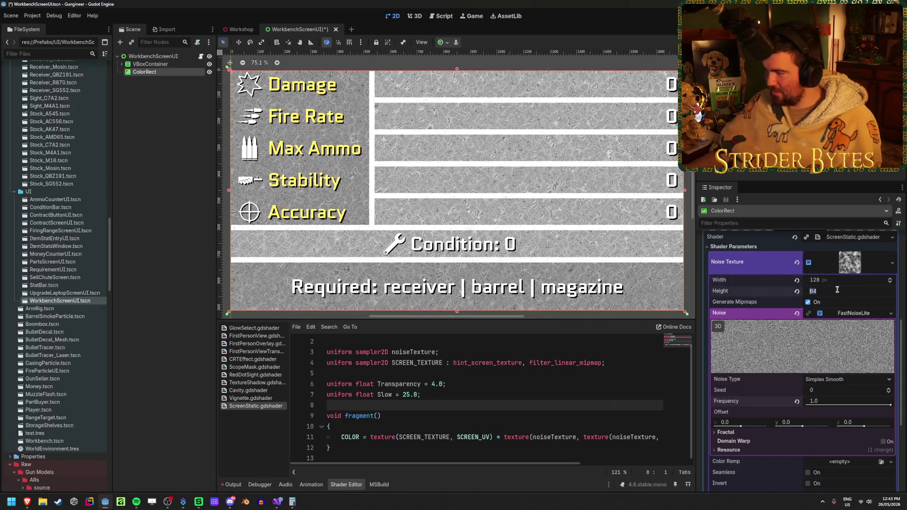
{"action": "type", "text": "128"}
{"action": "key", "text": "Return"}
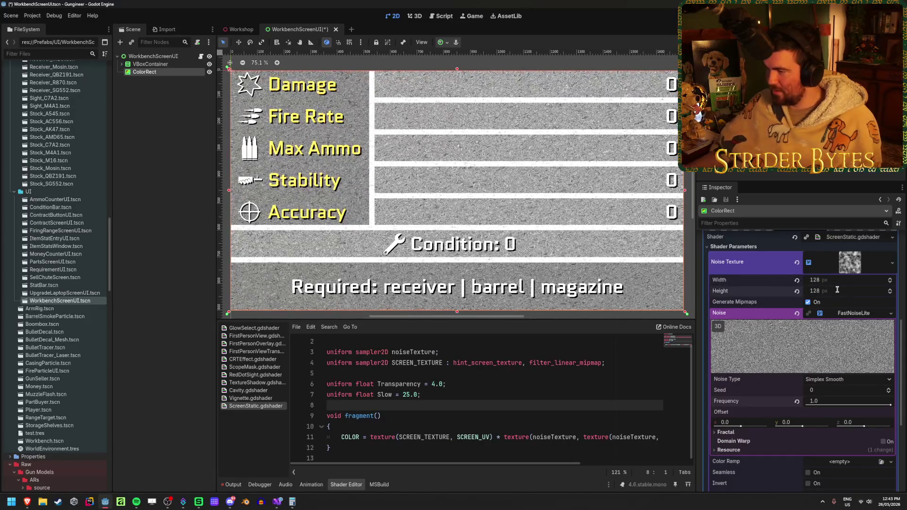
Settle the noise texture size at 256 × 256 px after trying 512
{"action": "left_click", "coordinate": [840, 281]}
{"action": "type", "text": "512"}
{"action": "key", "text": "Tab"}
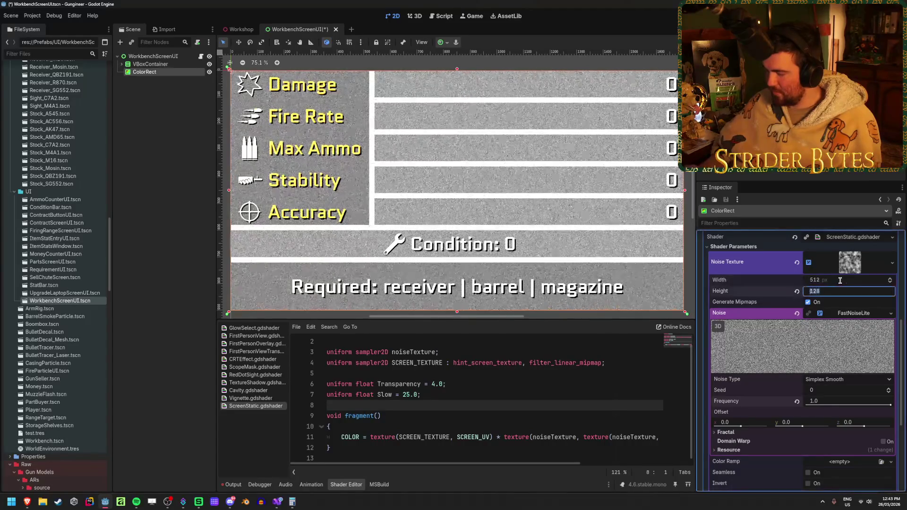
{"action": "left_click", "coordinate": [840, 280]}
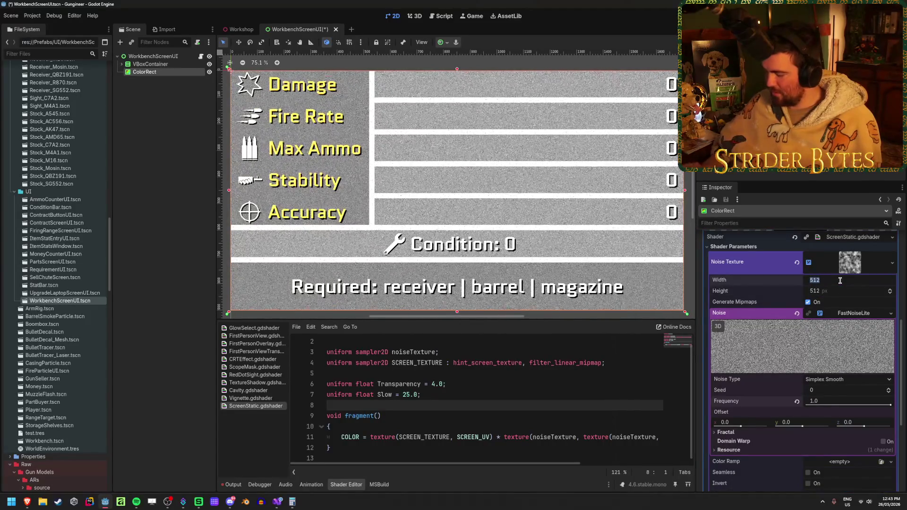
{"action": "type", "text": "256"}
{"action": "key", "text": "Tab"}
{"action": "type", "text": "25"}
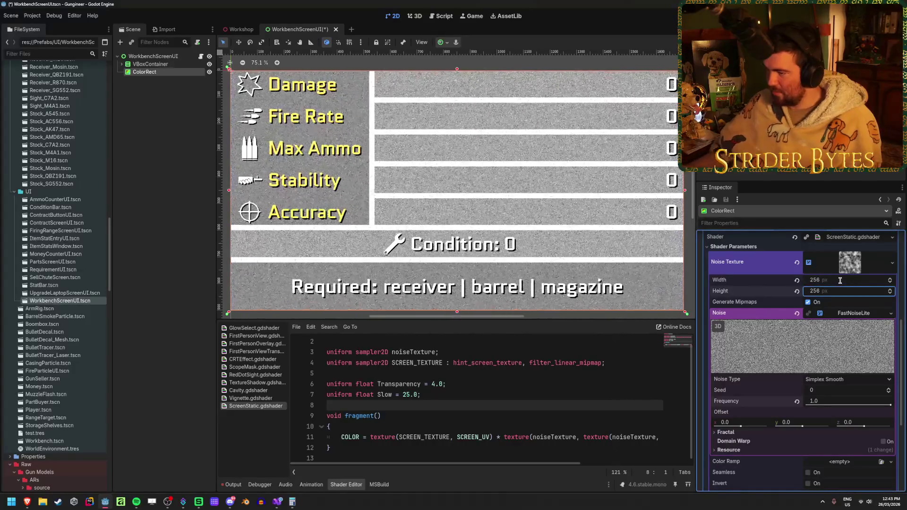
{"action": "scroll", "coordinate": [480, 181], "scroll_direction": "up", "scroll_amount": 10}
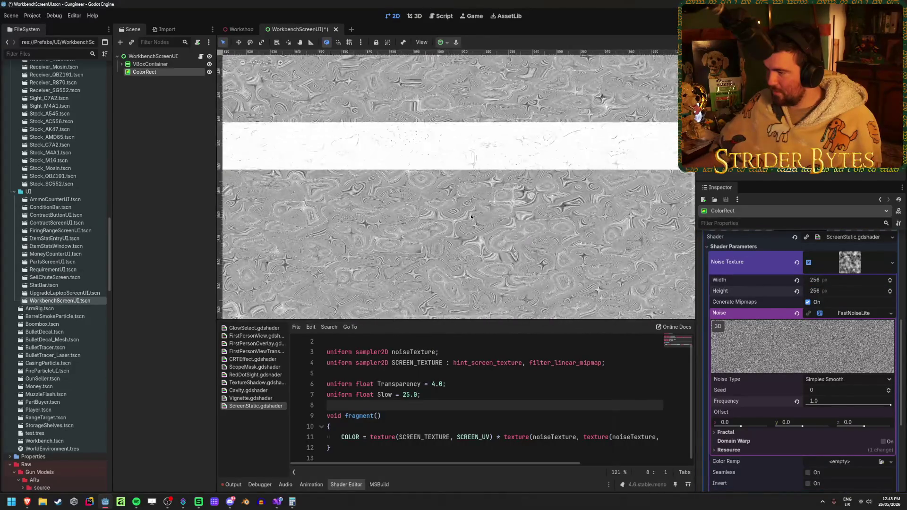
{"action": "scroll", "coordinate": [463, 239], "scroll_direction": "up", "scroll_amount": 3}
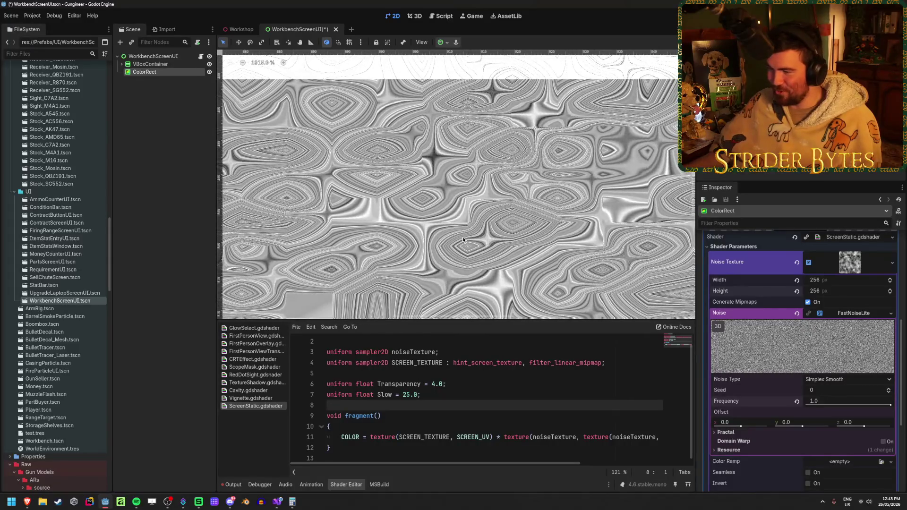
{"action": "scroll", "coordinate": [463, 240], "scroll_direction": "down", "scroll_amount": 15}
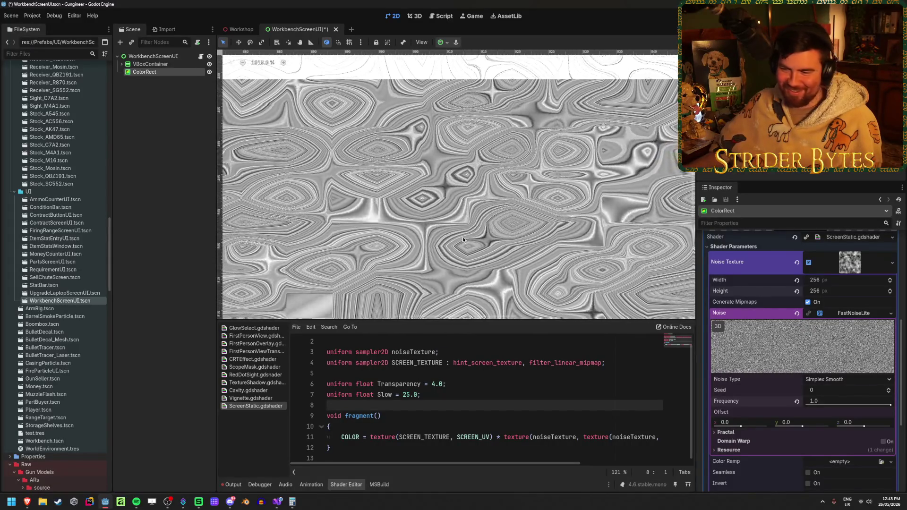
{"action": "scroll", "coordinate": [463, 227], "scroll_direction": "down", "scroll_amount": 2}
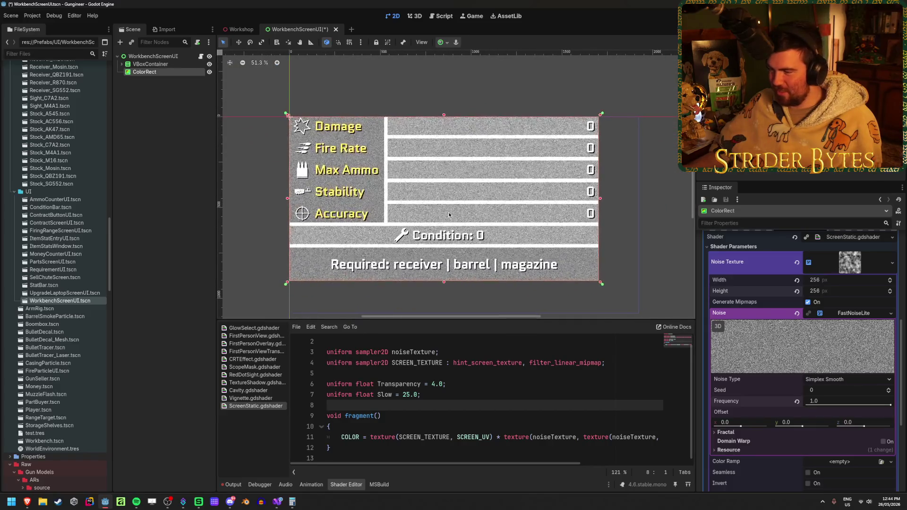
{"action": "scroll", "coordinate": [812, 302], "scroll_direction": "down", "scroll_amount": 4}
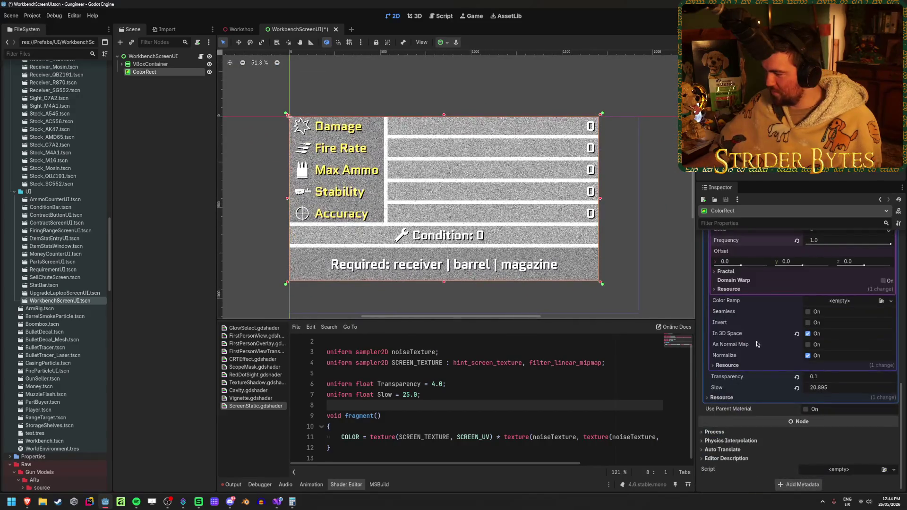
Test a stronger Transparency, then set the Slow parameter to 2.0
{"action": "mouse_move", "coordinate": [831, 376]}
{"action": "left_mouse_down"}
{"action": "mouse_move", "coordinate": [888, 376]}
{"action": "mouse_move", "coordinate": [829, 378]}
{"action": "left_mouse_up"}
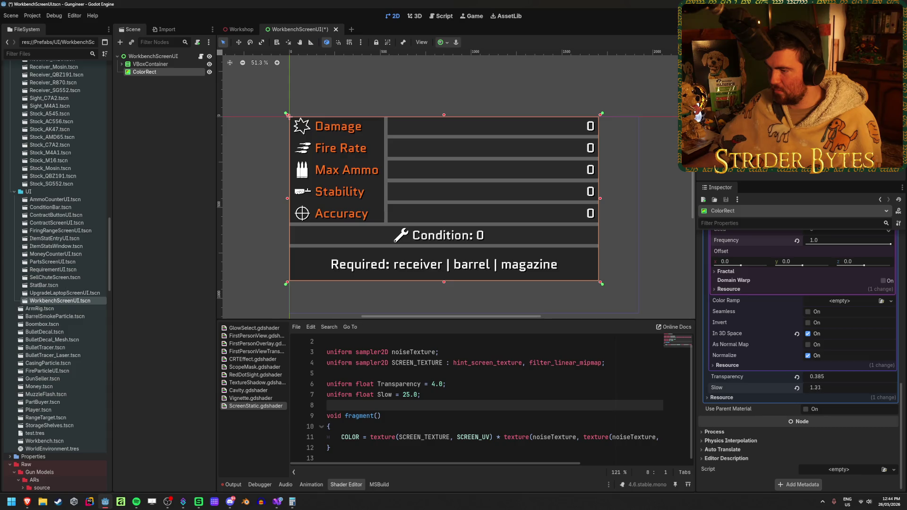
{"action": "left_click", "coordinate": [853, 386]}
{"action": "type", "text": "2"}
{"action": "key", "text": "Return"}
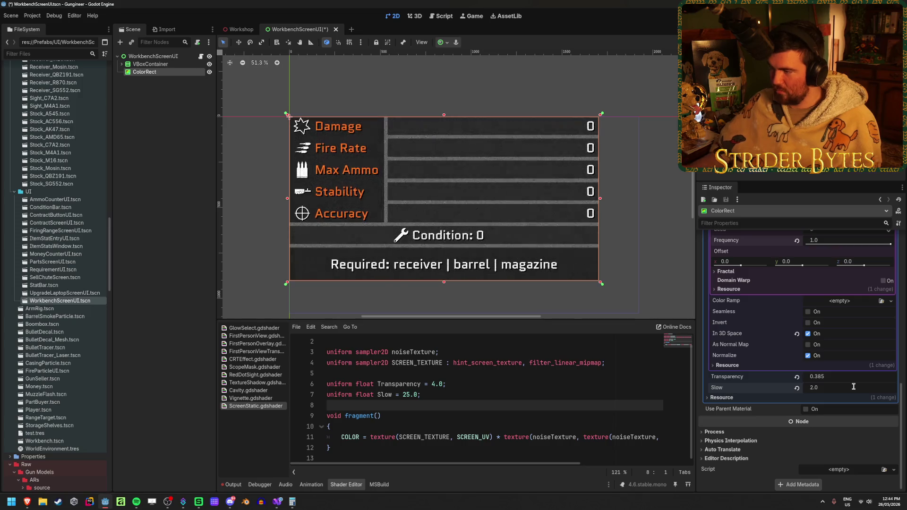
Reframe the stats panel and set Transparency back to 0.1
{"action": "scroll", "coordinate": [445, 227], "scroll_direction": "up", "scroll_amount": 12}
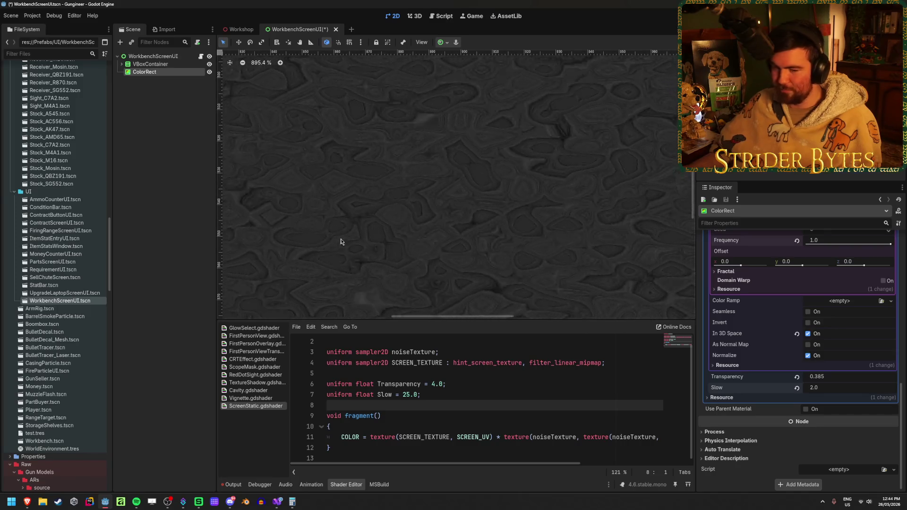
{"action": "scroll", "coordinate": [439, 202], "scroll_direction": "down", "scroll_amount": 5}
{"action": "scroll", "coordinate": [439, 208], "scroll_direction": "up", "scroll_amount": 2}
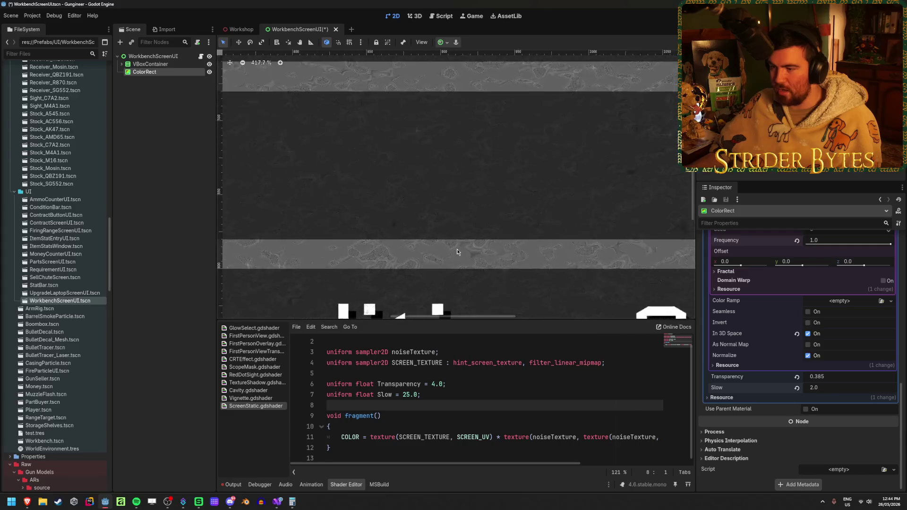
{"action": "scroll", "coordinate": [456, 252], "scroll_direction": "down", "scroll_amount": 10}
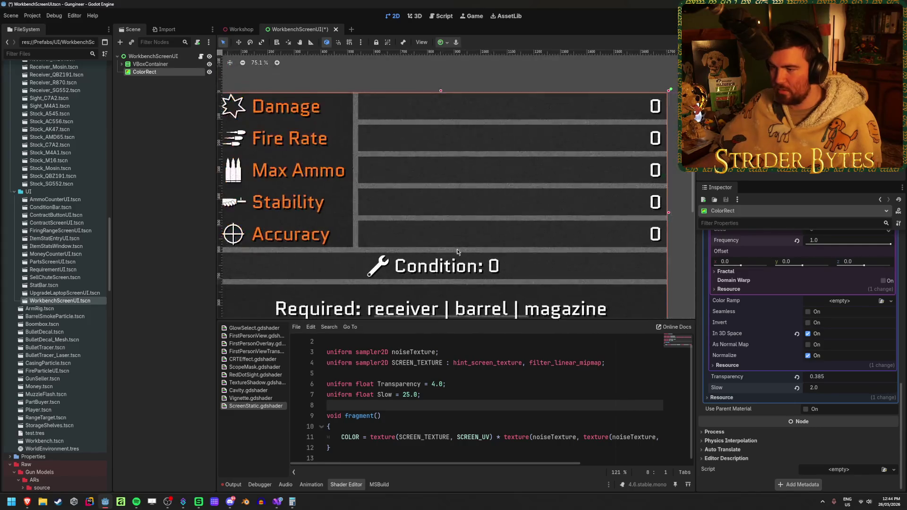
{"action": "left_click_drag", "start_coordinate": [469, 238], "coordinate": [475, 215]}
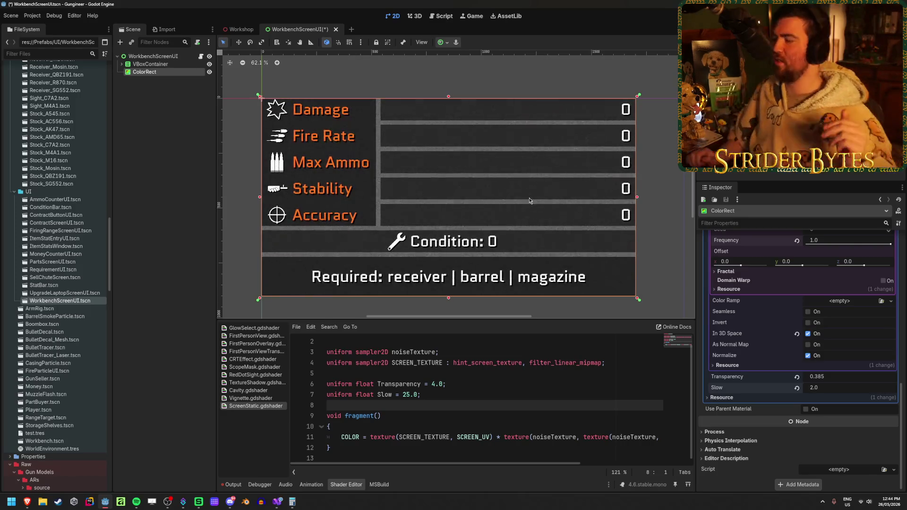
{"action": "left_click", "coordinate": [828, 374]}
{"action": "type", "text": "0.1"}
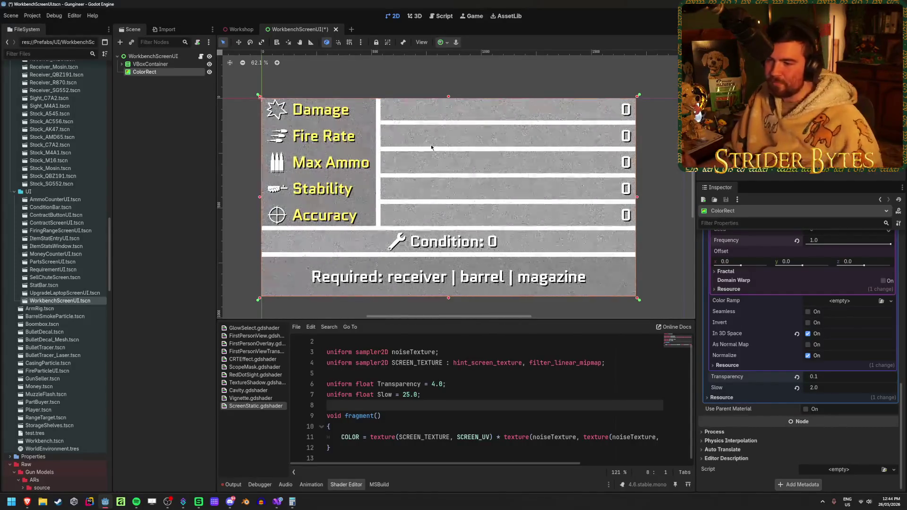
{"action": "scroll", "coordinate": [431, 148], "scroll_direction": "up", "scroll_amount": 5}
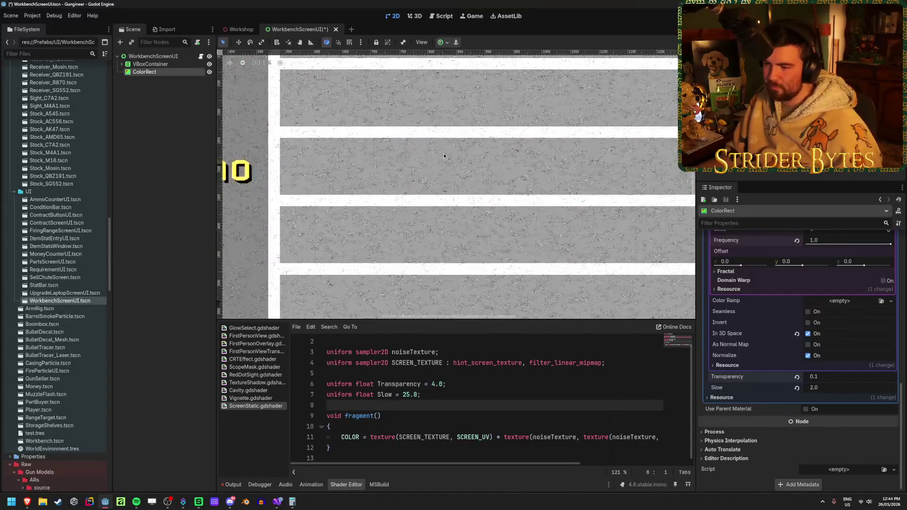
{"action": "scroll", "coordinate": [443, 153], "scroll_direction": "down", "scroll_amount": 5}
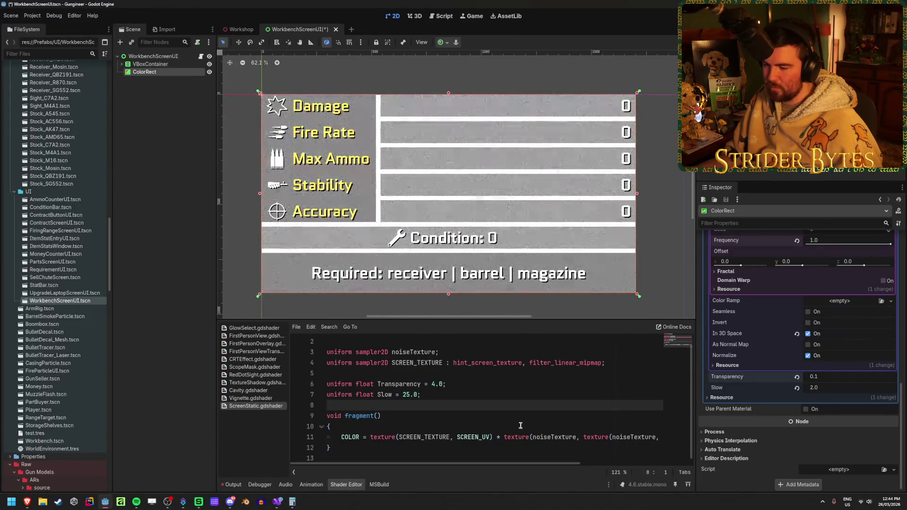
{"action": "mouse_move", "coordinate": [543, 464]}
{"action": "left_mouse_down"}
{"action": "mouse_move", "coordinate": [654, 466]}
{"action": "mouse_move", "coordinate": [528, 468]}
{"action": "left_mouse_up"}
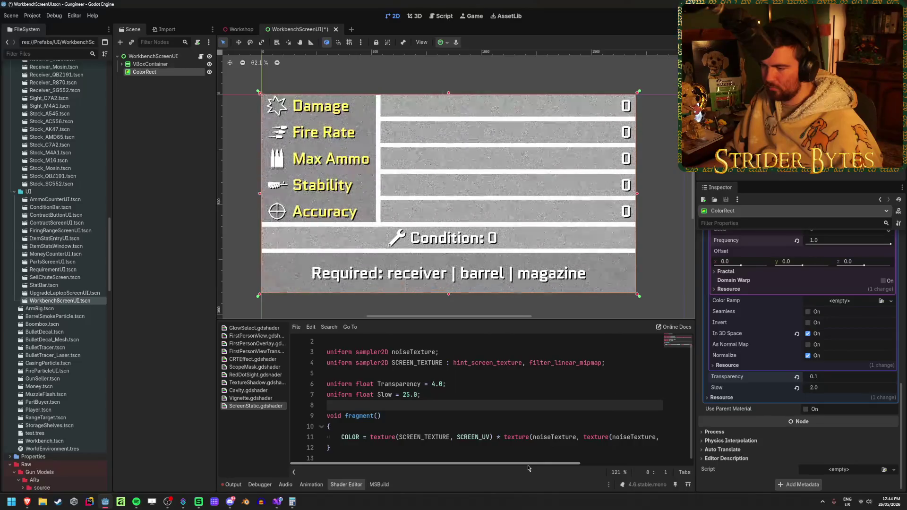
Replace sin(TIME) with TIME on line 11 and save the scene
{"action": "left_click_drag", "start_coordinate": [528, 468], "coordinate": [623, 468]}
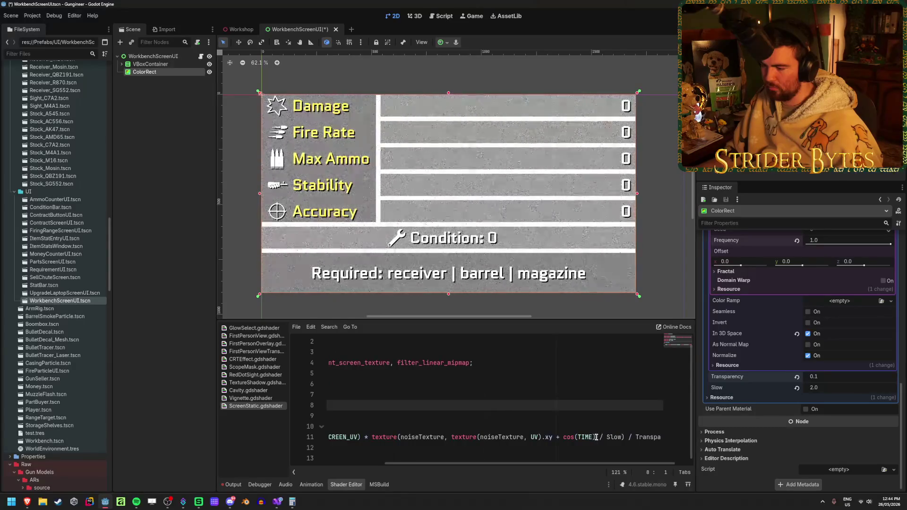
{"action": "left_click_drag", "start_coordinate": [596, 437], "coordinate": [573, 437]}
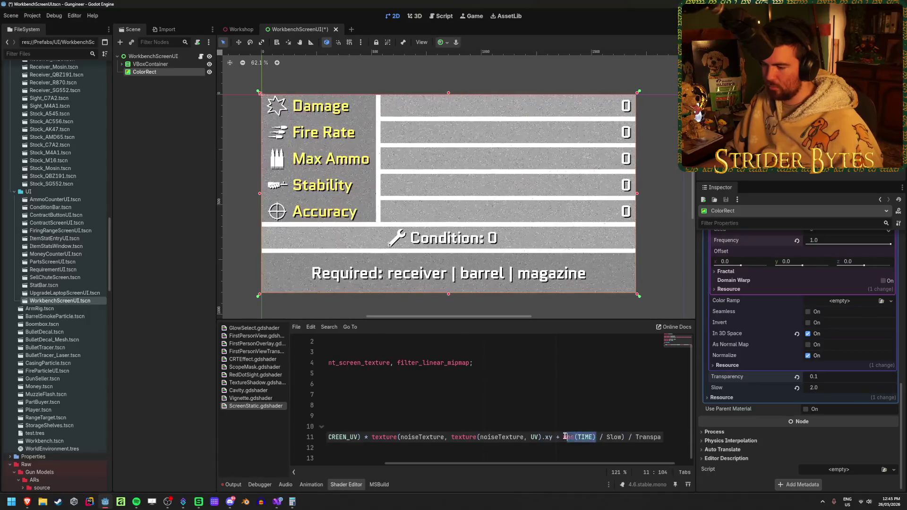
{"action": "key", "text": "BackSpace"}
{"action": "key", "text": "BackSpace"}
{"action": "type", "text": "TIM"}
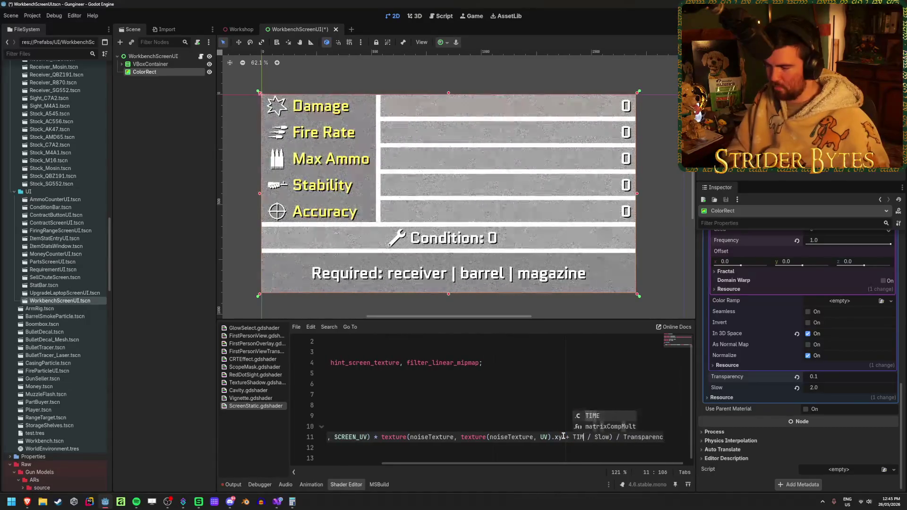
{"action": "key", "text": "ctrl+s"}
Try a different Slow speed in the Inspector
{"action": "left_click", "coordinate": [531, 448]}
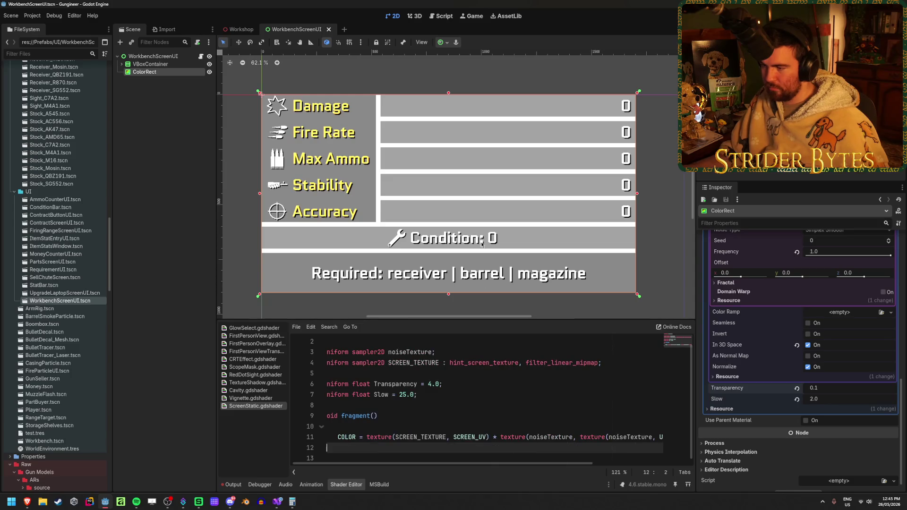
{"action": "left_click_drag", "start_coordinate": [551, 464], "coordinate": [631, 465]}
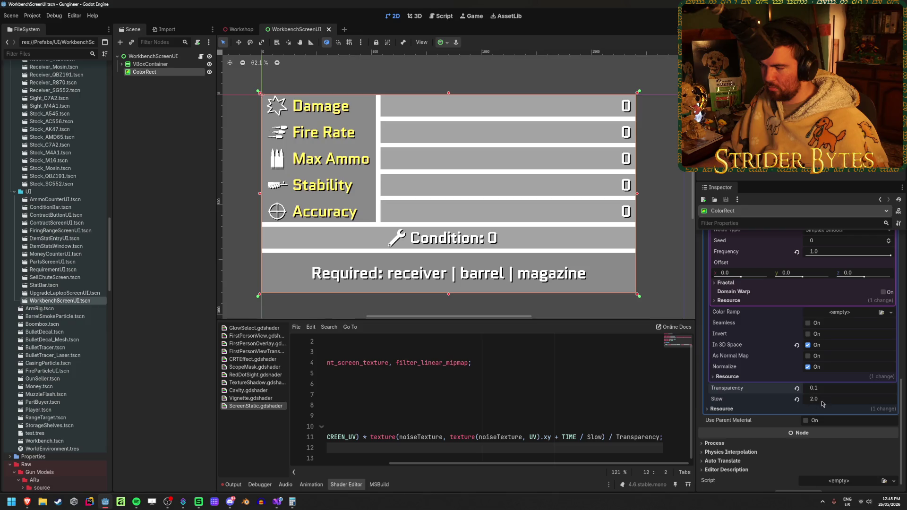
{"action": "left_click_drag", "start_coordinate": [821, 402], "coordinate": [834, 402]}
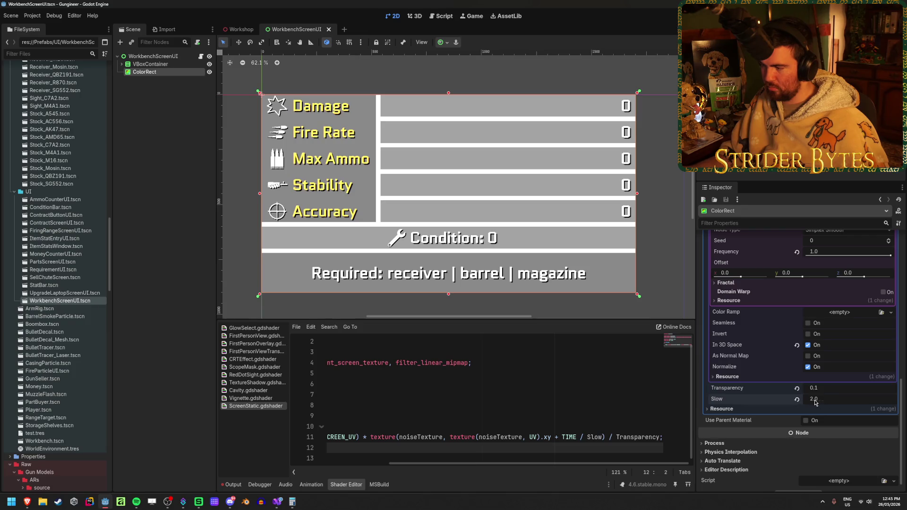
{"action": "scroll", "coordinate": [817, 402], "scroll_direction": "up", "scroll_amount": 6}
{"action": "scroll", "coordinate": [836, 315], "scroll_direction": "down", "scroll_amount": 2}
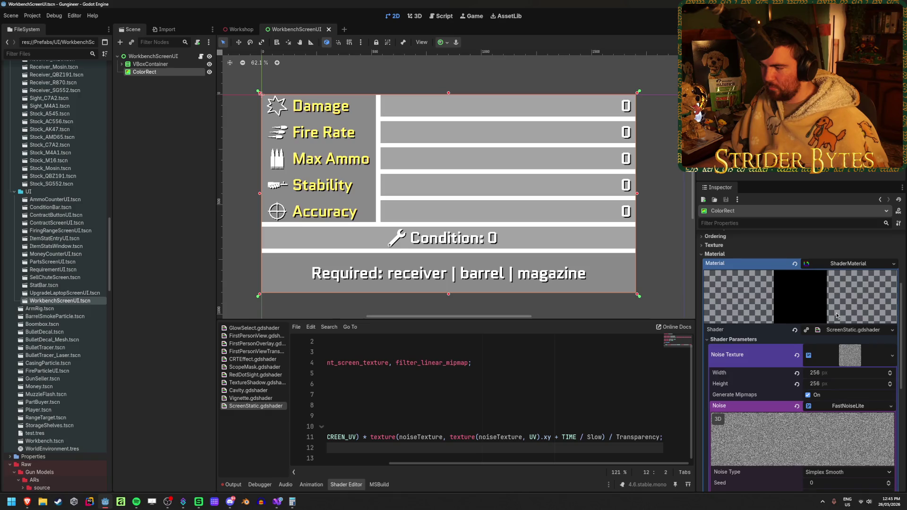
Test and undo a lower Frequency, then switch noise type via Perlin to Simplex
{"action": "scroll", "coordinate": [835, 315], "scroll_direction": "down", "scroll_amount": 3}
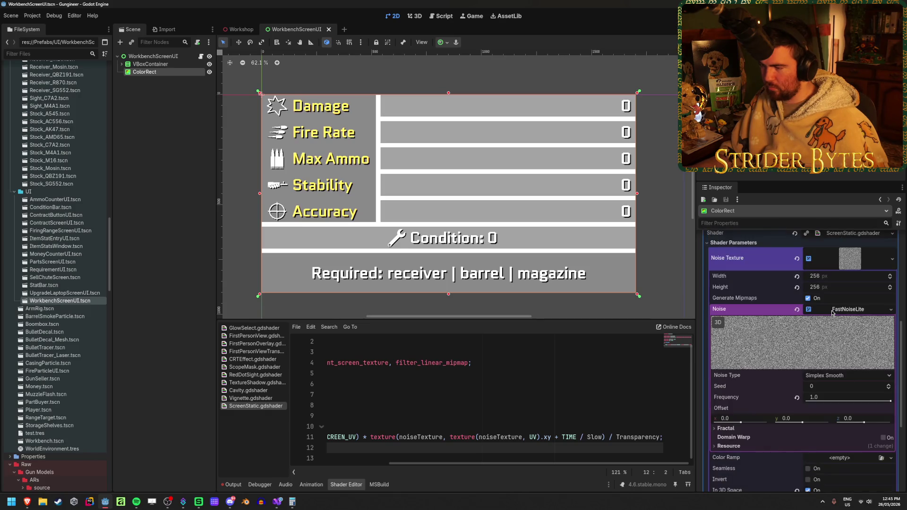
{"action": "left_click_drag", "start_coordinate": [860, 399], "coordinate": [822, 399]}
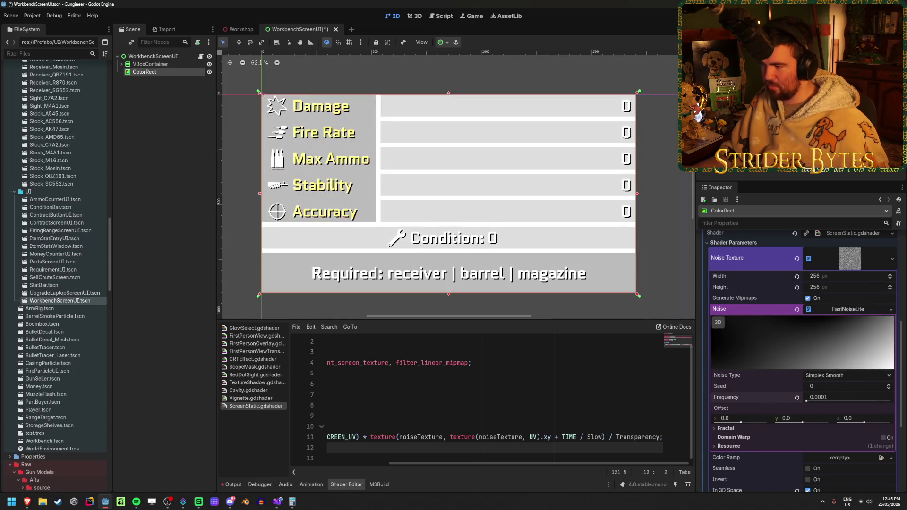
{"action": "key", "text": "ctrl+z"}
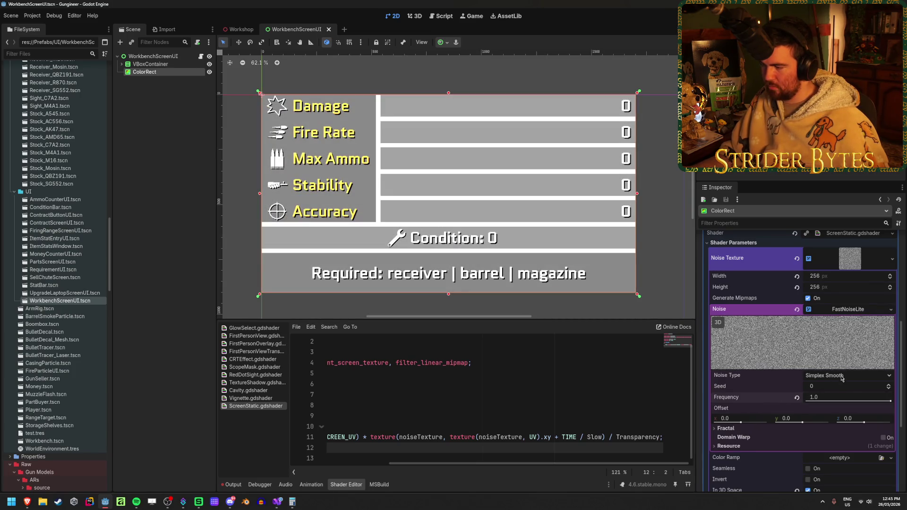
{"action": "left_click", "coordinate": [842, 376]}
{"action": "left_click", "coordinate": [836, 410]}
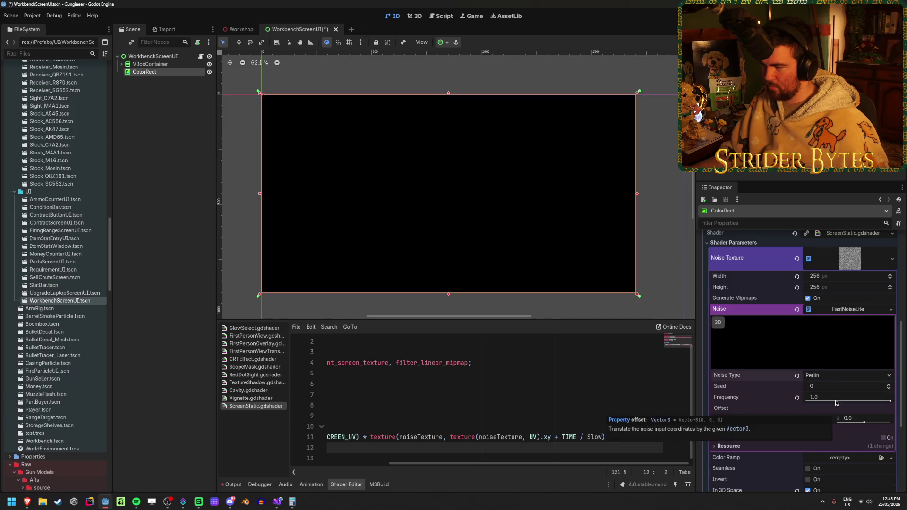
{"action": "left_click", "coordinate": [834, 377]}
{"action": "left_click", "coordinate": [834, 388]}
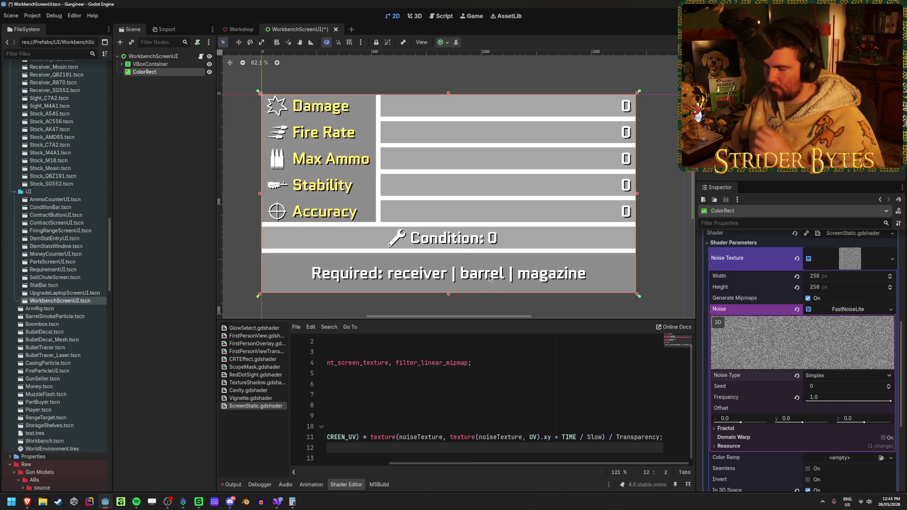
{"action": "scroll", "coordinate": [799, 362], "scroll_direction": "up", "scroll_amount": 2}
{"action": "scroll", "coordinate": [799, 363], "scroll_direction": "down", "scroll_amount": 2}
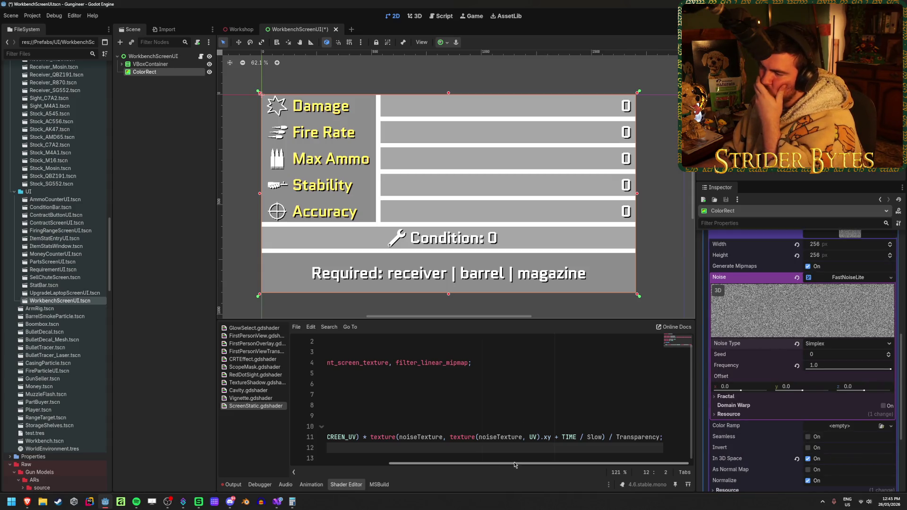
{"action": "mouse_move", "coordinate": [514, 464]}
{"action": "left_mouse_down"}
{"action": "mouse_move", "coordinate": [329, 464]}
{"action": "mouse_move", "coordinate": [530, 457]}
{"action": "left_mouse_up"}
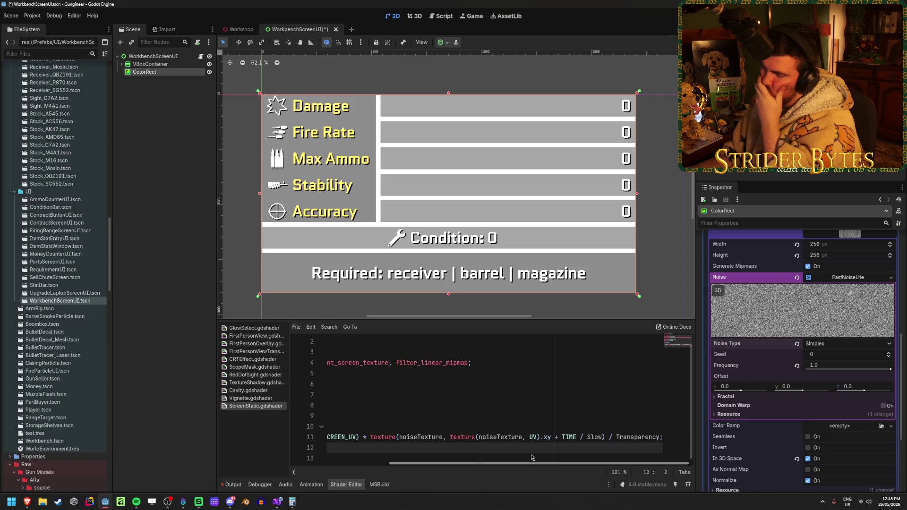
{"action": "scroll", "coordinate": [742, 420], "scroll_direction": "down", "scroll_amount": 5}
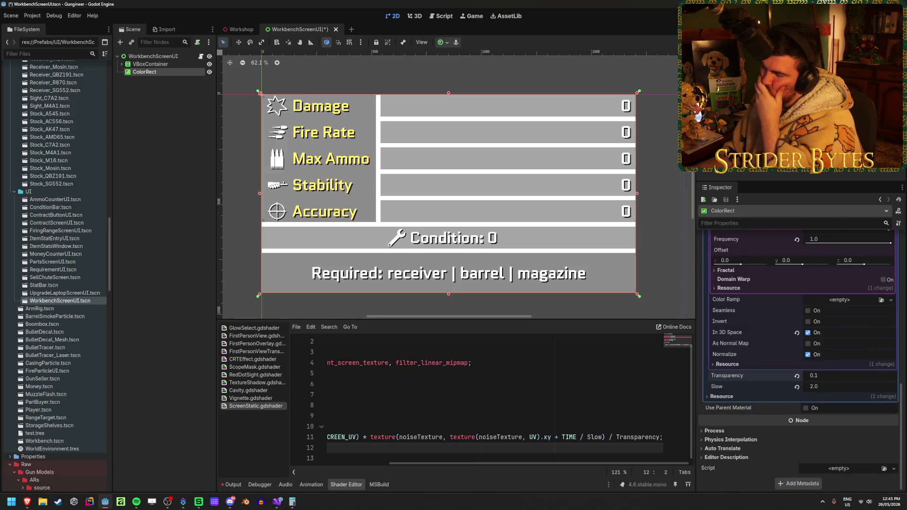
Test a higher Transparency for darkening, then undo it back to 0.1
{"action": "mouse_move", "coordinate": [822, 376]}
{"action": "left_mouse_down"}
{"action": "mouse_move", "coordinate": [870, 375]}
{"action": "mouse_move", "coordinate": [824, 377]}
{"action": "left_mouse_up"}
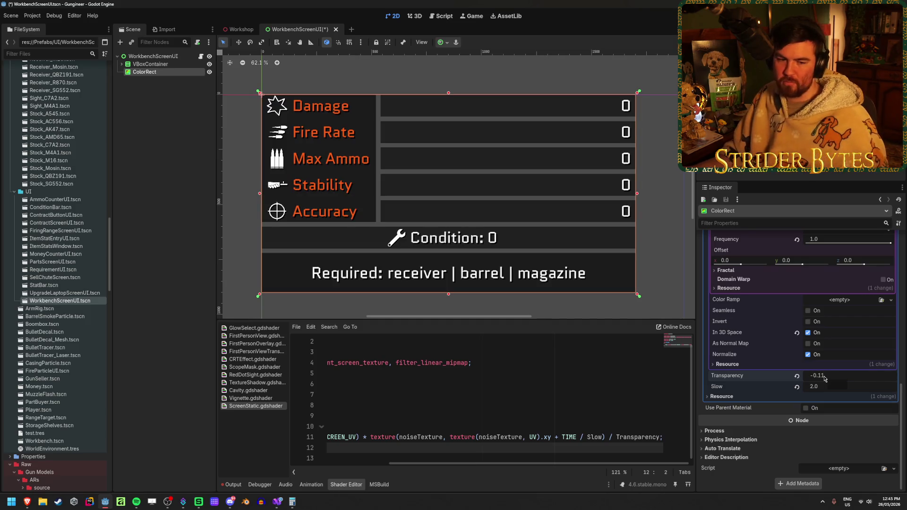
{"action": "key", "text": "ctrl+z"}
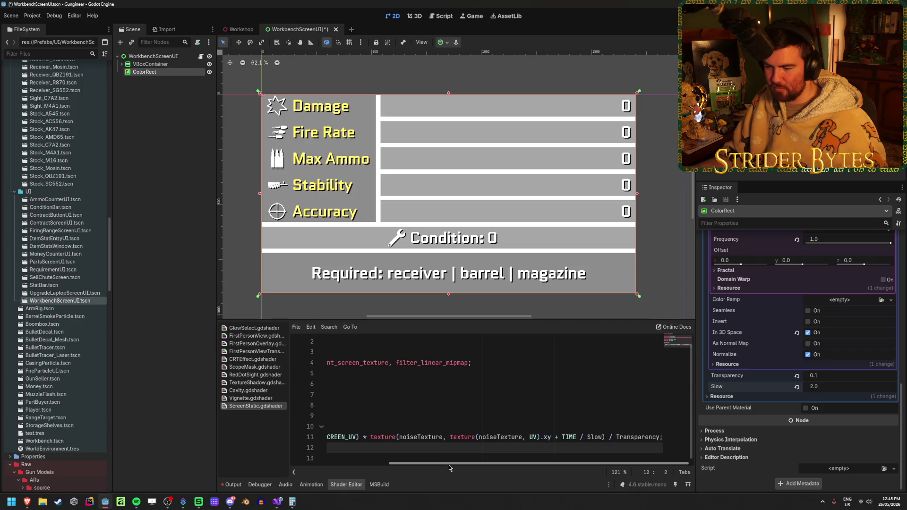
{"action": "left_click_drag", "start_coordinate": [450, 468], "coordinate": [342, 464]}
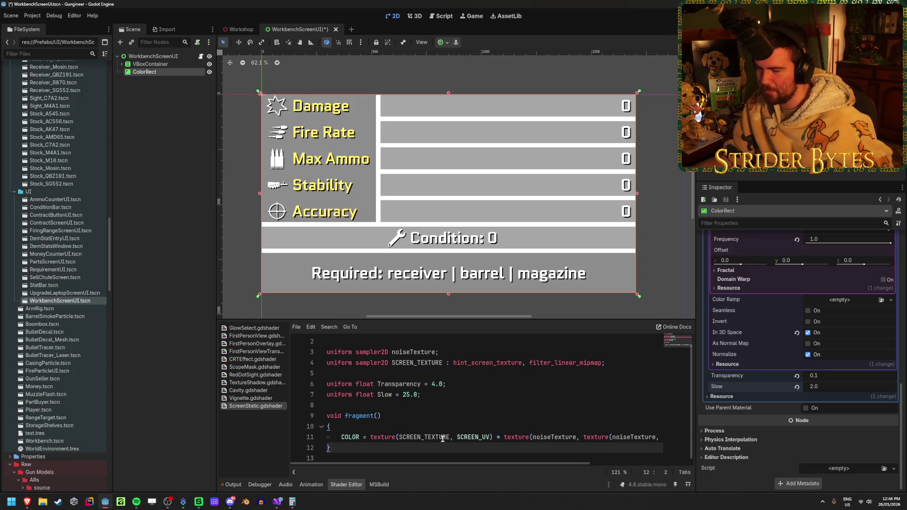
{"action": "scroll", "coordinate": [590, 451], "scroll_direction": "right", "scroll_amount": 3}
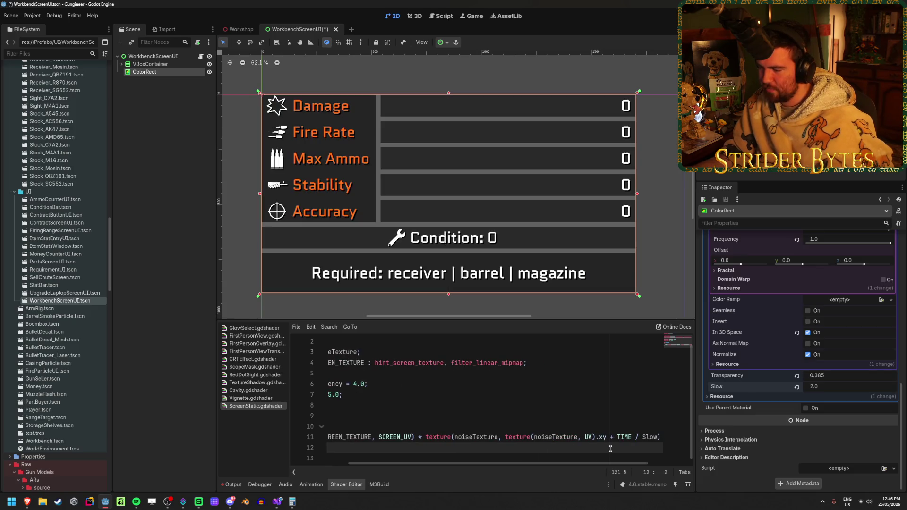
{"action": "key", "text": "ctrl+z"}
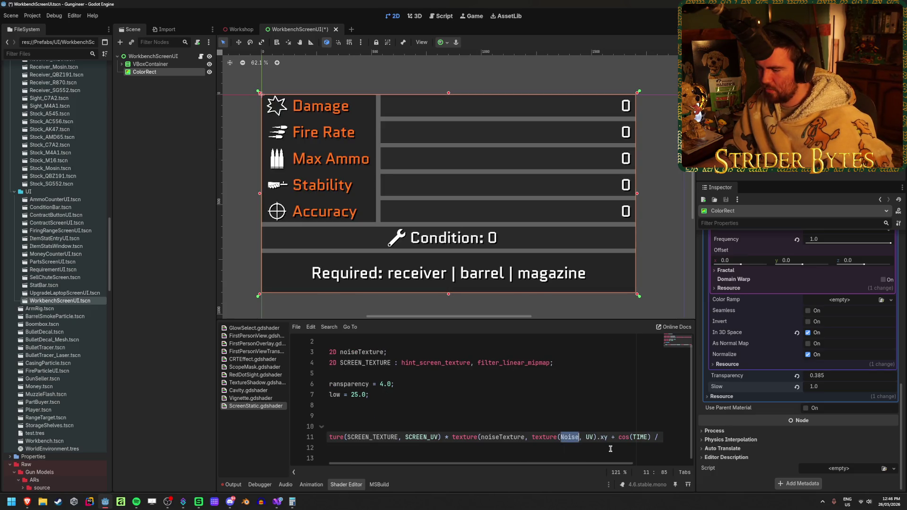
Cancel the Save As dialog and save ScreenStatic.gdshader from the shader editor
{"action": "key", "text": "ctrl+s"}
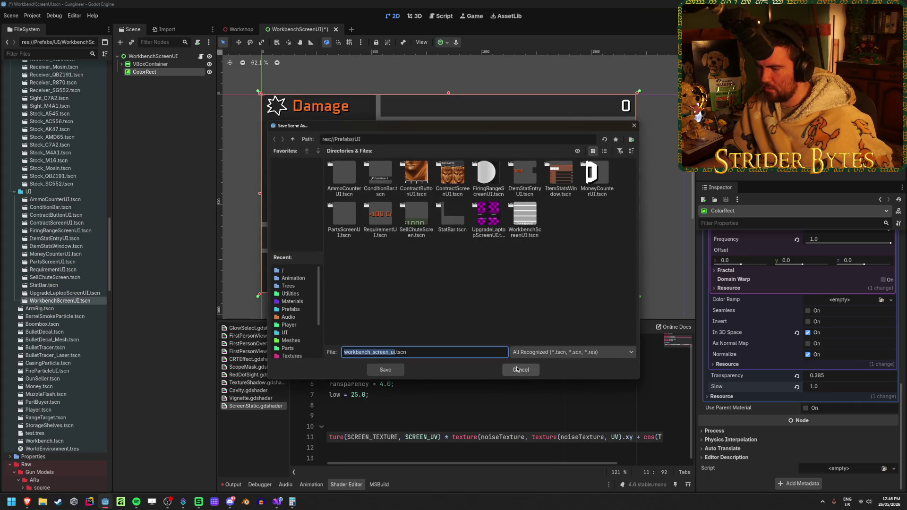
{"action": "left_click", "coordinate": [517, 369]}
{"action": "left_click", "coordinate": [529, 407]}
{"action": "key", "text": "ctrl+s"}
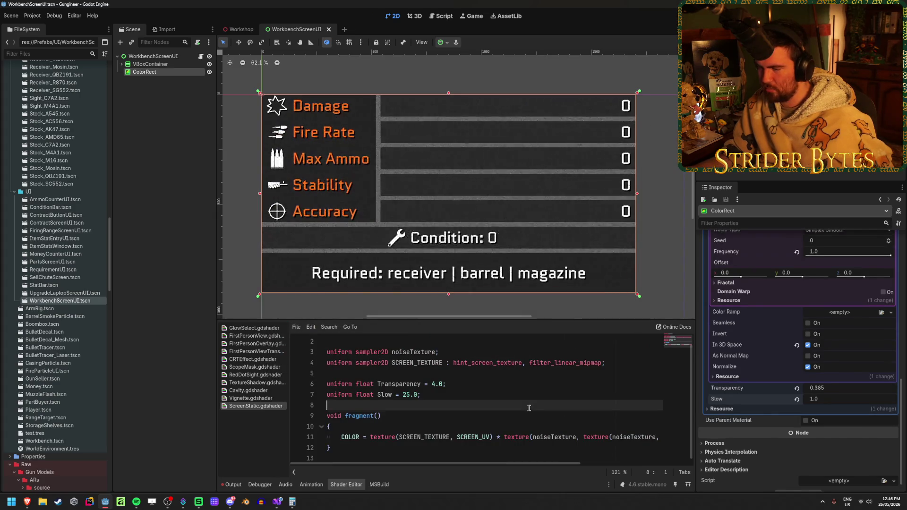
{"action": "scroll", "coordinate": [458, 222], "scroll_direction": "up", "scroll_amount": 4}
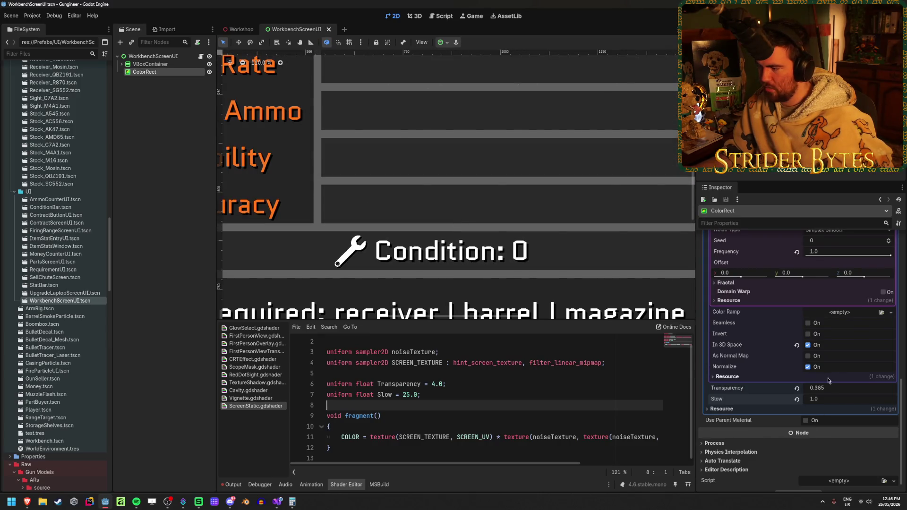
Confirm Transparency 0.1 and zoom the canvas to check the lighter static on the panel
{"action": "left_click", "coordinate": [835, 386]}
{"action": "key", "text": "Return"}
{"action": "scroll", "coordinate": [590, 242], "scroll_direction": "down", "scroll_amount": 3}
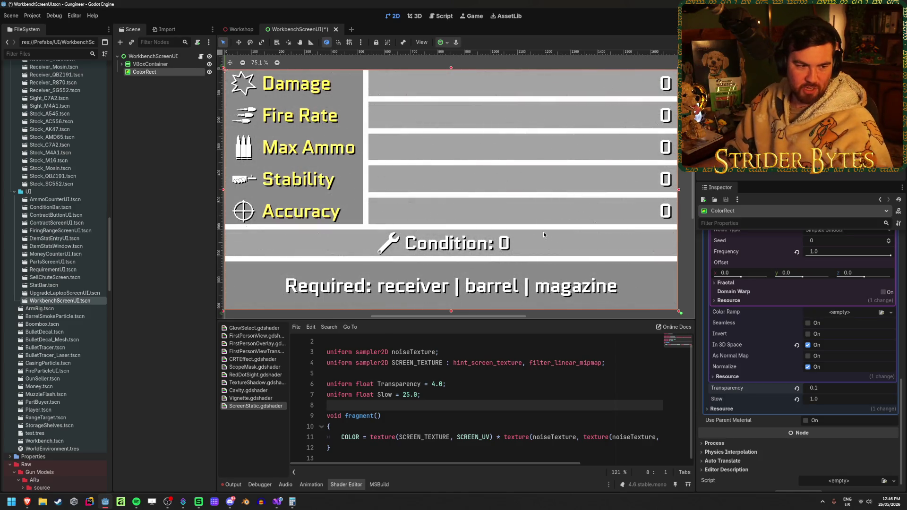
{"action": "scroll", "coordinate": [547, 230], "scroll_direction": "up", "scroll_amount": 6}
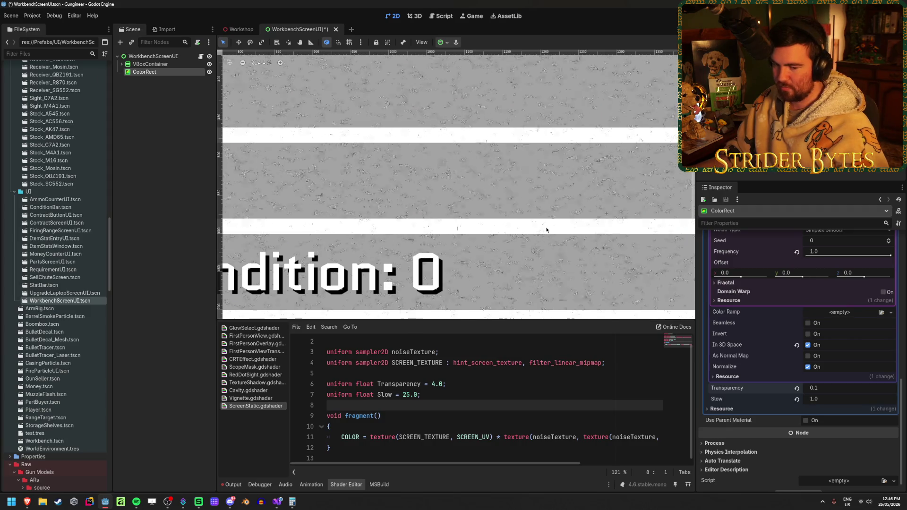
{"action": "scroll", "coordinate": [546, 230], "scroll_direction": "down", "scroll_amount": 2}
{"action": "scroll", "coordinate": [546, 230], "scroll_direction": "down", "scroll_amount": 5}
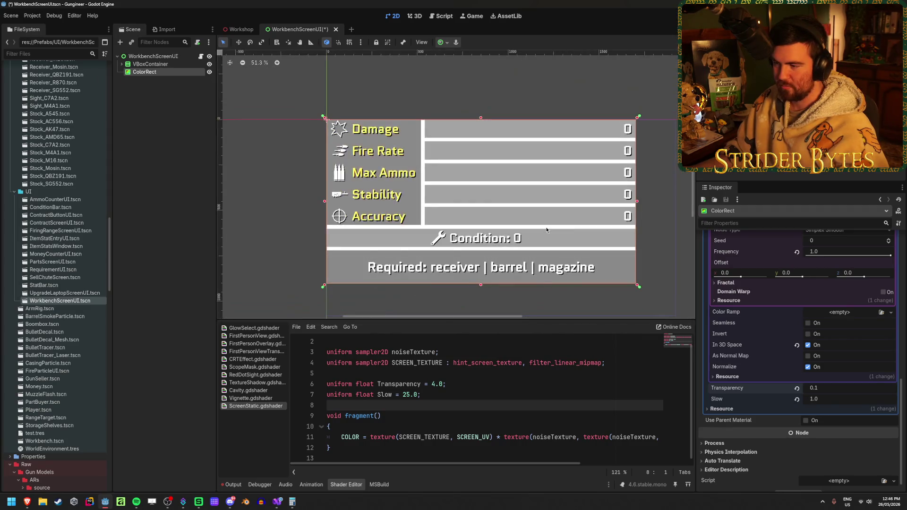
{"action": "scroll", "coordinate": [533, 212], "scroll_direction": "up", "scroll_amount": 2}
{"action": "scroll", "coordinate": [525, 196], "scroll_direction": "down", "scroll_amount": 1}
{"action": "left_click_drag", "start_coordinate": [525, 197], "coordinate": [533, 196]}
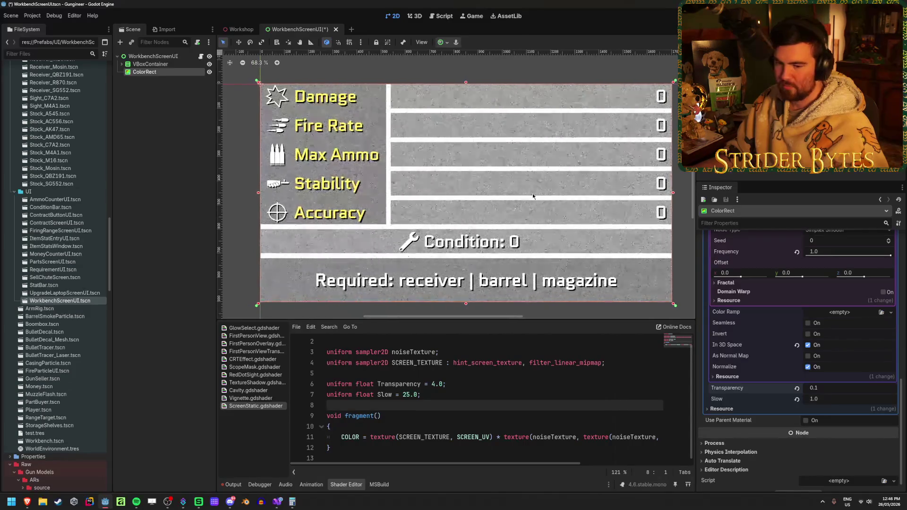
{"action": "scroll", "coordinate": [606, 440], "scroll_direction": "right", "scroll_amount": 5}
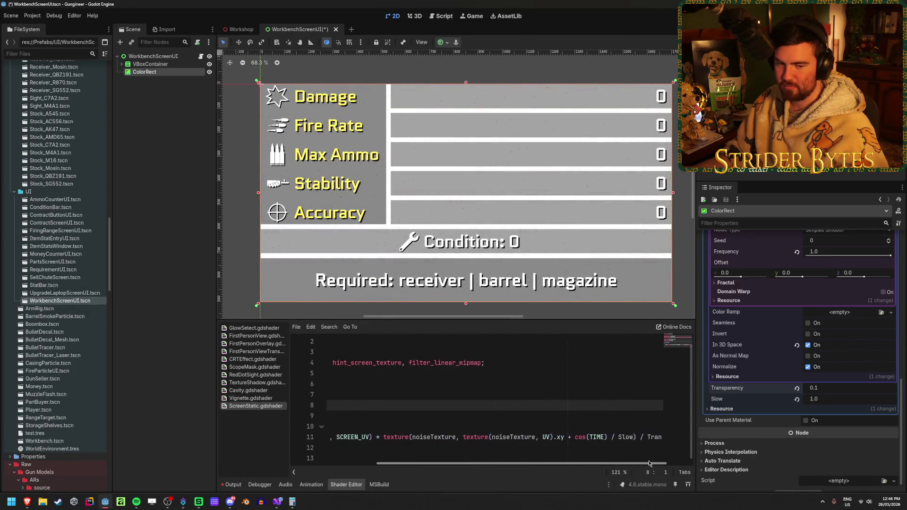
Change cos to sin on line 11, save, and lower Slow to 3.79
{"action": "double_click", "coordinate": [549, 437]}
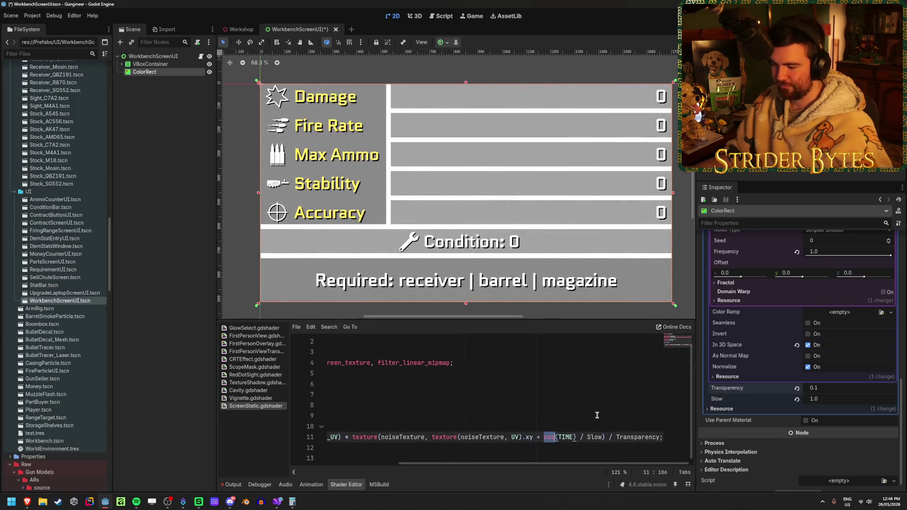
{"action": "type", "text": "s"}
{"action": "key", "text": "ctrl+s"}
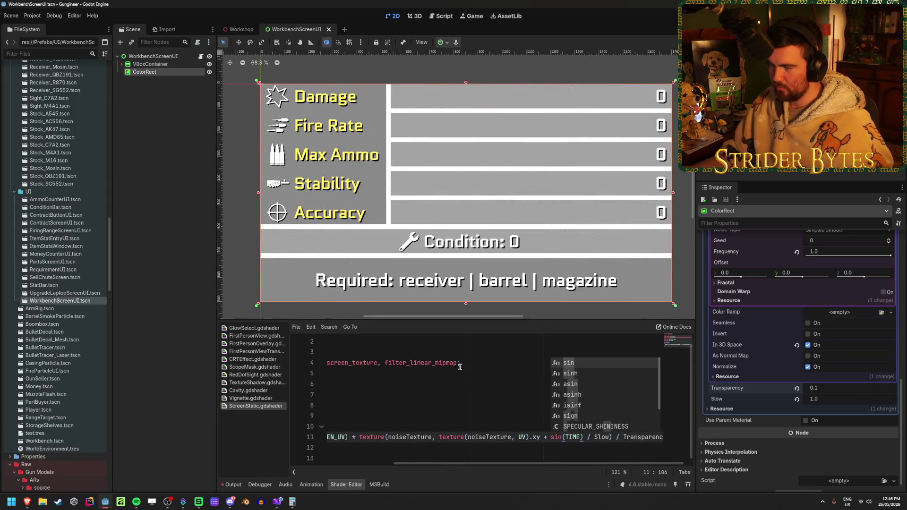
{"action": "left_click", "coordinate": [500, 367]}
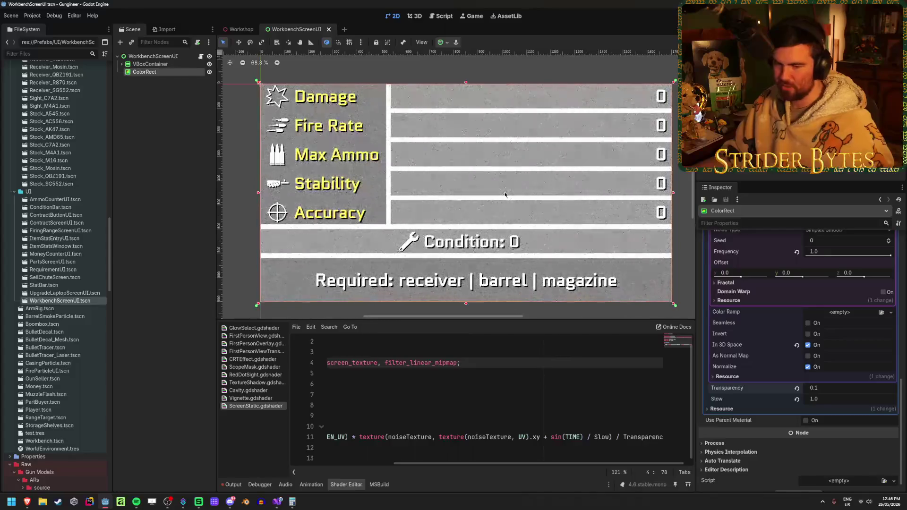
{"action": "left_click_drag", "start_coordinate": [825, 403], "coordinate": [816, 403]}
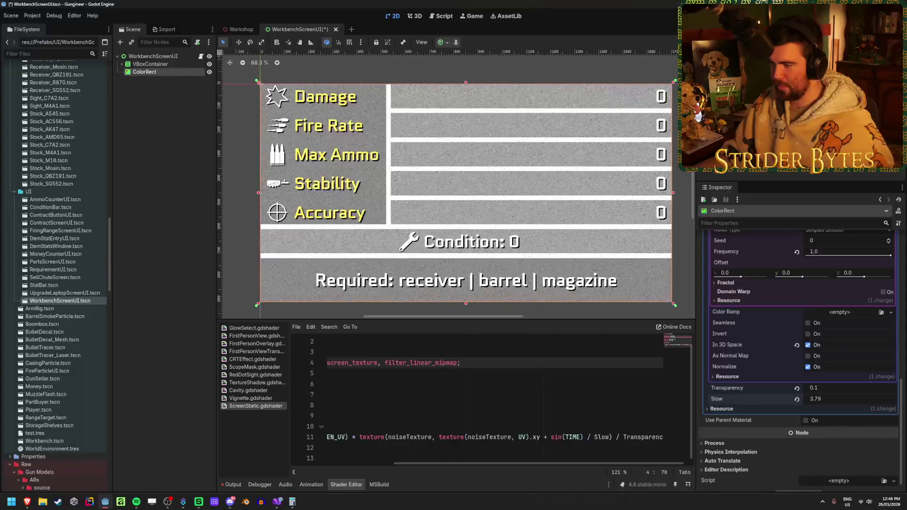
{"action": "scroll", "coordinate": [498, 233], "scroll_direction": "up", "scroll_amount": 6}
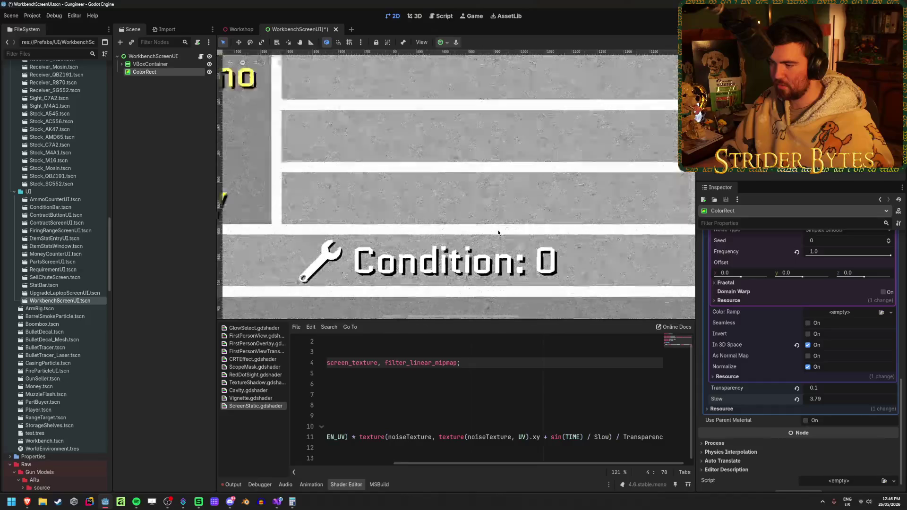
Revert sin back to cos on line 11 and save the shader
{"action": "double_click", "coordinate": [556, 437]}
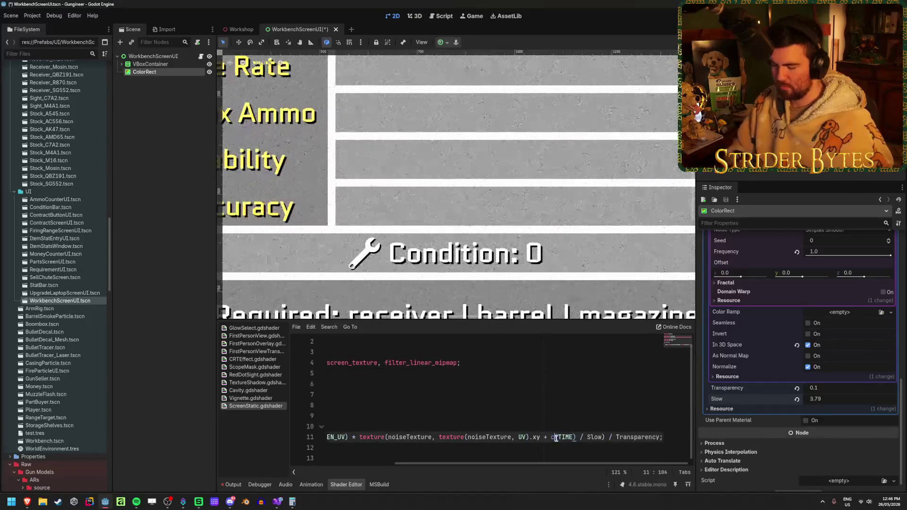
{"action": "type", "text": "os"}
{"action": "key", "text": "ctrl+s"}
{"action": "left_click", "coordinate": [617, 447]}
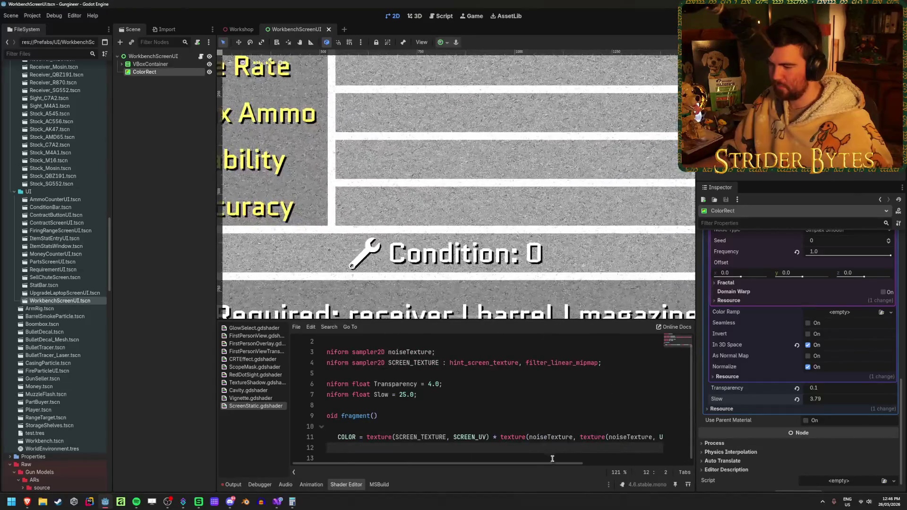
{"action": "left_click_drag", "start_coordinate": [553, 463], "coordinate": [675, 465]}
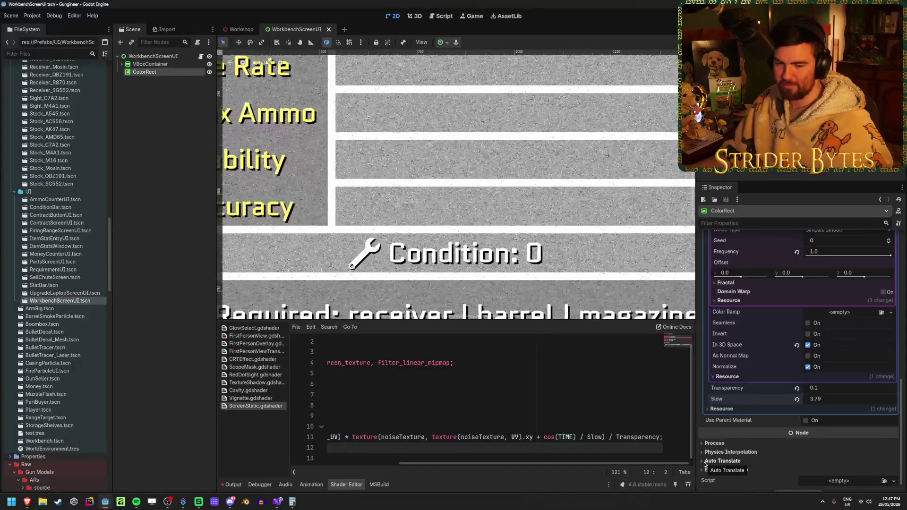
{"action": "mouse_move", "coordinate": [654, 464]}
{"action": "left_mouse_down"}
{"action": "mouse_move", "coordinate": [578, 471]}
{"action": "mouse_move", "coordinate": [409, 462]}
{"action": "left_mouse_up"}
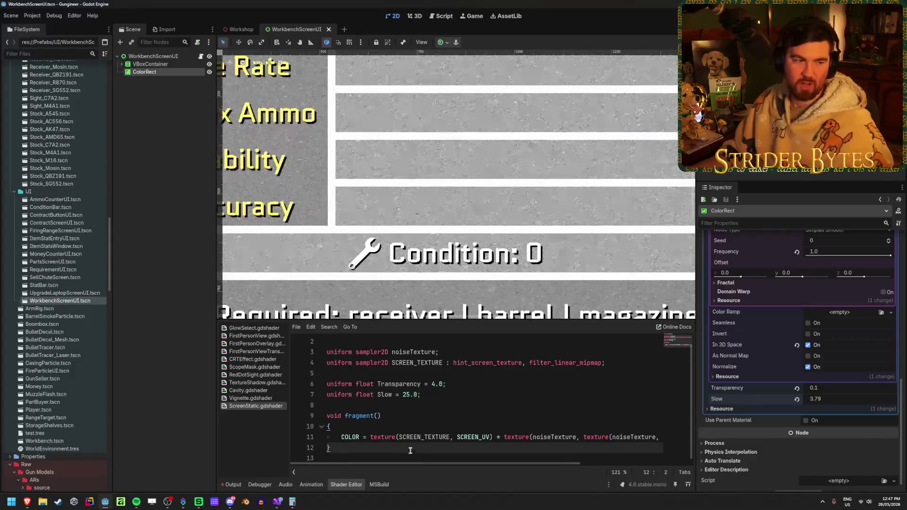
Zoom in on the static over the stat labels, frame the ColorRect, then switch to the Godot Shaders browser window
{"action": "scroll", "coordinate": [424, 177], "scroll_direction": "left", "scroll_amount": 5}
{"action": "scroll", "coordinate": [350, 74], "scroll_direction": "up", "scroll_amount": 3}
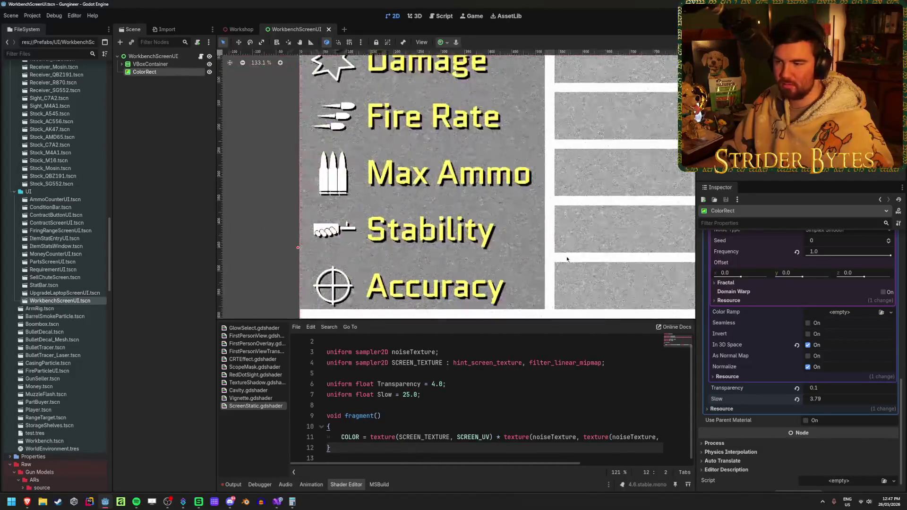
{"action": "scroll", "coordinate": [408, 149], "scroll_direction": "up", "scroll_amount": 7}
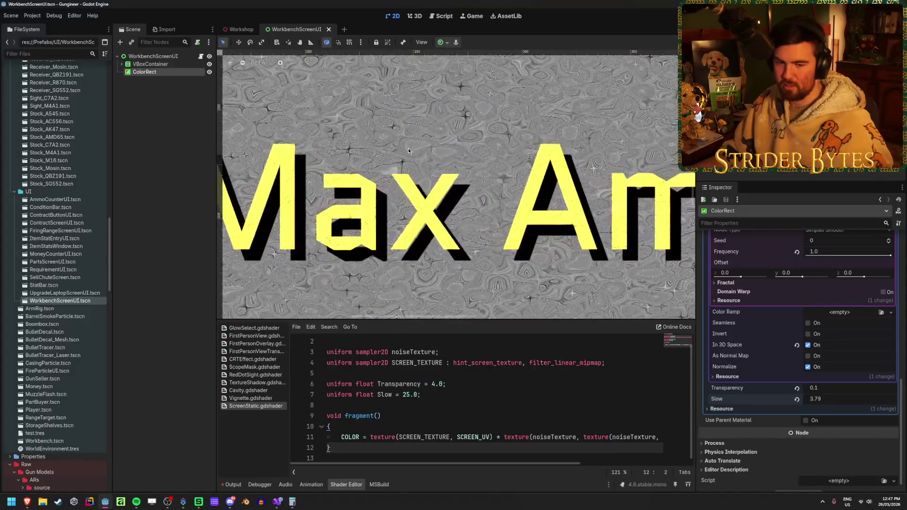
{"action": "scroll", "coordinate": [408, 150], "scroll_direction": "up", "scroll_amount": 3}
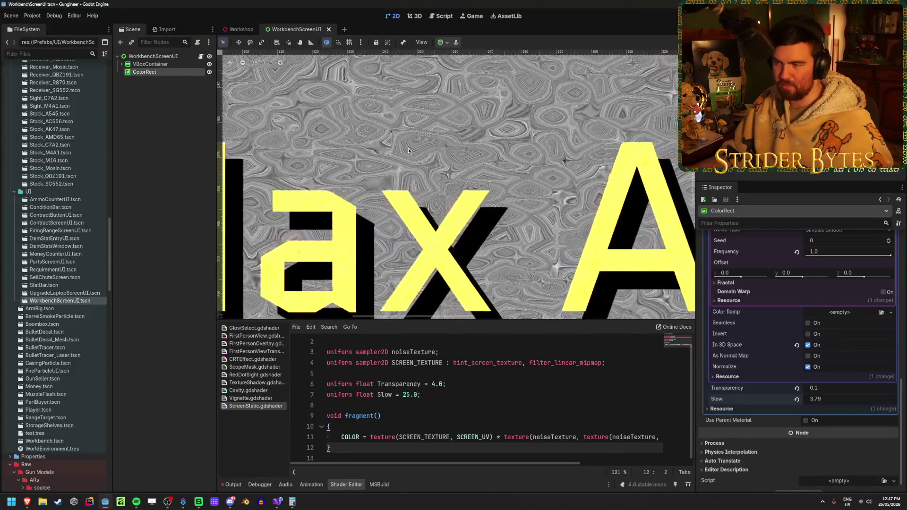
{"action": "scroll", "coordinate": [408, 149], "scroll_direction": "down", "scroll_amount": 12}
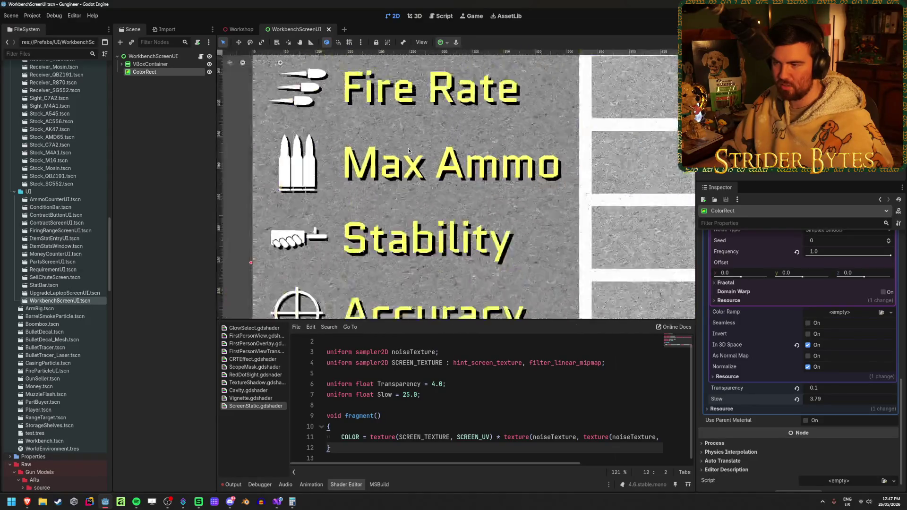
{"action": "key", "text": "shift+f"}
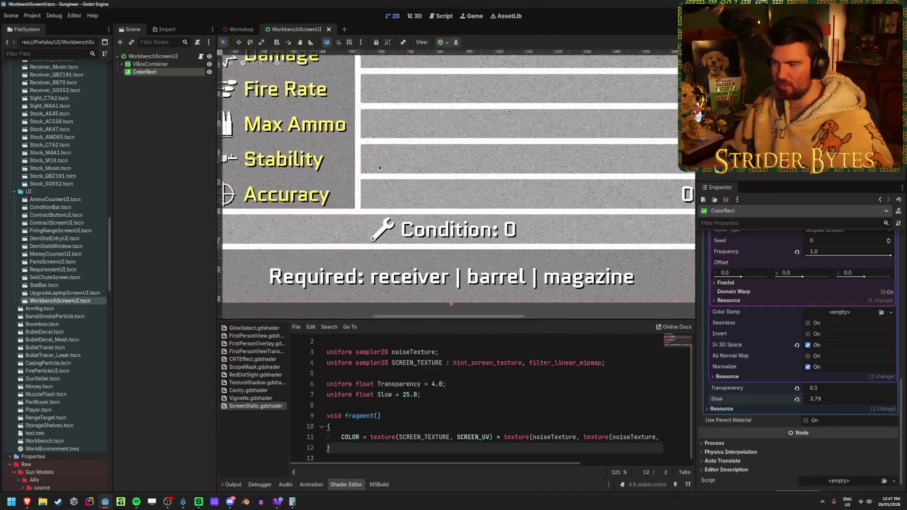
{"action": "left_click_drag", "start_coordinate": [423, 145], "coordinate": [436, 159]}
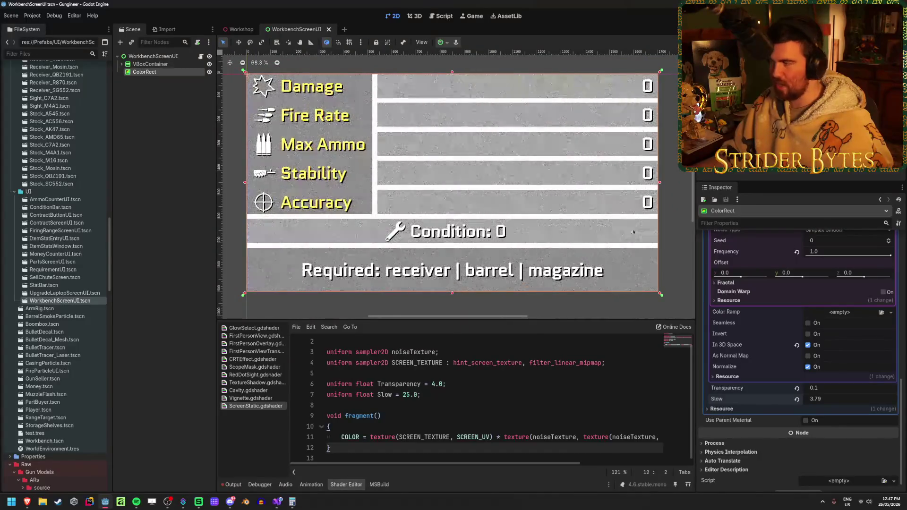
{"action": "left_click", "coordinate": [27, 502]}
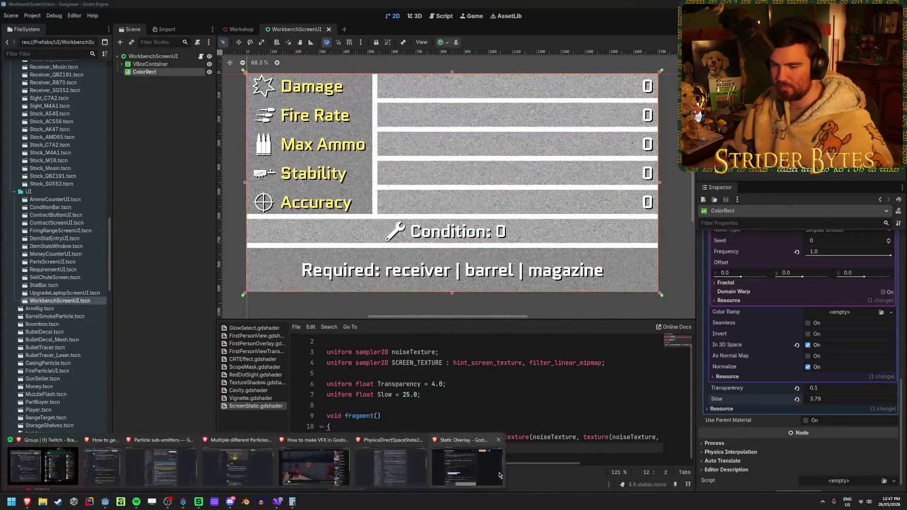
{"action": "left_click", "coordinate": [161, 468]}
Close the Static Overlay tab and scroll Simple CRT/VHS to its code and live preview
{"action": "middle_click", "coordinate": [238, 2]}
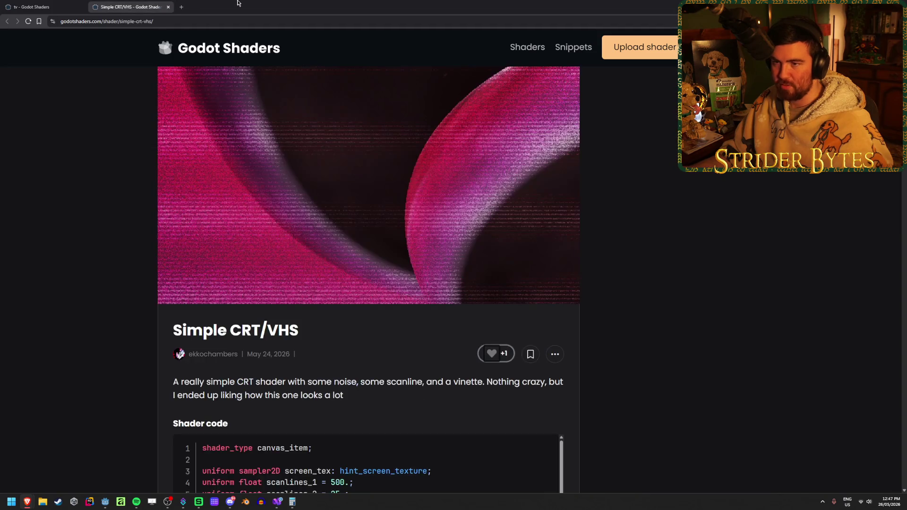
{"action": "scroll", "coordinate": [99, 199], "scroll_direction": "down", "scroll_amount": 6}
{"action": "scroll", "coordinate": [388, 255], "scroll_direction": "down", "scroll_amount": 6}
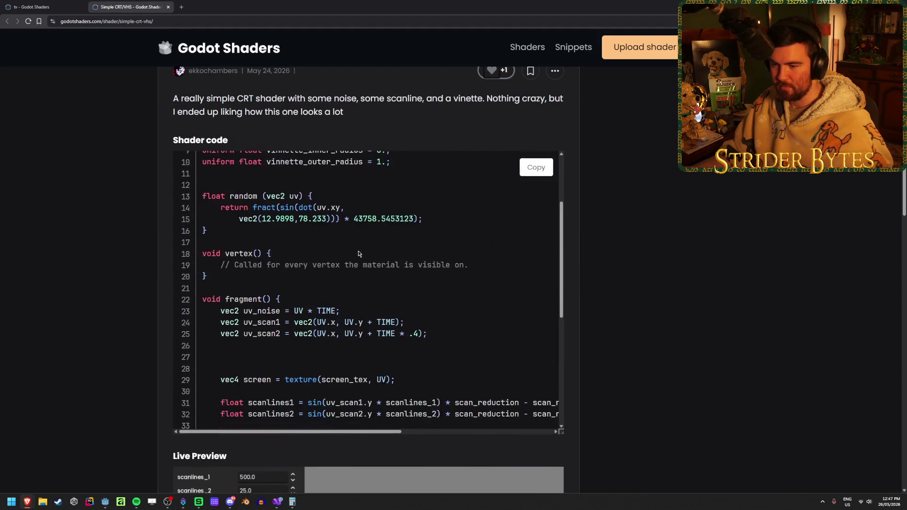
{"action": "scroll", "coordinate": [359, 250], "scroll_direction": "down", "scroll_amount": 2}
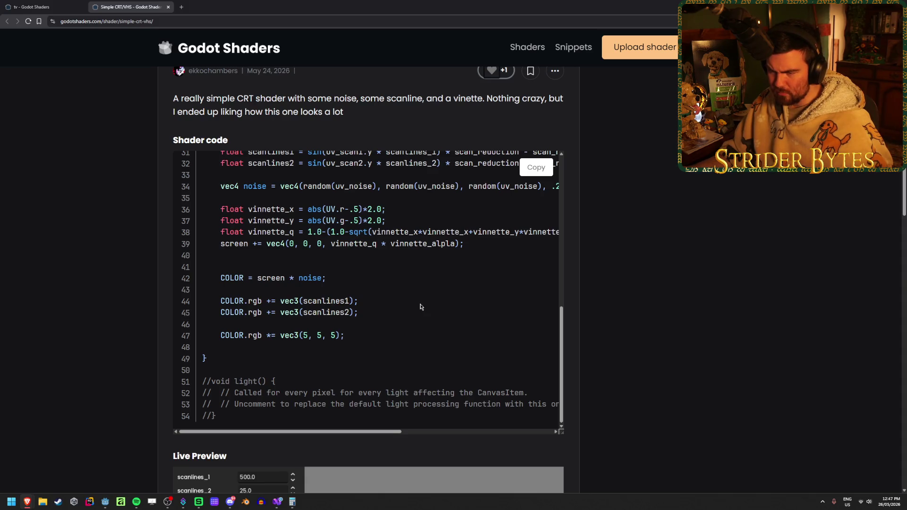
{"action": "scroll", "coordinate": [421, 307], "scroll_direction": "down", "scroll_amount": 4}
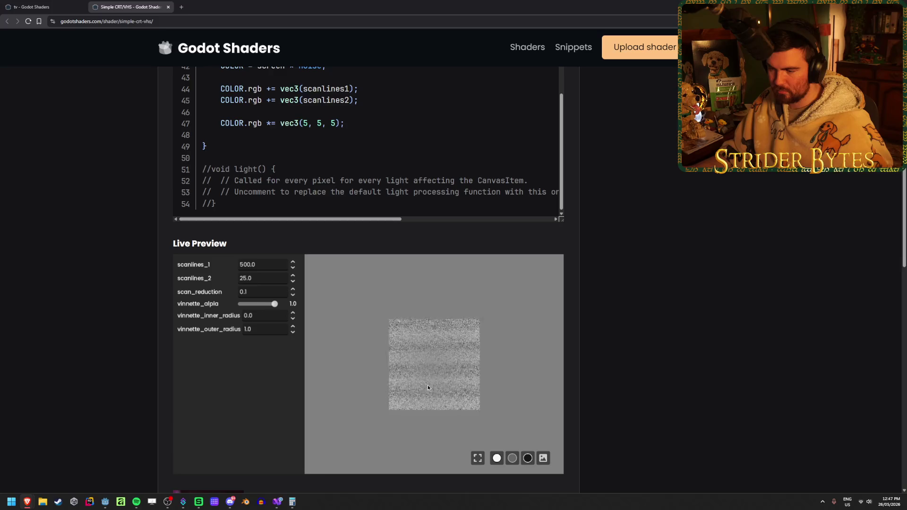
{"action": "left_click_drag", "start_coordinate": [259, 265], "coordinate": [195, 267]}
{"action": "mouse_move", "coordinate": [274, 303]}
{"action": "left_mouse_down"}
{"action": "mouse_move", "coordinate": [263, 307]}
{"action": "mouse_move", "coordinate": [296, 305]}
{"action": "left_mouse_up"}
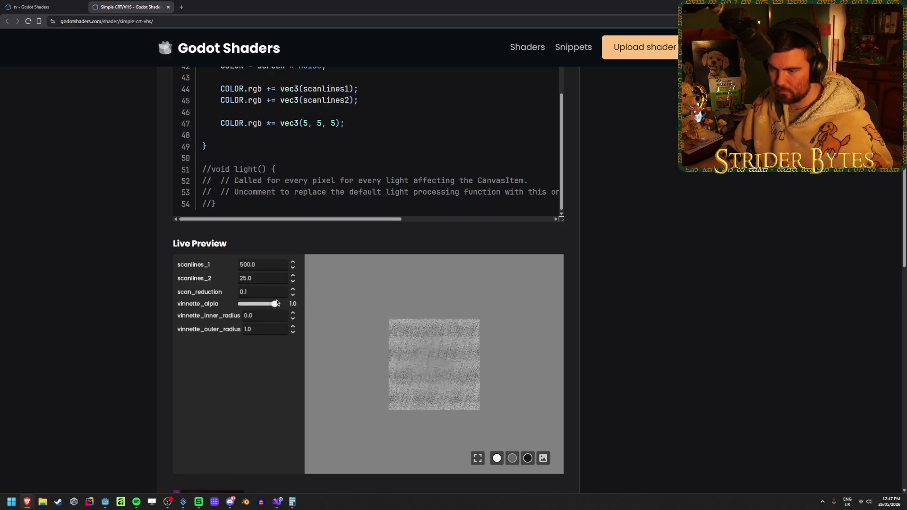
{"action": "double_click", "coordinate": [278, 266]}
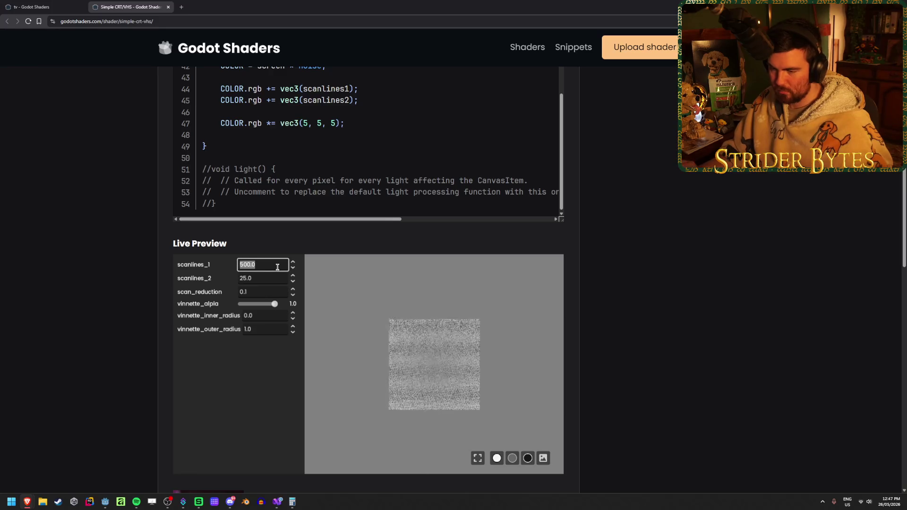
{"action": "type", "text": "20.0"}
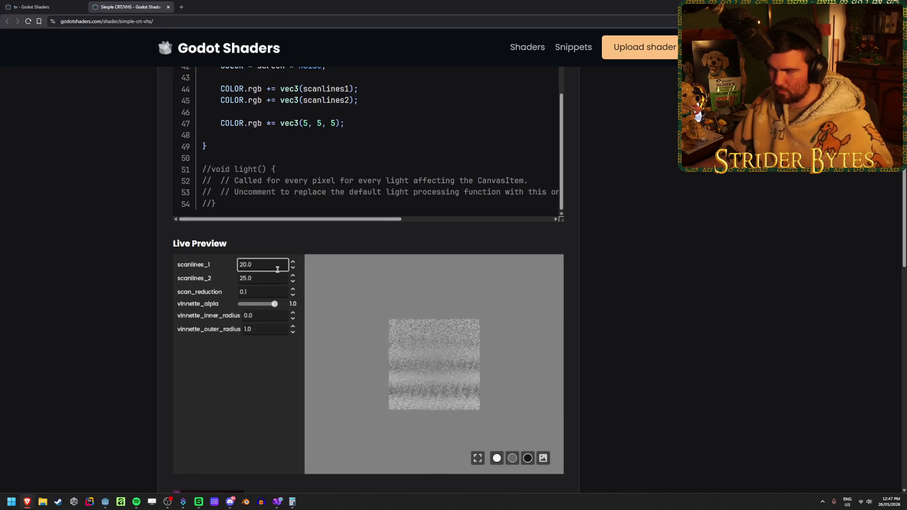
{"action": "double_click", "coordinate": [275, 279]}
{"action": "type", "text": "1.0"}
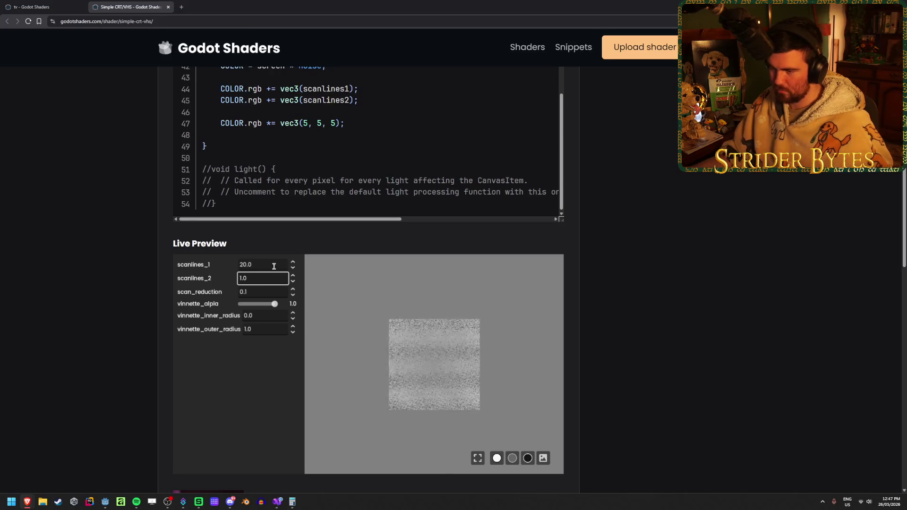
{"action": "double_click", "coordinate": [274, 265]}
{"action": "type", "text": "0.0"}
{"action": "key", "text": "Tab"}
{"action": "type", "text": "0.0"}
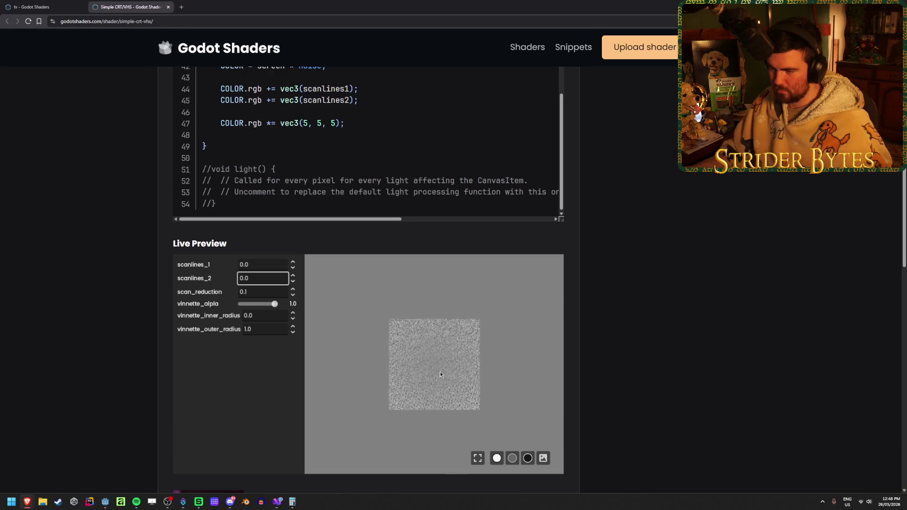
{"action": "double_click", "coordinate": [269, 293]}
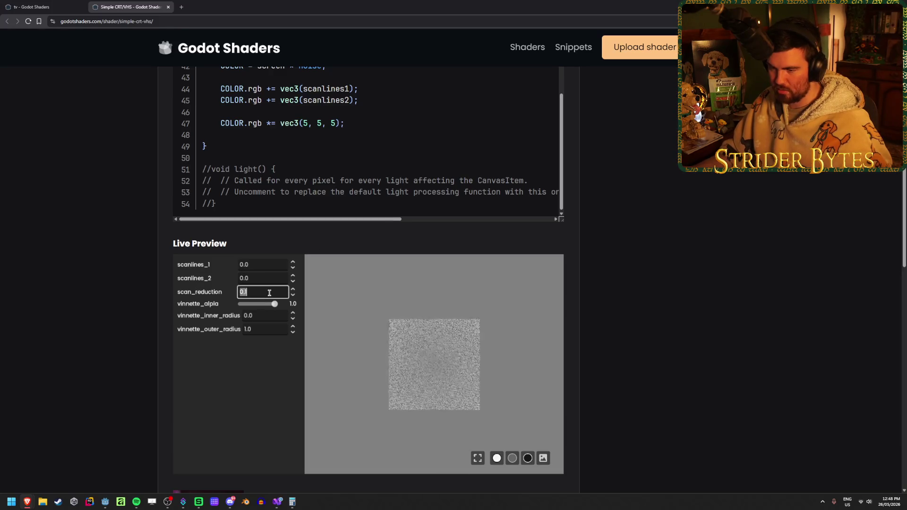
{"action": "type", "text": "0.0"}
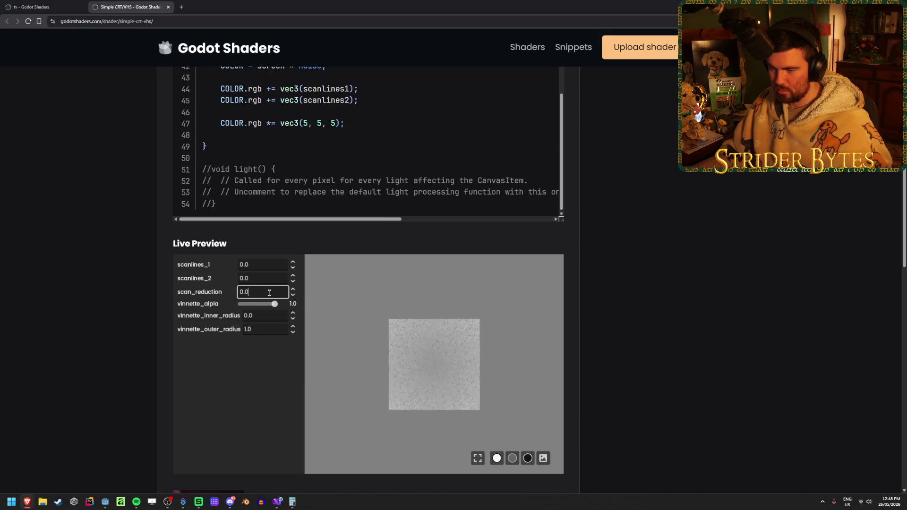
{"action": "double_click", "coordinate": [269, 293]}
{"action": "type", "text": "0.1"}
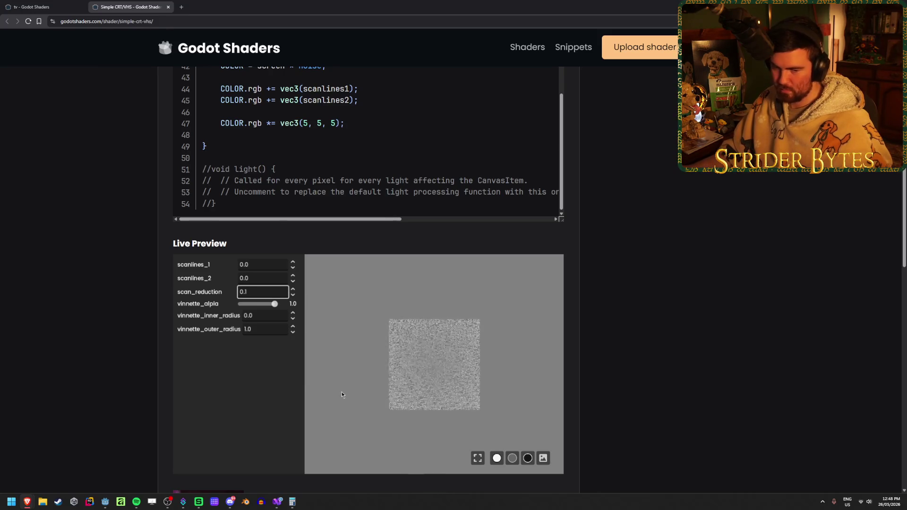
{"action": "scroll", "coordinate": [97, 350], "scroll_direction": "up", "scroll_amount": 1}
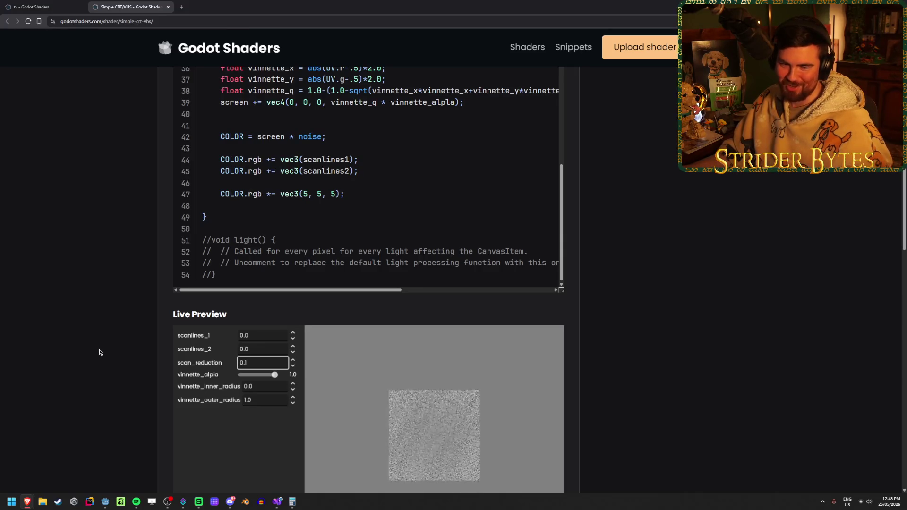
Read the CRT/VHS code's screen texture lookup and its final COLOR = screen * noise line
{"action": "scroll", "coordinate": [98, 352], "scroll_direction": "up", "scroll_amount": 2}
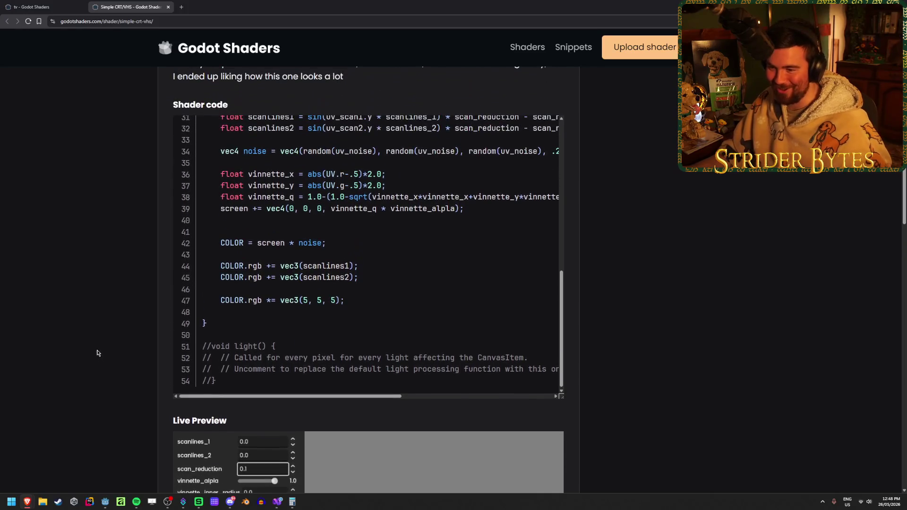
{"action": "scroll", "coordinate": [392, 278], "scroll_direction": "up", "scroll_amount": 1}
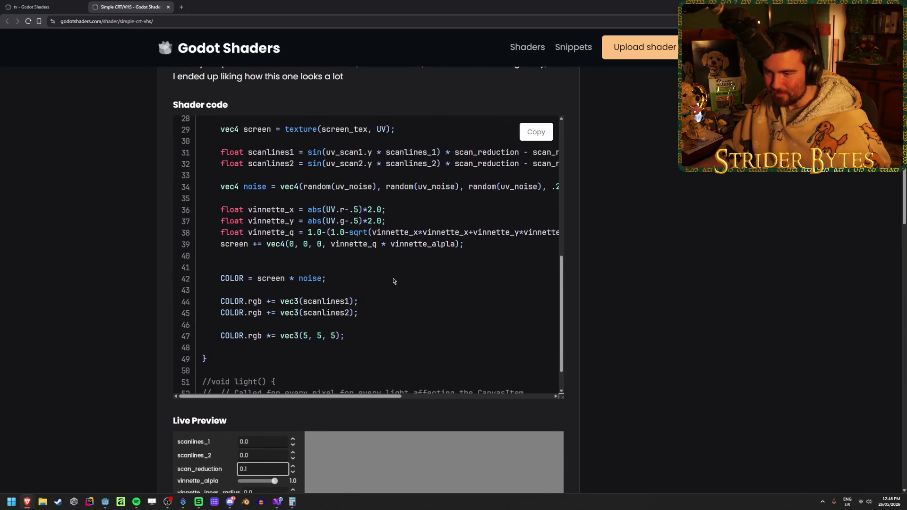
{"action": "left_click_drag", "start_coordinate": [350, 286], "coordinate": [255, 276]}
{"action": "left_click", "coordinate": [337, 282]}
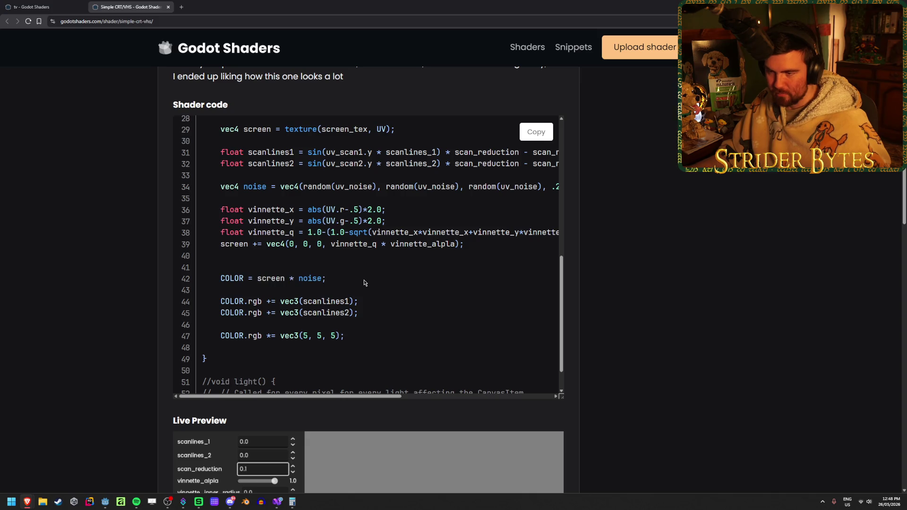
{"action": "left_click_drag", "start_coordinate": [364, 281], "coordinate": [257, 277]}
{"action": "left_click", "coordinate": [258, 278]}
{"action": "scroll", "coordinate": [357, 309], "scroll_direction": "up", "scroll_amount": 2}
{"action": "left_click_drag", "start_coordinate": [411, 201], "coordinate": [265, 200]}
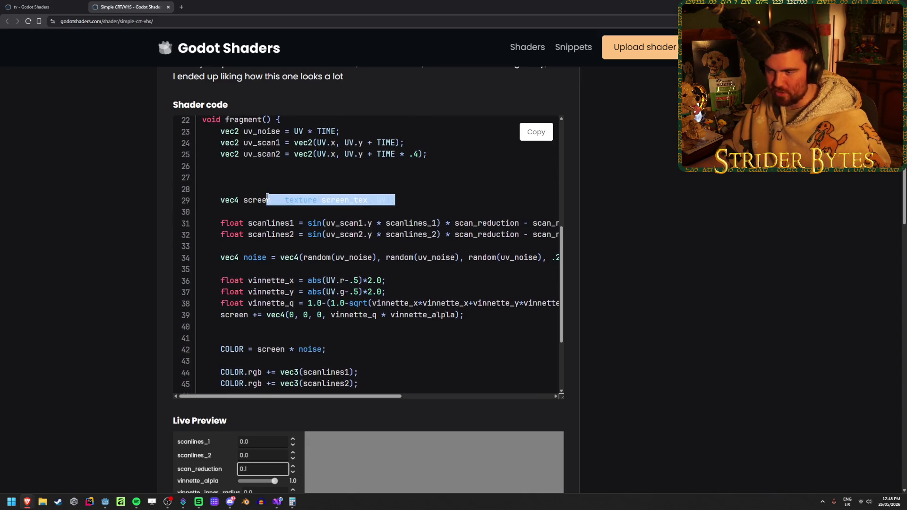
{"action": "left_click", "coordinate": [265, 199]}
{"action": "left_click_drag", "start_coordinate": [453, 197], "coordinate": [202, 188]}
{"action": "left_click", "coordinate": [372, 297]}
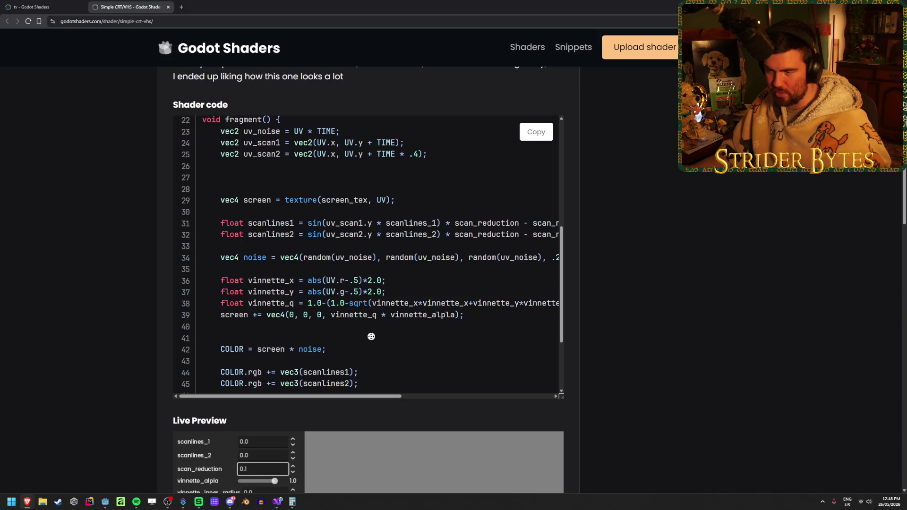
Study the UV * TIME noise and uv_scan2 lines, then return to the Godot editor
{"action": "scroll", "coordinate": [371, 297], "scroll_direction": "right", "scroll_amount": 2}
{"action": "scroll", "coordinate": [334, 349], "scroll_direction": "left", "scroll_amount": 2}
{"action": "scroll", "coordinate": [334, 348], "scroll_direction": "up", "scroll_amount": 7}
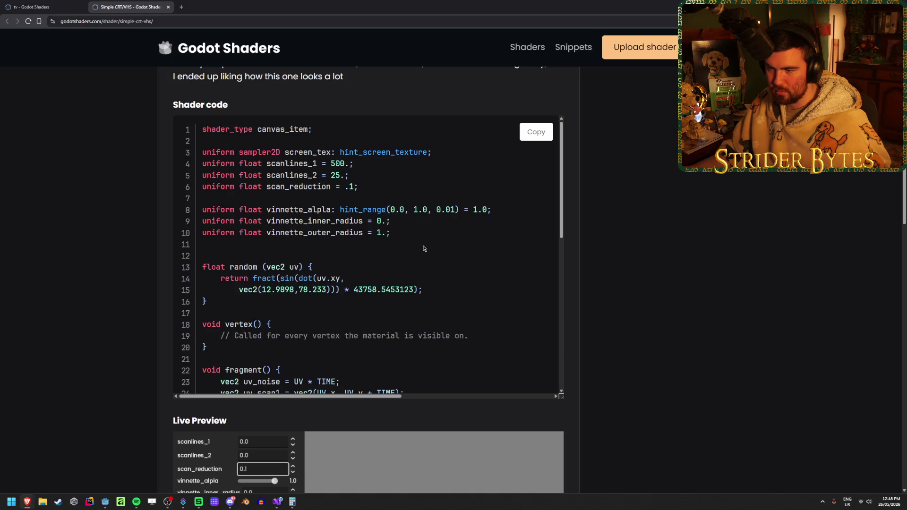
{"action": "scroll", "coordinate": [423, 248], "scroll_direction": "down", "scroll_amount": 7}
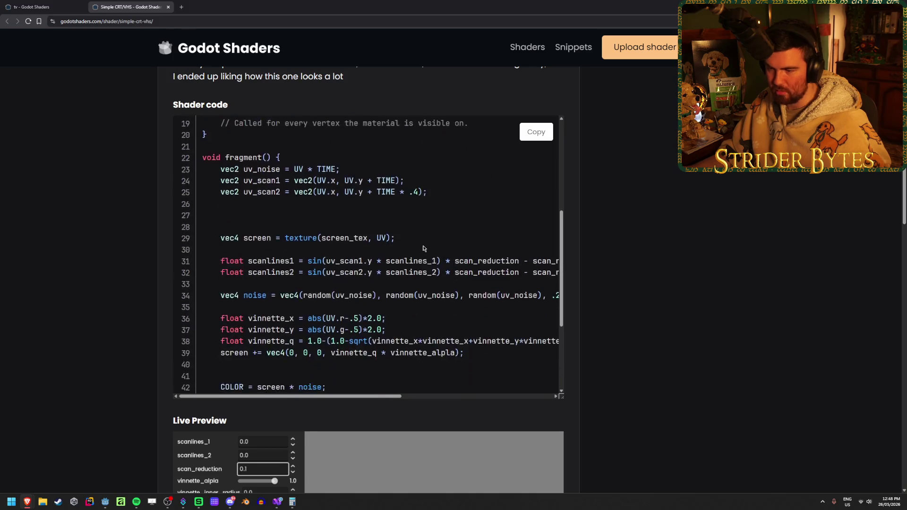
{"action": "scroll", "coordinate": [311, 260], "scroll_direction": "right", "scroll_amount": 3}
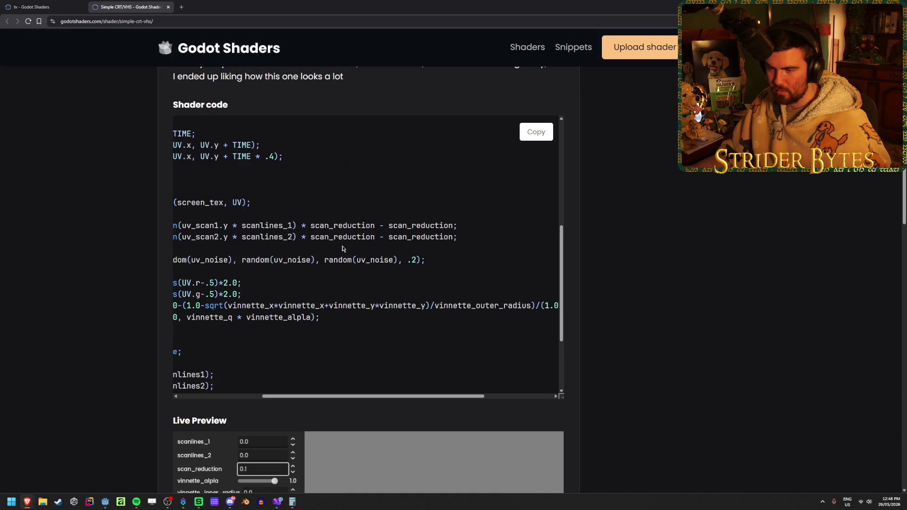
{"action": "scroll", "coordinate": [311, 260], "scroll_direction": "left", "scroll_amount": 3}
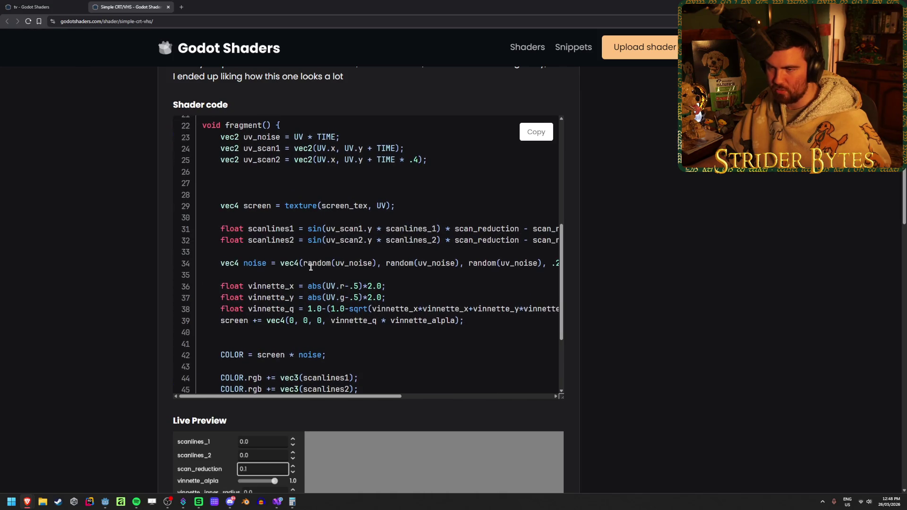
{"action": "scroll", "coordinate": [312, 213], "scroll_direction": "up", "scroll_amount": 1}
{"action": "mouse_move", "coordinate": [340, 173]}
{"action": "left_mouse_down"}
{"action": "mouse_move", "coordinate": [302, 173]}
{"action": "mouse_move", "coordinate": [340, 173]}
{"action": "left_mouse_up"}
{"action": "left_click", "coordinate": [380, 179]}
{"action": "mouse_move", "coordinate": [458, 204]}
{"action": "left_mouse_down"}
{"action": "mouse_move", "coordinate": [302, 194]}
{"action": "mouse_move", "coordinate": [296, 173]}
{"action": "mouse_move", "coordinate": [344, 173]}
{"action": "left_mouse_up"}
{"action": "left_click", "coordinate": [304, 191]}
{"action": "left_click", "coordinate": [330, 173]}
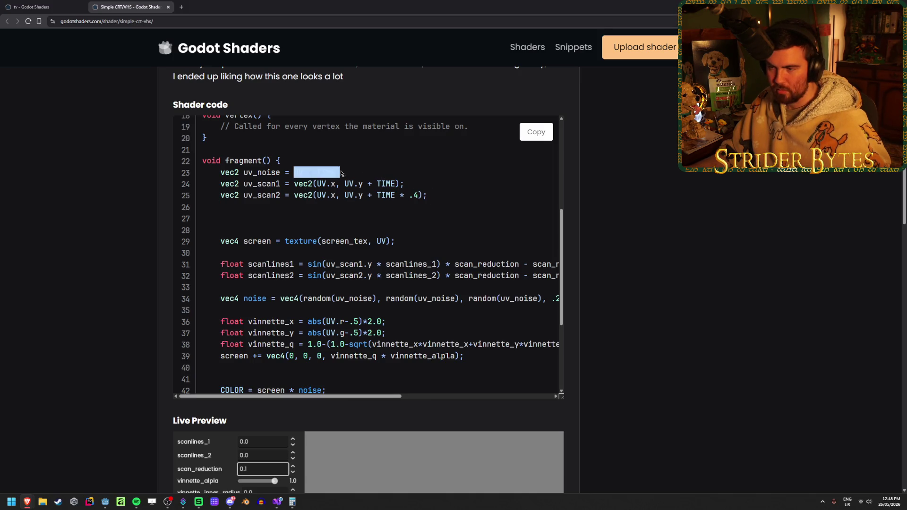
{"action": "left_click", "coordinate": [376, 206]}
{"action": "scroll", "coordinate": [364, 218], "scroll_direction": "up", "scroll_amount": 5}
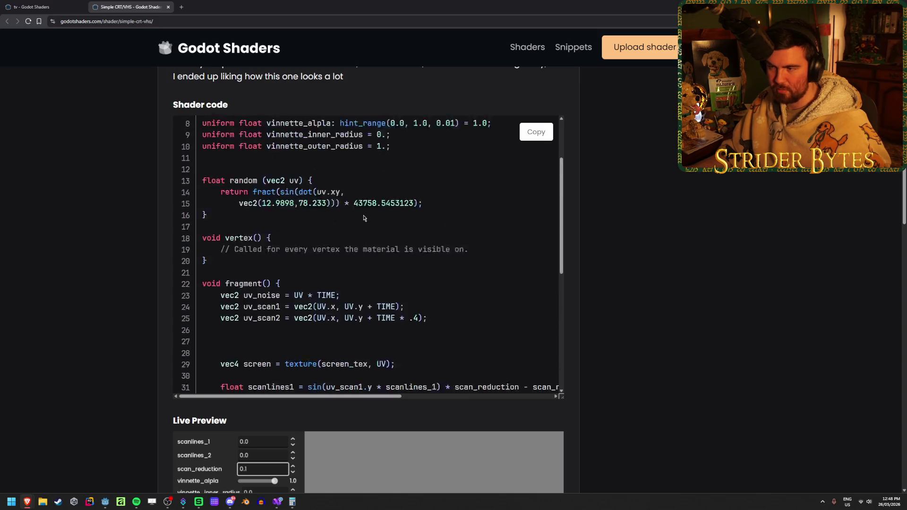
{"action": "scroll", "coordinate": [364, 218], "scroll_direction": "down", "scroll_amount": 5}
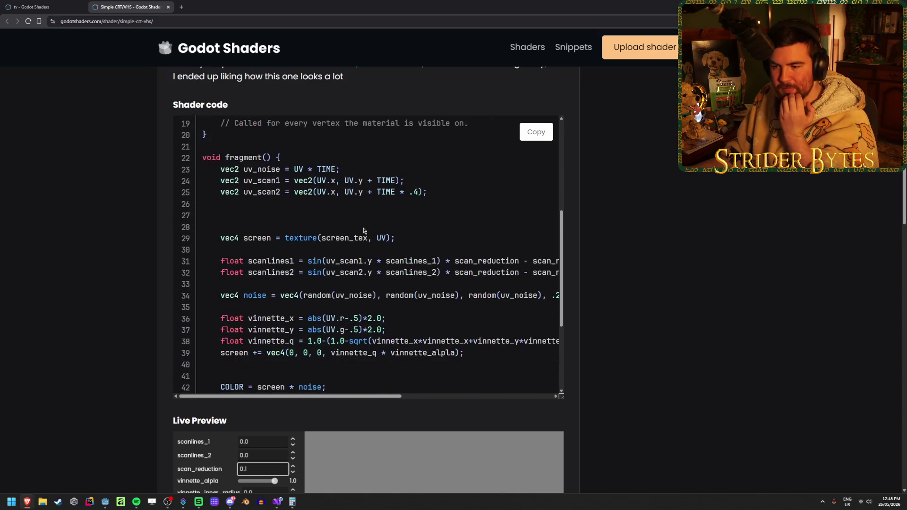
{"action": "scroll", "coordinate": [363, 230], "scroll_direction": "down", "scroll_amount": 3}
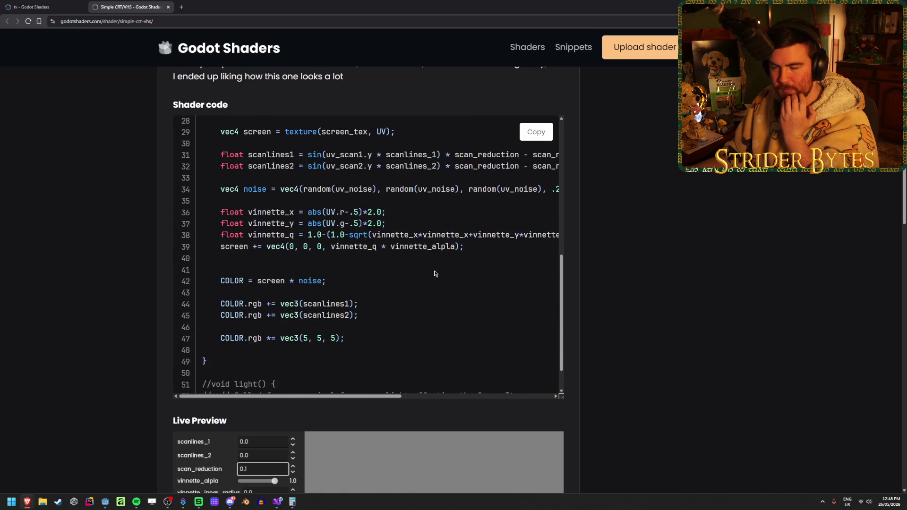
{"action": "scroll", "coordinate": [392, 289], "scroll_direction": "up", "scroll_amount": 4}
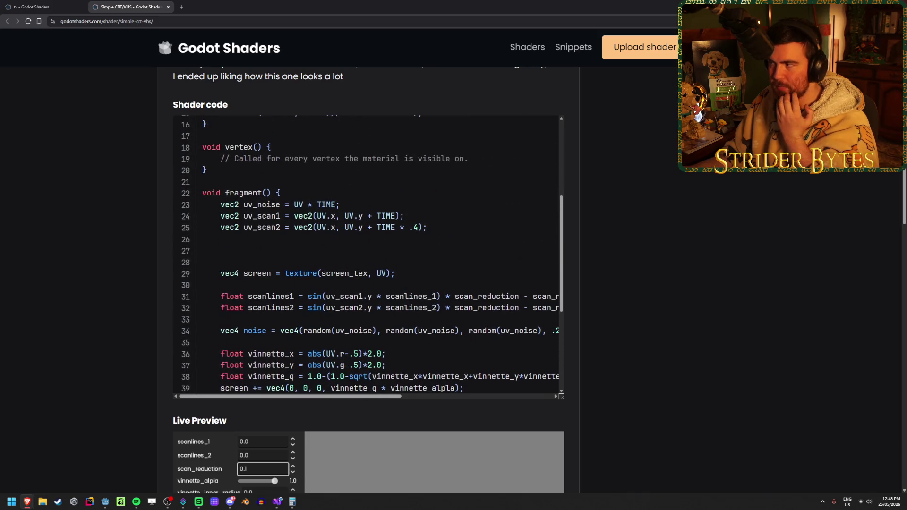
{"action": "key", "text": "alt+Tab"}
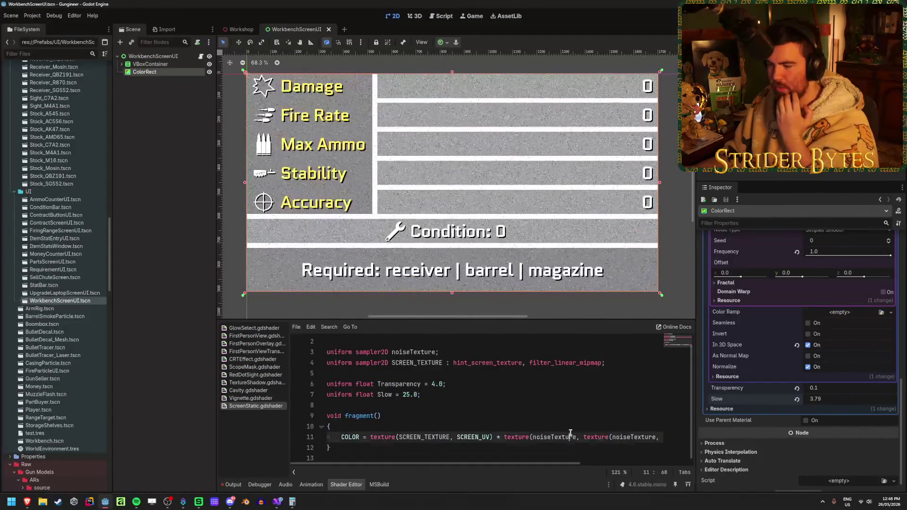
Add a 'vec2 noise = UV * TIME;' line inside fragment()
{"action": "left_click", "coordinate": [400, 430]}
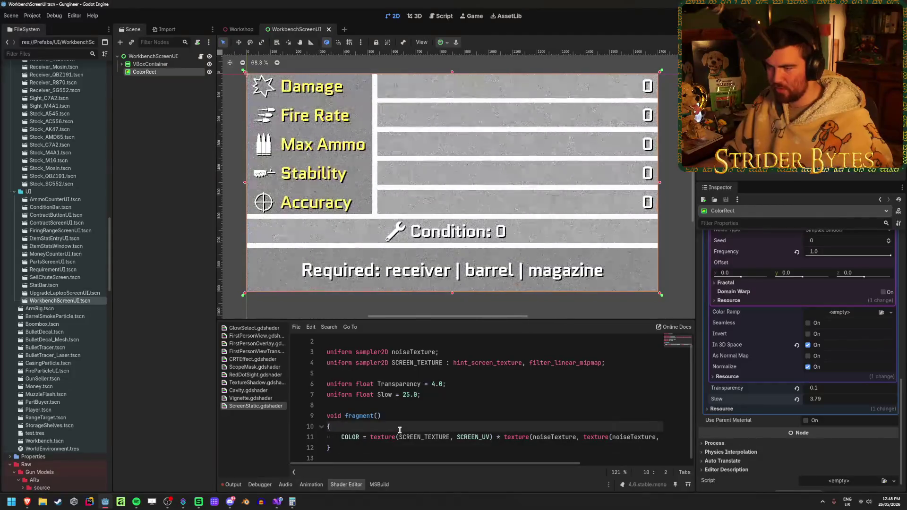
{"action": "key", "text": "Return"}
{"action": "key", "text": "Return"}
{"action": "key", "text": "Up"}
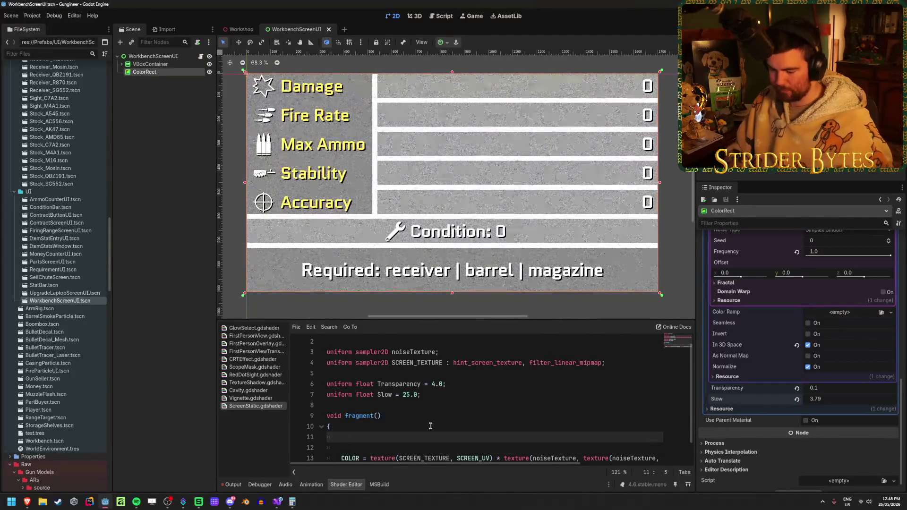
{"action": "type", "text": "vec2 nois"}
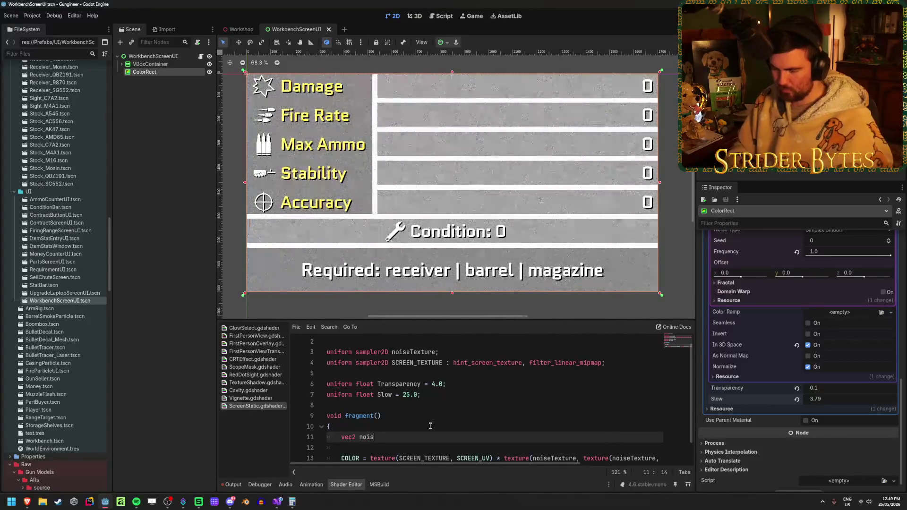
{"action": "type", "text": "rende"}
{"action": "type", "text": "UV * TIME"}
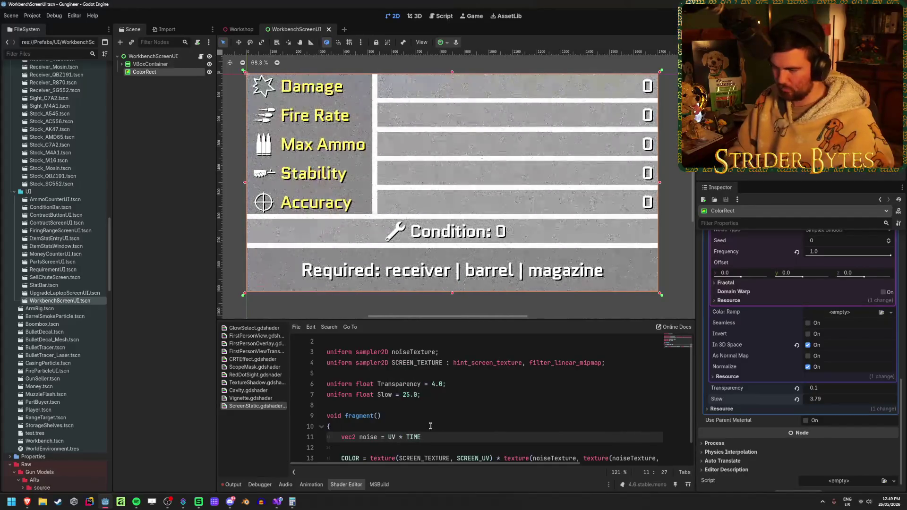
{"action": "type", "text": ";"}
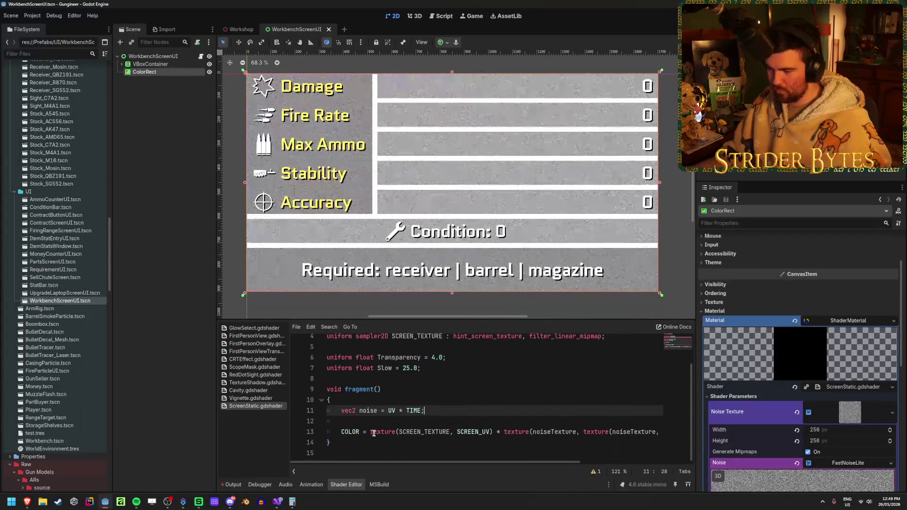
Replace the COLOR line's noise texture term with '* noise;' and reopen the reference shader page
{"action": "mouse_move", "coordinate": [371, 433]}
{"action": "left_mouse_down"}
{"action": "mouse_move", "coordinate": [425, 431]}
{"action": "mouse_move", "coordinate": [370, 432]}
{"action": "left_mouse_up"}
{"action": "left_click_drag", "start_coordinate": [503, 431], "coordinate": [659, 433]}
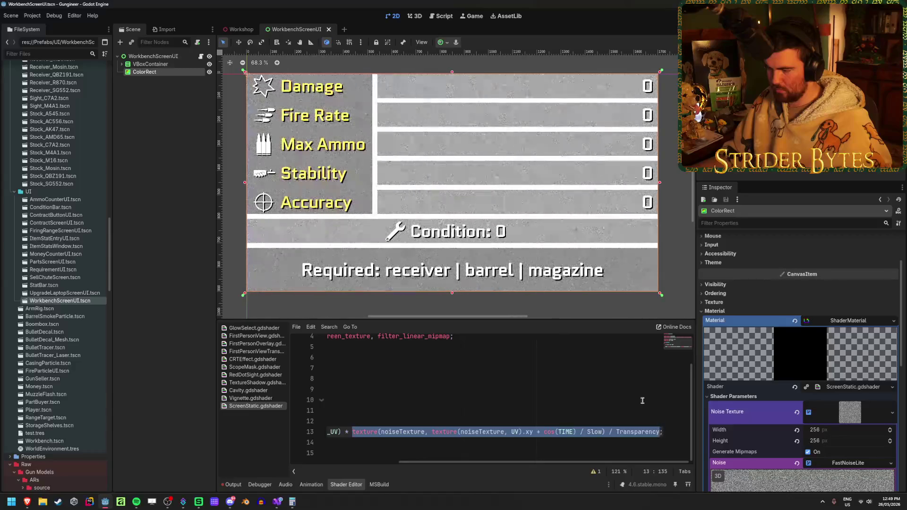
{"action": "type", "text": "no"}
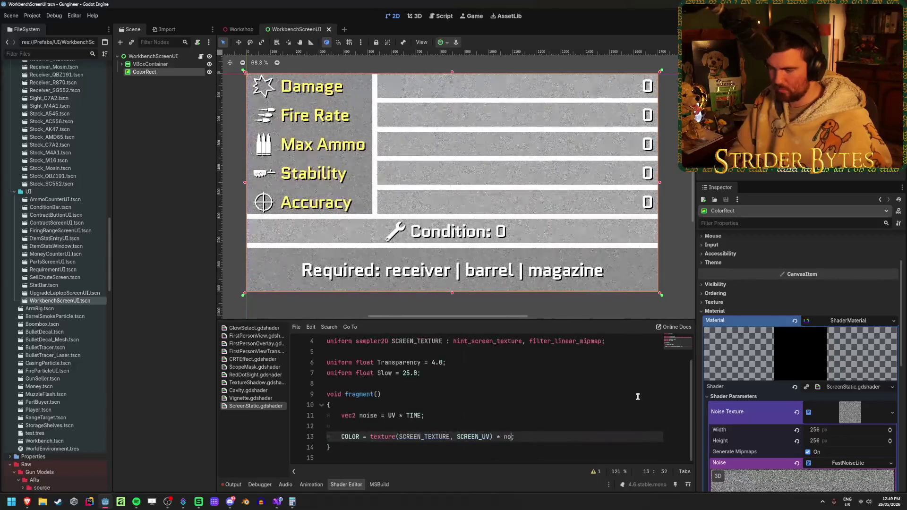
{"action": "type", "text": "ise;"}
{"action": "left_click", "coordinate": [561, 443]}
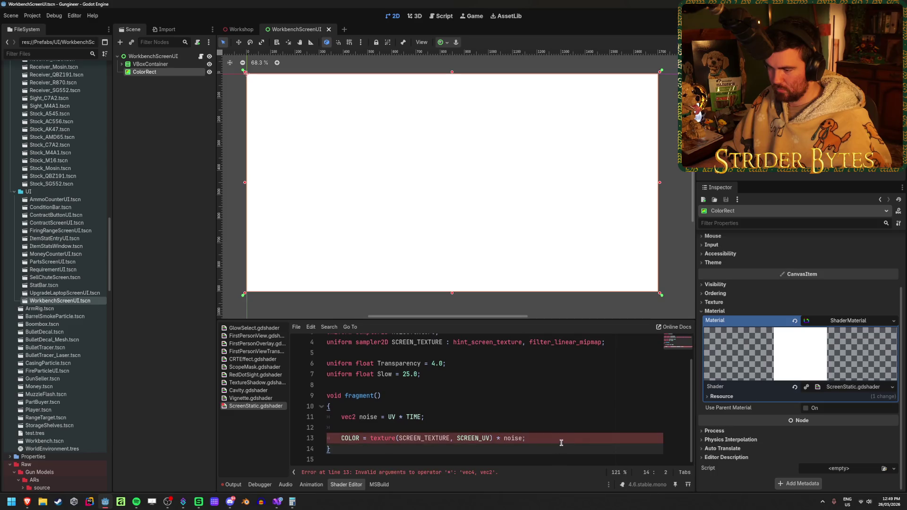
{"action": "left_click", "coordinate": [565, 436]}
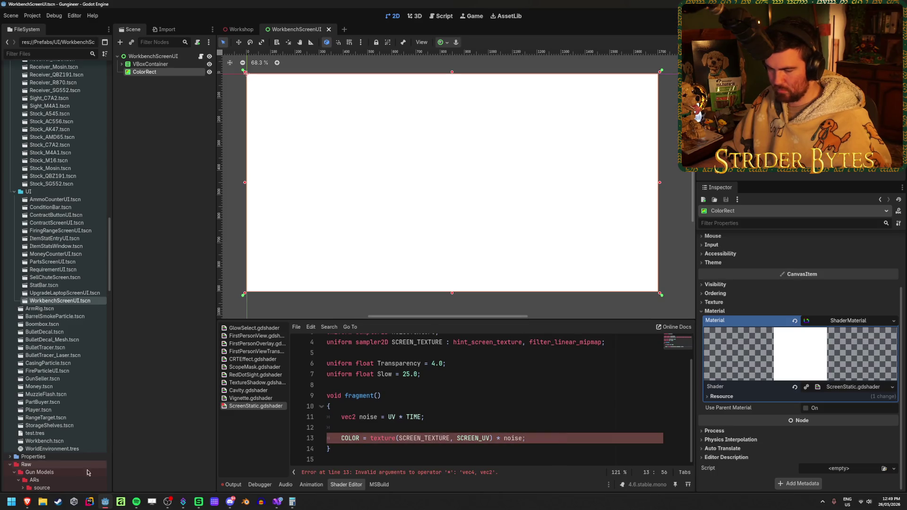
{"action": "mouse_move", "coordinate": [27, 501]}
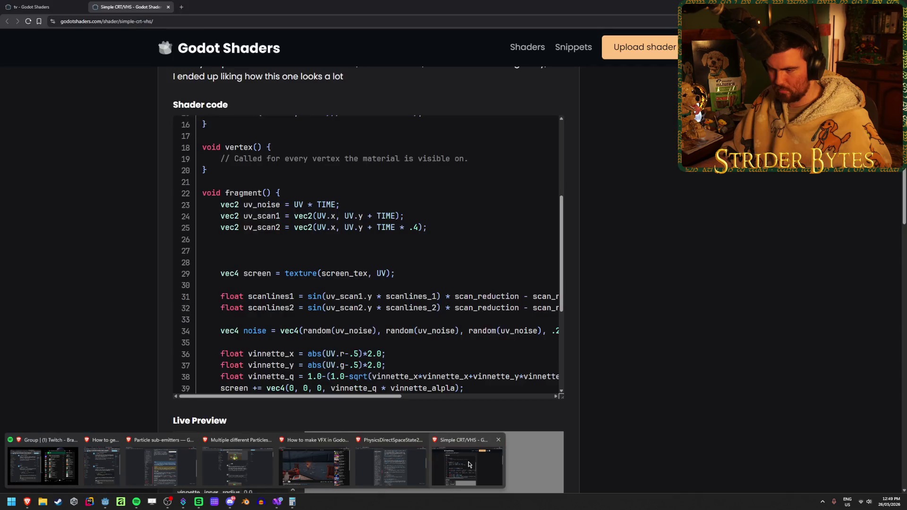
{"action": "left_click", "coordinate": [469, 465]}
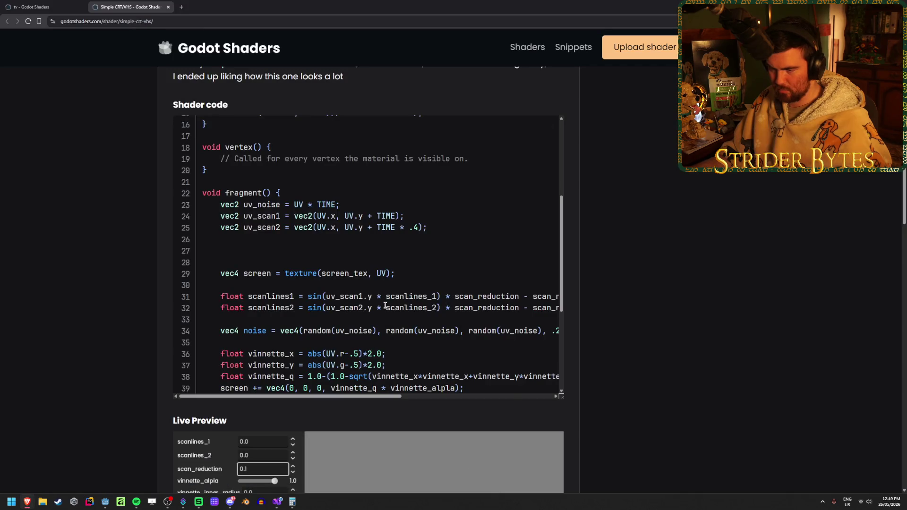
Read the reference shader's full noise vec4 line, then switch back to Godot
{"action": "scroll", "coordinate": [252, 330], "scroll_direction": "right", "scroll_amount": 1}
{"action": "scroll", "coordinate": [252, 329], "scroll_direction": "right", "scroll_amount": 3}
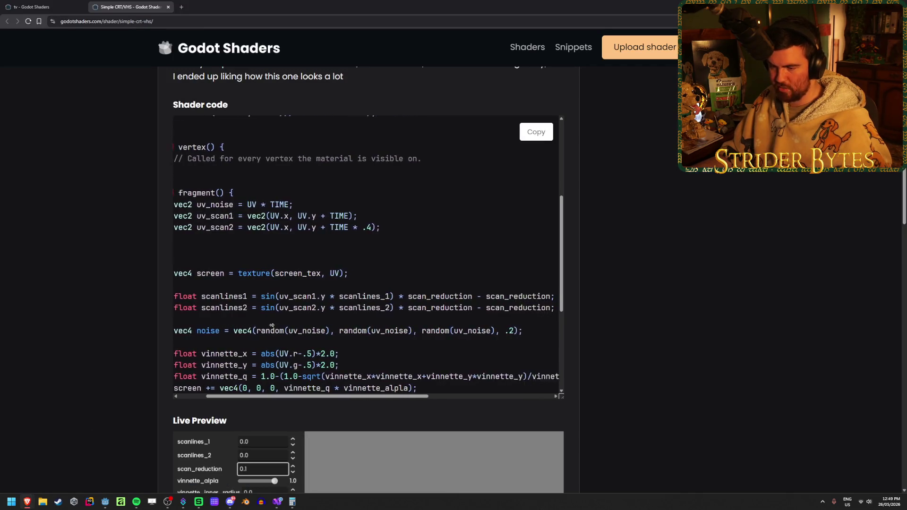
{"action": "scroll", "coordinate": [202, 329], "scroll_direction": "left", "scroll_amount": 3}
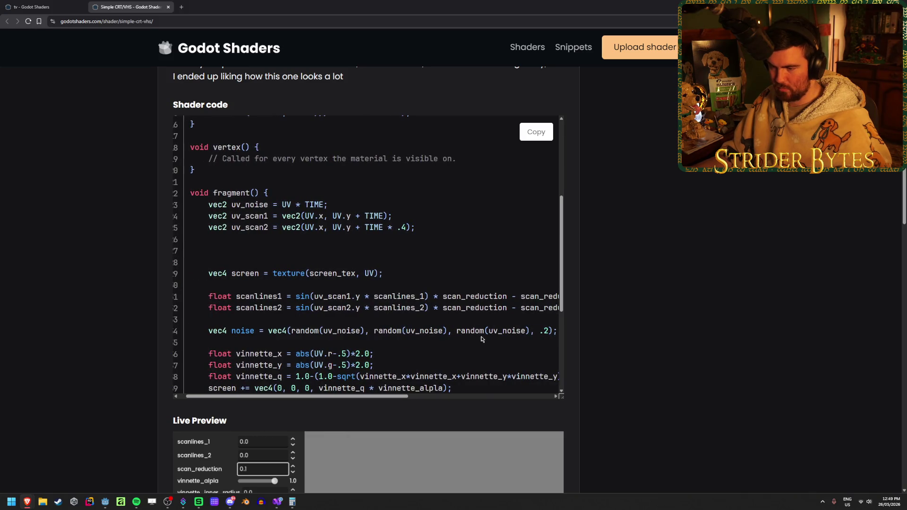
{"action": "key", "text": "alt+Tab"}
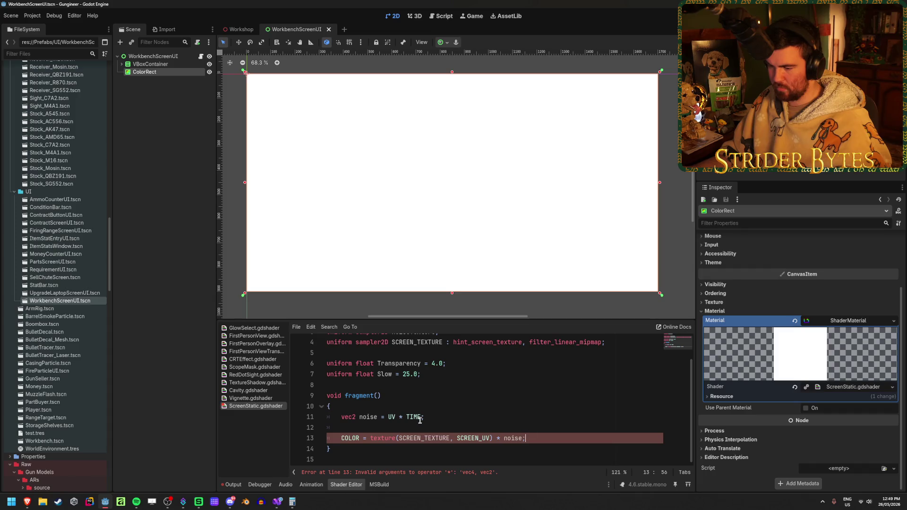
Rename the line-11 variable from noise to uv_noise
{"action": "left_click", "coordinate": [447, 417]}
{"action": "mouse_move", "coordinate": [27, 502]}
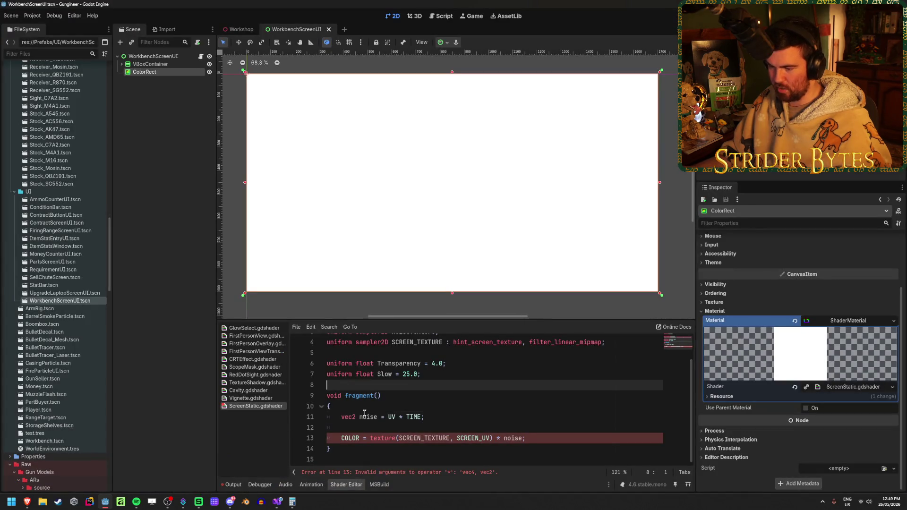
{"action": "left_click", "coordinate": [359, 416]}
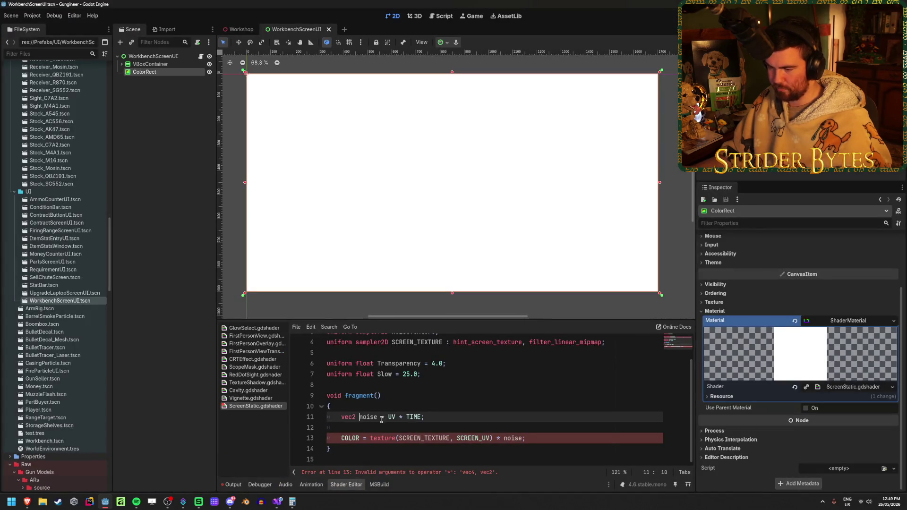
{"action": "type", "text": "uv_"}
{"action": "left_click", "coordinate": [479, 415]}
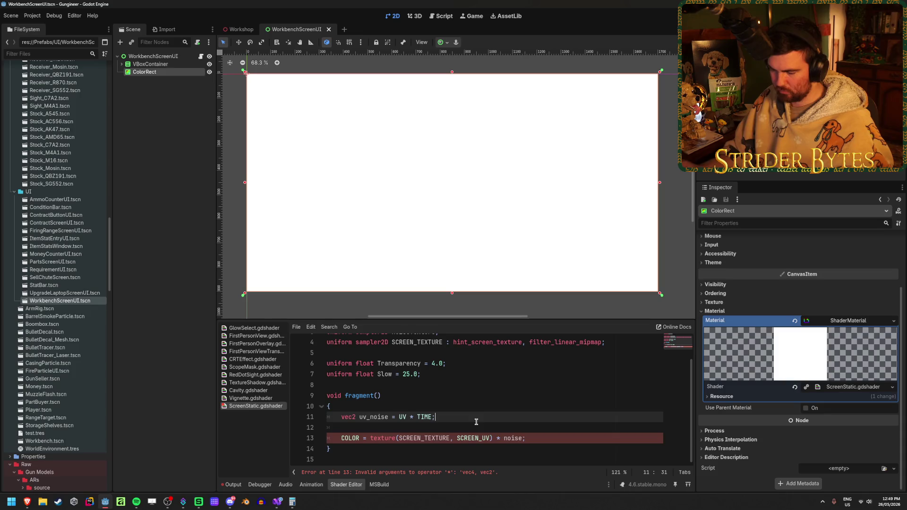
Begin a new line 'vec4 noise = vec4(random' and pull up the CRT/VHS page's random() helper
{"action": "key", "text": "Return"}
{"action": "type", "text": "vec4 no"}
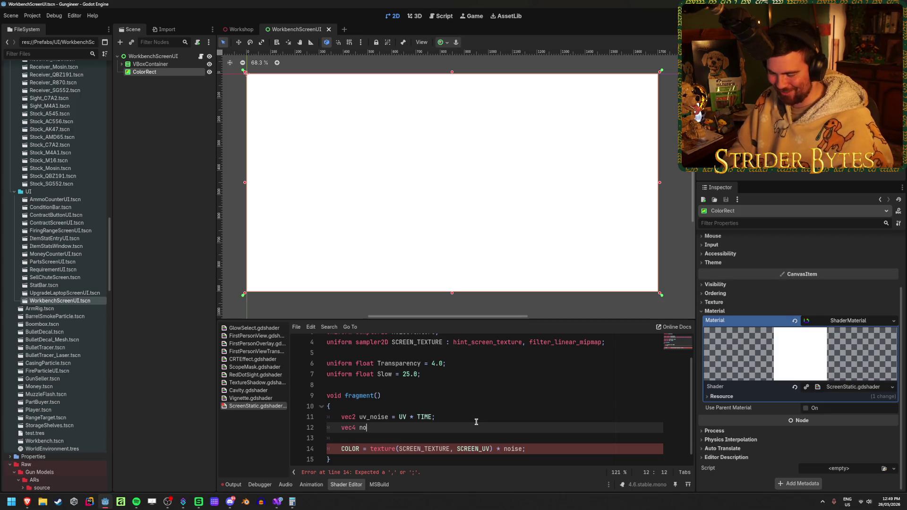
{"action": "type", "text": "ise ="}
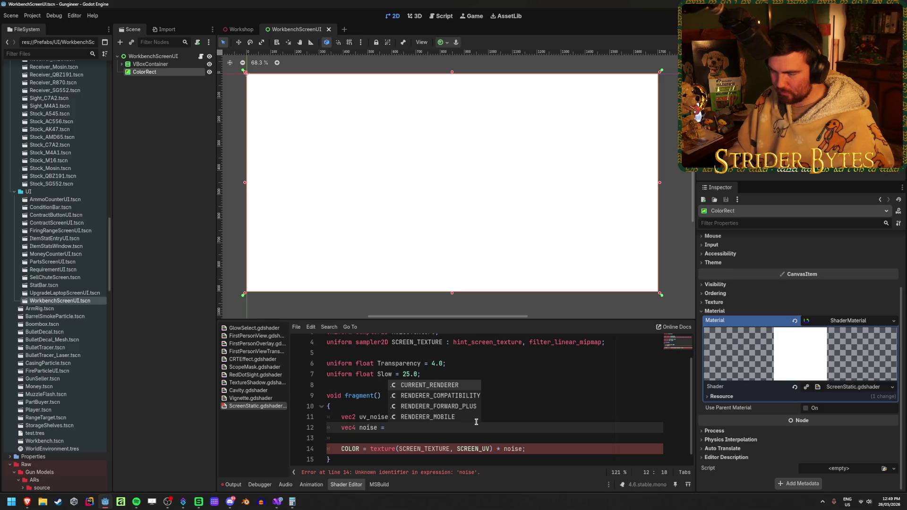
{"action": "mouse_move", "coordinate": [27, 502]}
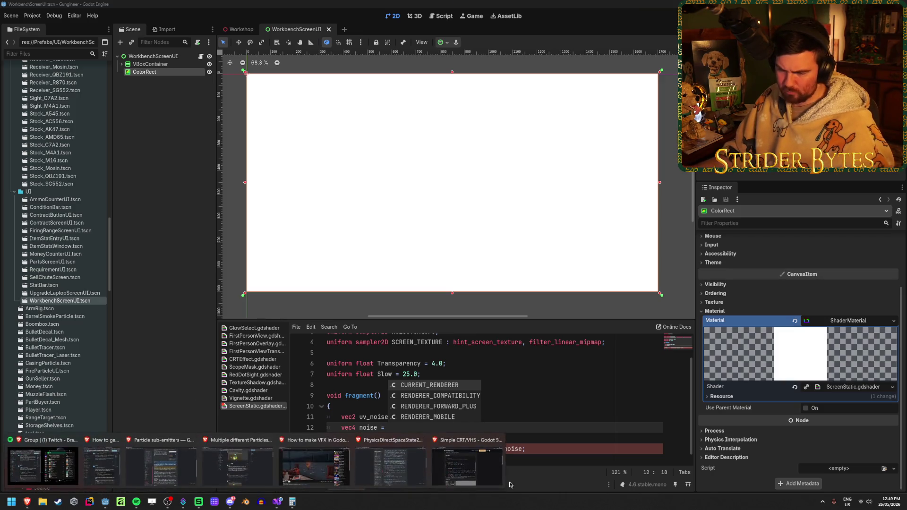
{"action": "mouse_move", "coordinate": [477, 481]}
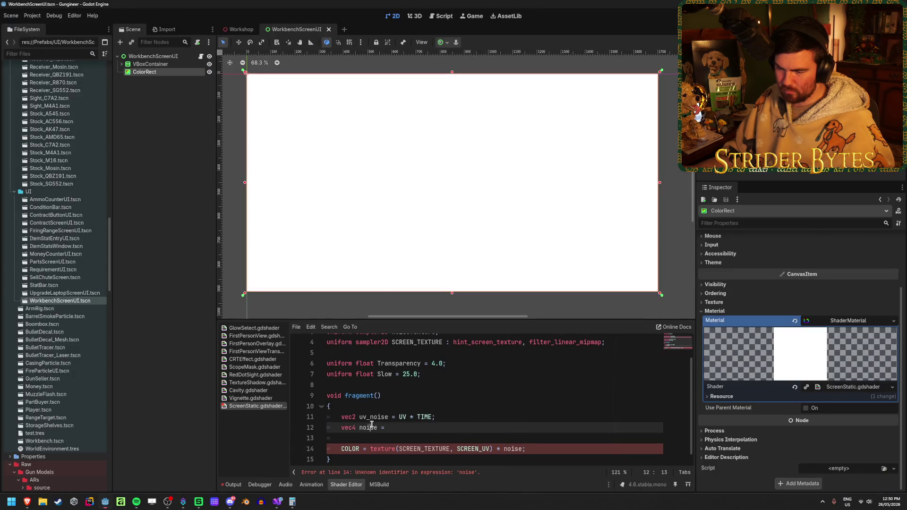
{"action": "left_click", "coordinate": [418, 429]}
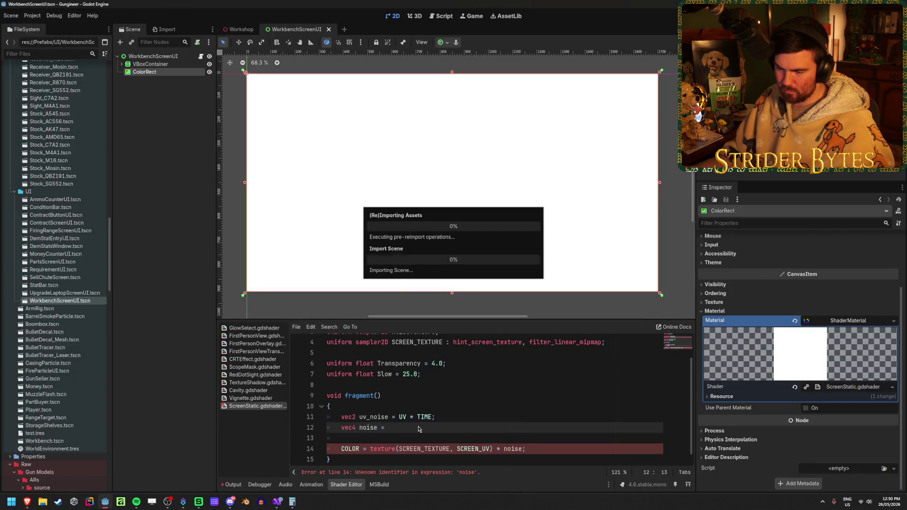
{"action": "type", "text": "vec4"}
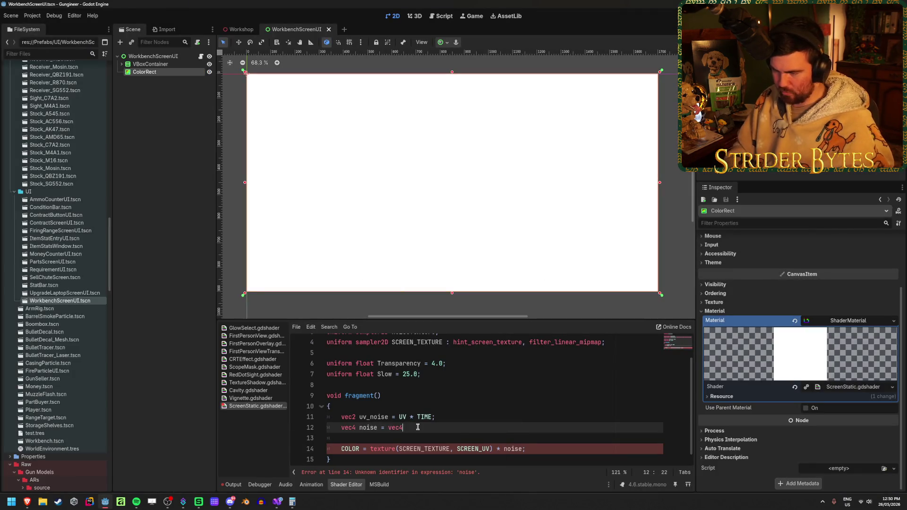
{"action": "type", "text": "(random"}
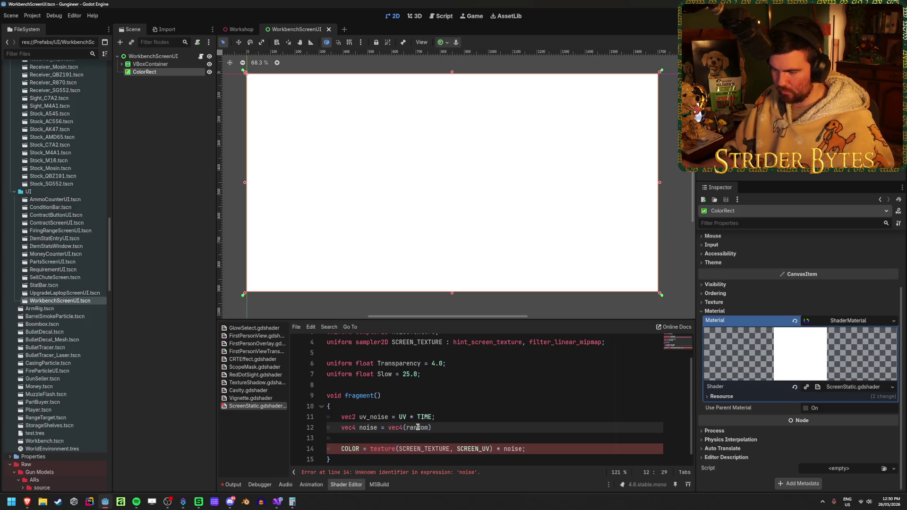
{"action": "scroll", "coordinate": [418, 427], "scroll_direction": "down", "scroll_amount": 1}
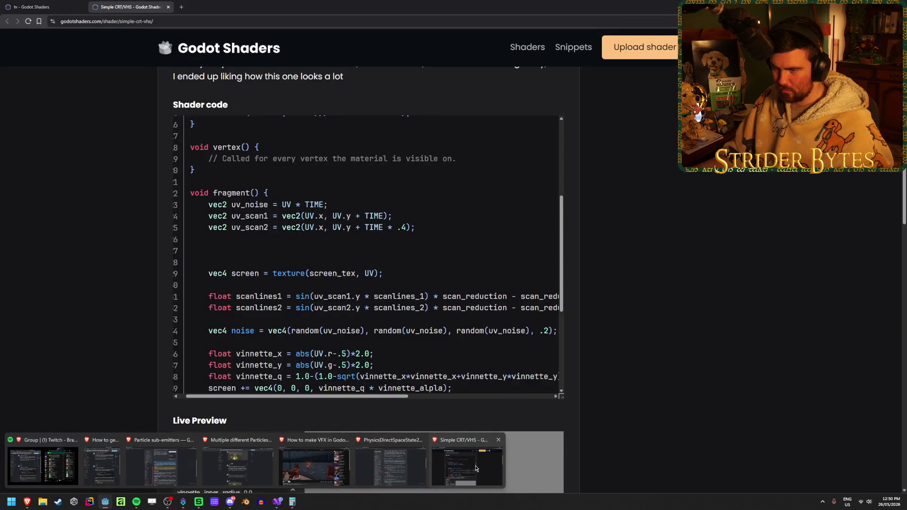
{"action": "left_click", "coordinate": [476, 468]}
{"action": "scroll", "coordinate": [317, 301], "scroll_direction": "up", "scroll_amount": 3}
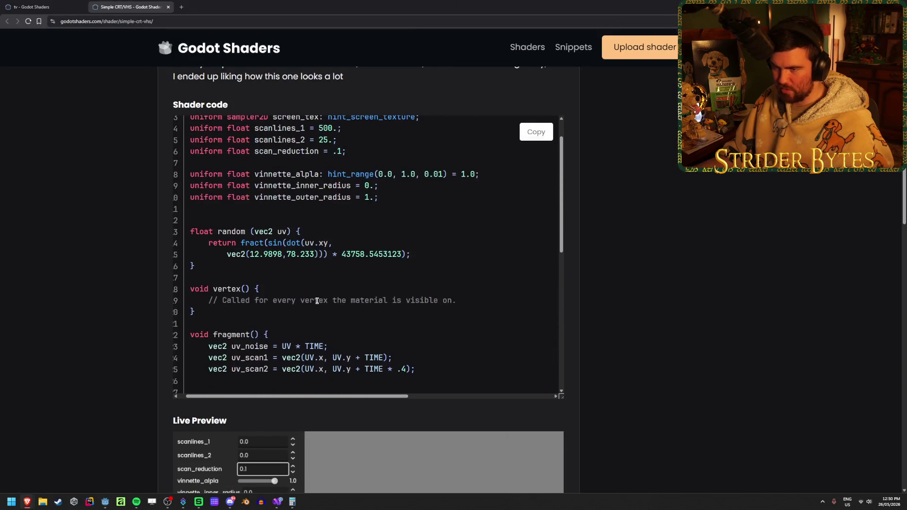
Copy the random(vec2 uv) function, lines 13–16, from the Simple CRT/VHS code and return to Godot
{"action": "mouse_move", "coordinate": [270, 241]}
{"action": "left_mouse_down"}
{"action": "mouse_move", "coordinate": [411, 255]}
{"action": "mouse_move", "coordinate": [487, 237]}
{"action": "mouse_move", "coordinate": [461, 267]}
{"action": "mouse_move", "coordinate": [464, 249]}
{"action": "left_mouse_up"}
{"action": "left_click", "coordinate": [459, 251]}
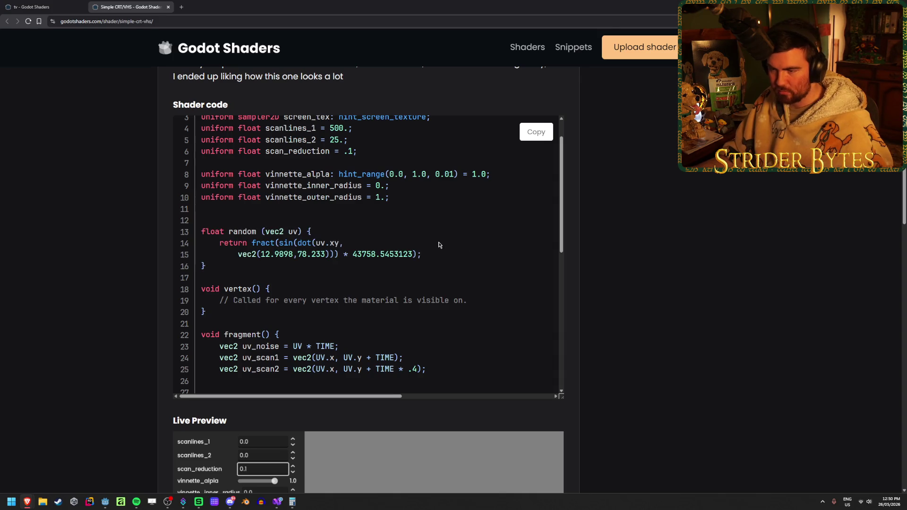
{"action": "scroll", "coordinate": [439, 245], "scroll_direction": "down", "scroll_amount": 4}
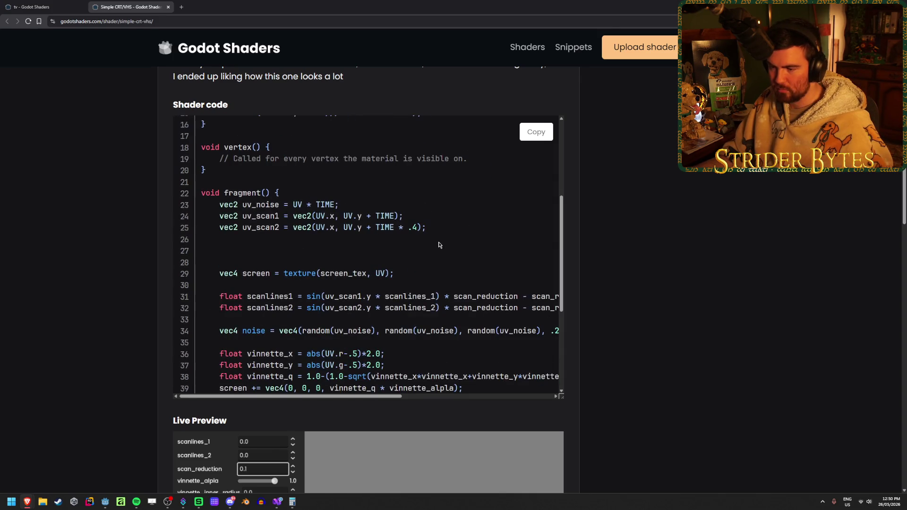
{"action": "scroll", "coordinate": [438, 245], "scroll_direction": "up", "scroll_amount": 5}
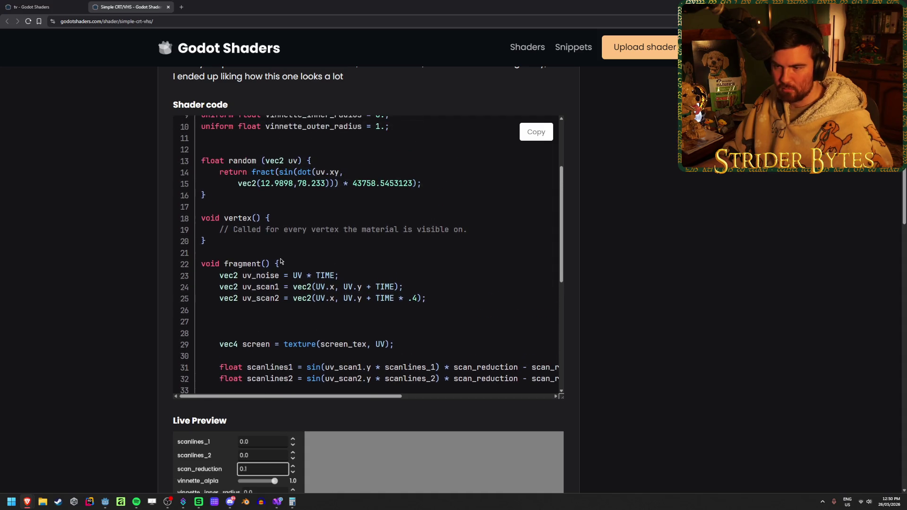
{"action": "left_click_drag", "start_coordinate": [211, 304], "coordinate": [200, 266]}
{"action": "key", "text": "ctrl+c"}
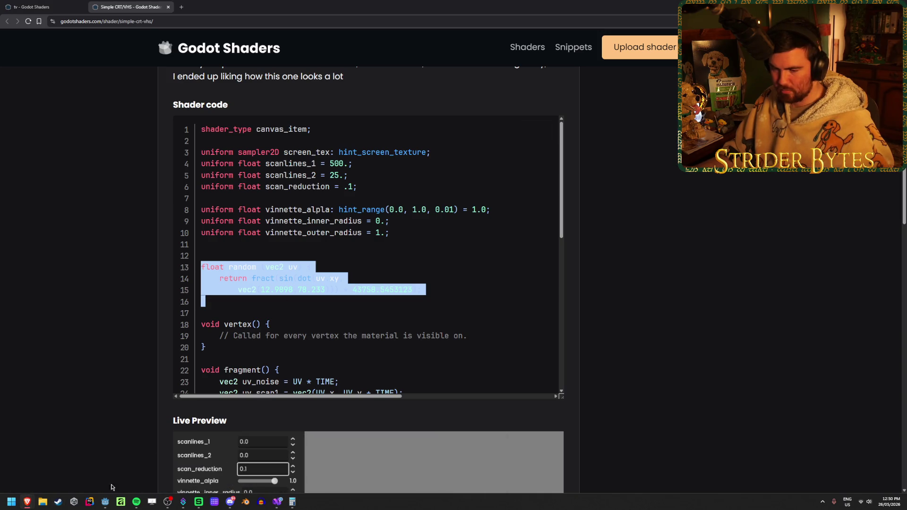
{"action": "left_click", "coordinate": [105, 502]}
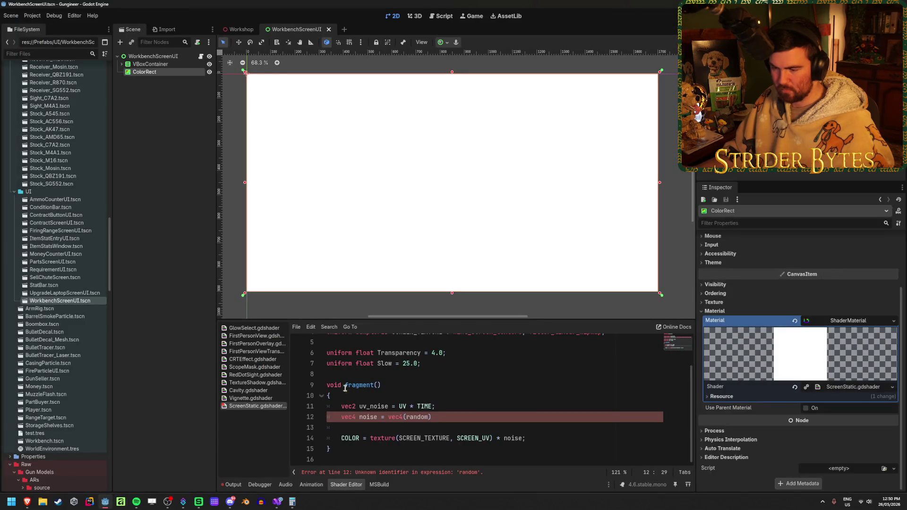
Paste the random() function above fragment() in ScreenStatic
{"action": "left_click", "coordinate": [346, 374]}
{"action": "key", "text": "Return"}
{"action": "key", "text": "ctrl+v"}
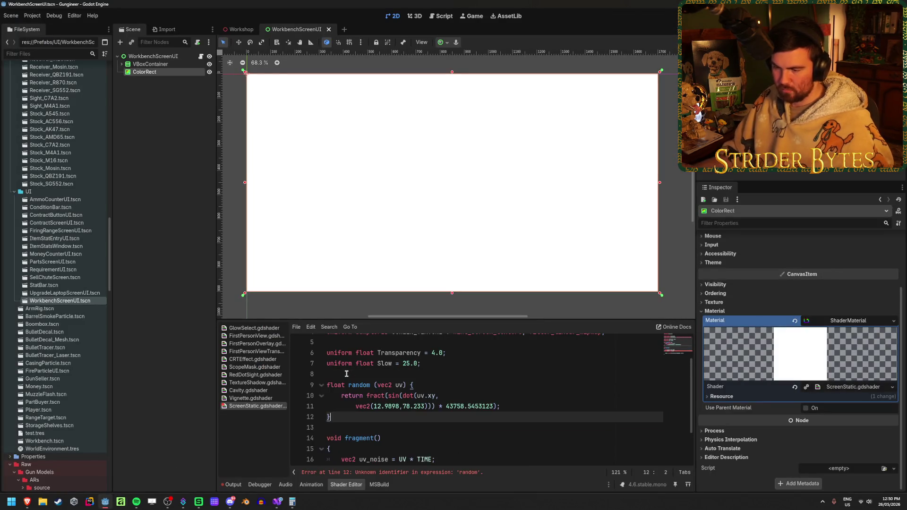
{"action": "scroll", "coordinate": [346, 374], "scroll_direction": "down", "scroll_amount": 2}
Fill the noise vec4 with three random(uv_noise) channels and an alpha of 0.2
{"action": "left_click", "coordinate": [444, 420]}
{"action": "key", "text": "Return"}
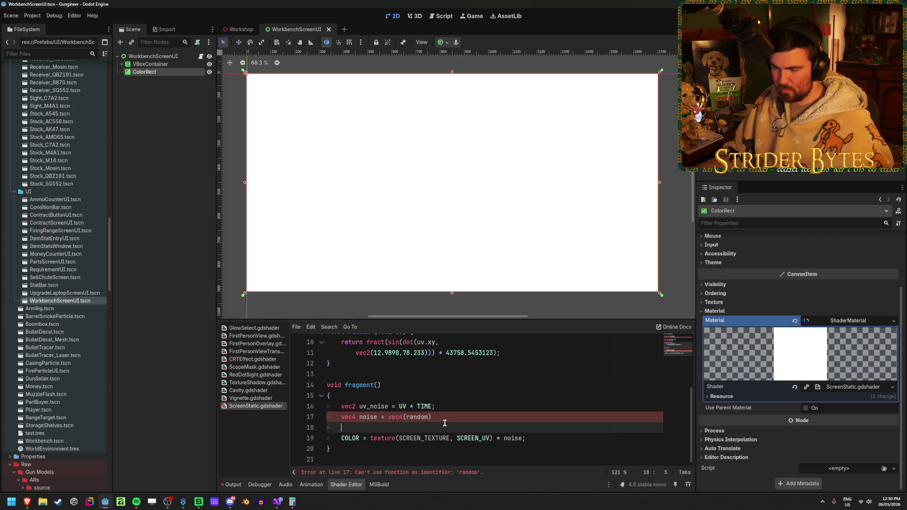
{"action": "left_click", "coordinate": [428, 418]}
{"action": "scroll", "coordinate": [497, 414], "scroll_direction": "up", "scroll_amount": 1}
{"action": "scroll", "coordinate": [517, 403], "scroll_direction": "down", "scroll_amount": 1}
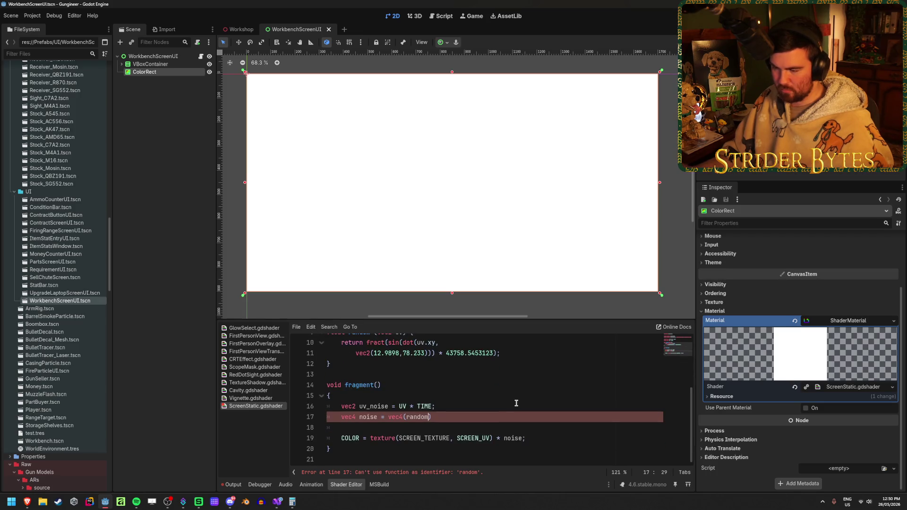
{"action": "type", "text": "("}
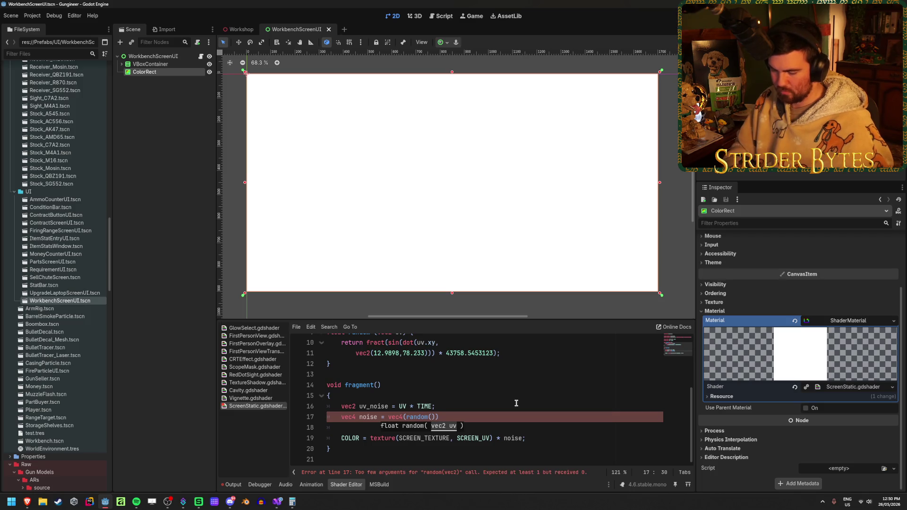
{"action": "type", "text": "uv_noise)"}
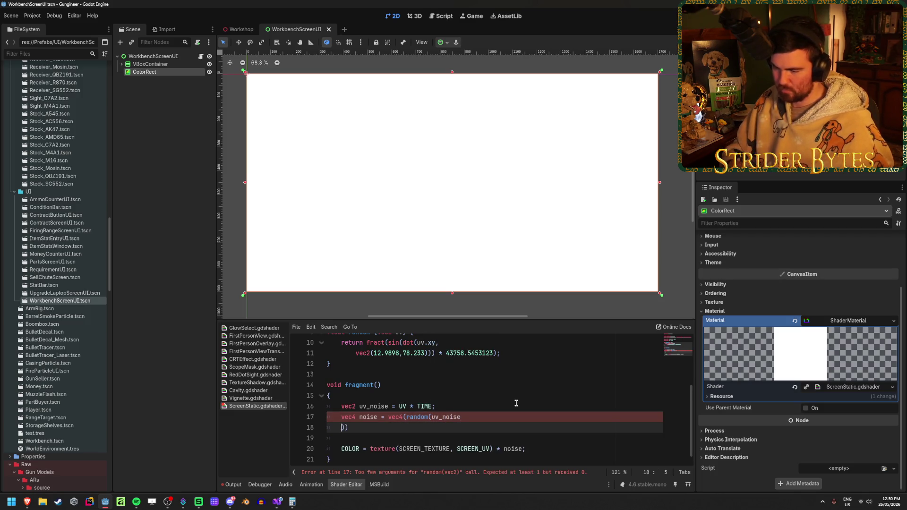
{"action": "type", "text": ","}
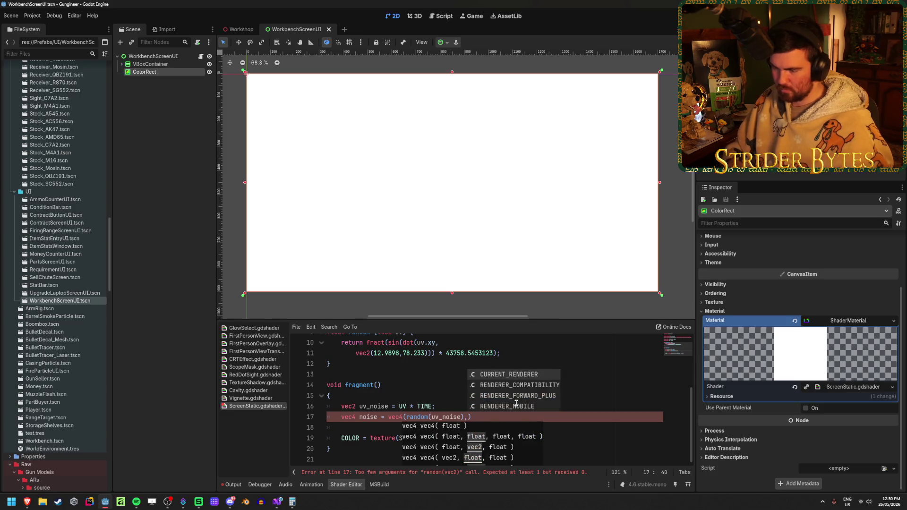
{"action": "key", "text": "ctrl+shift+Left"}
{"action": "key", "text": "ctrl+shift+Left"}
{"action": "key", "text": "ctrl+shift+Left"}
{"action": "key", "text": "ctrl+c"}
{"action": "key", "text": "Right"}
{"action": "key", "text": "ctrl+v"}
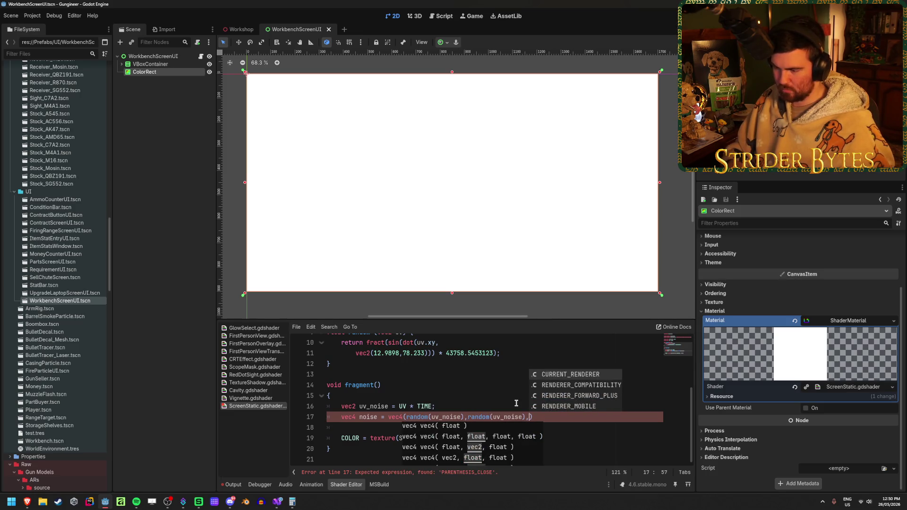
{"action": "key", "text": "ctrl+v"}
{"action": "type", "text": "0."}
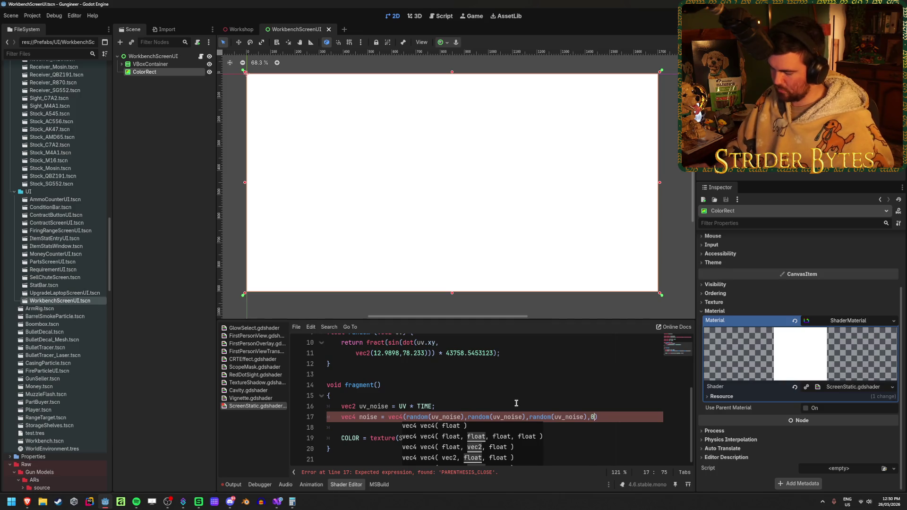
{"action": "type", "text": "2"}
End line 17 with a semicolon and save so the shader compiles
{"action": "key", "text": "ctrl+s"}
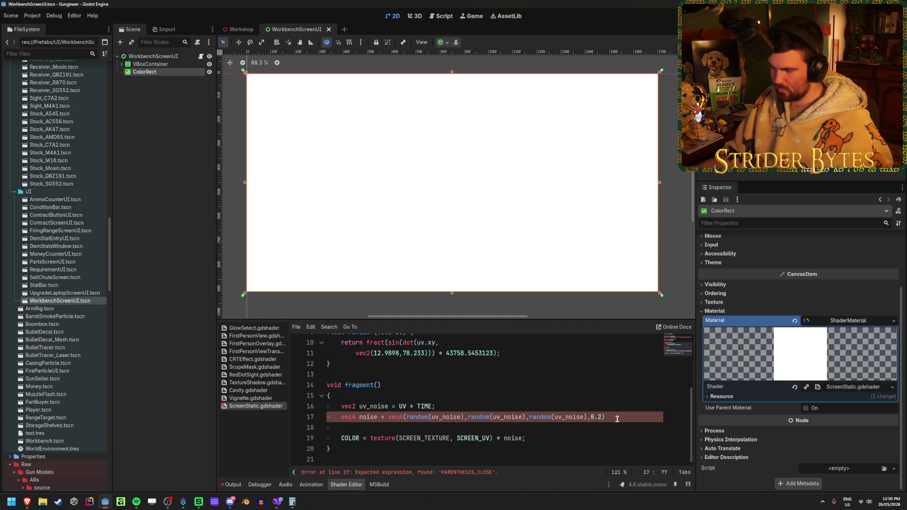
{"action": "left_click", "coordinate": [620, 419]}
{"action": "type", "text": ";"}
{"action": "key", "text": "ctrl+s"}
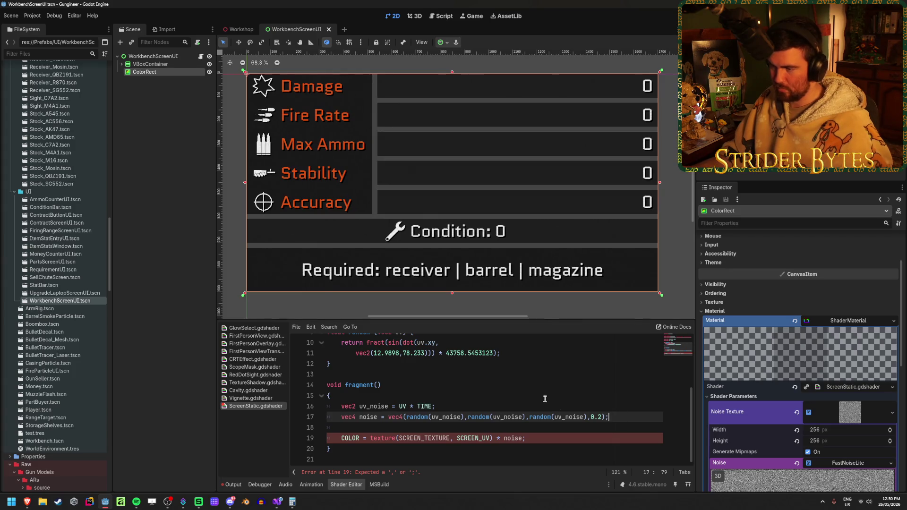
{"action": "left_click", "coordinate": [546, 437]}
{"action": "scroll", "coordinate": [547, 448], "scroll_direction": "up", "scroll_amount": 1}
Zoom out and pan the 2D canvas to frame the full WorkbenchScreenUI panel with its noise overlay
{"action": "scroll", "coordinate": [475, 215], "scroll_direction": "up", "scroll_amount": 12}
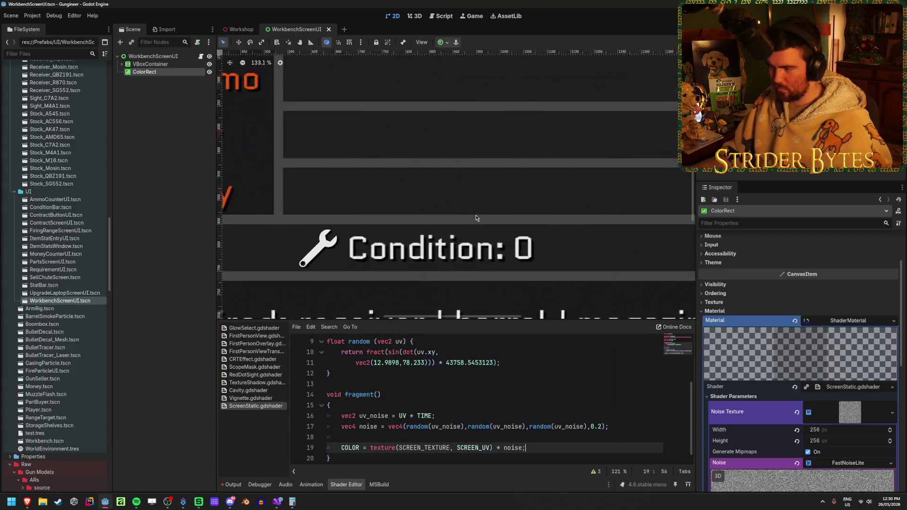
{"action": "scroll", "coordinate": [475, 215], "scroll_direction": "down", "scroll_amount": 13}
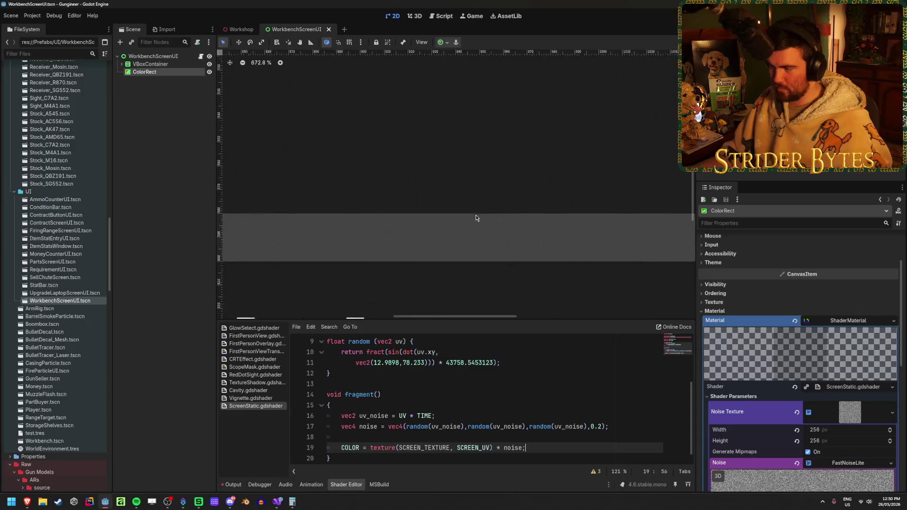
{"action": "scroll", "coordinate": [475, 214], "scroll_direction": "down", "scroll_amount": 2}
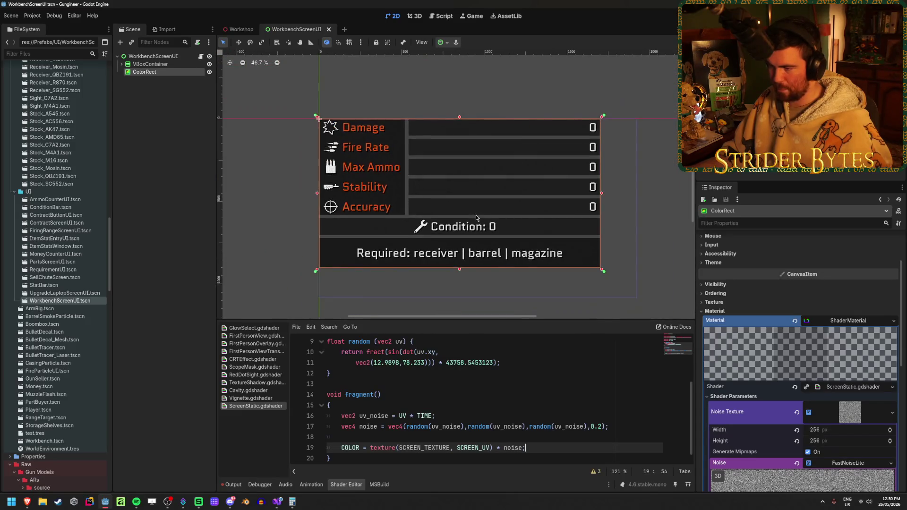
{"action": "scroll", "coordinate": [475, 215], "scroll_direction": "up", "scroll_amount": 3}
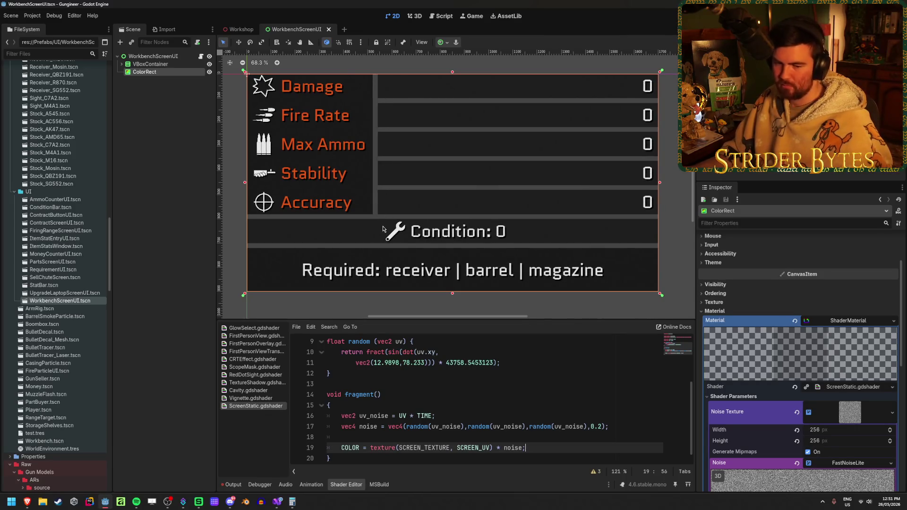
{"action": "scroll", "coordinate": [414, 219], "scroll_direction": "up", "scroll_amount": 15}
{"action": "scroll", "coordinate": [414, 219], "scroll_direction": "up", "scroll_amount": 3}
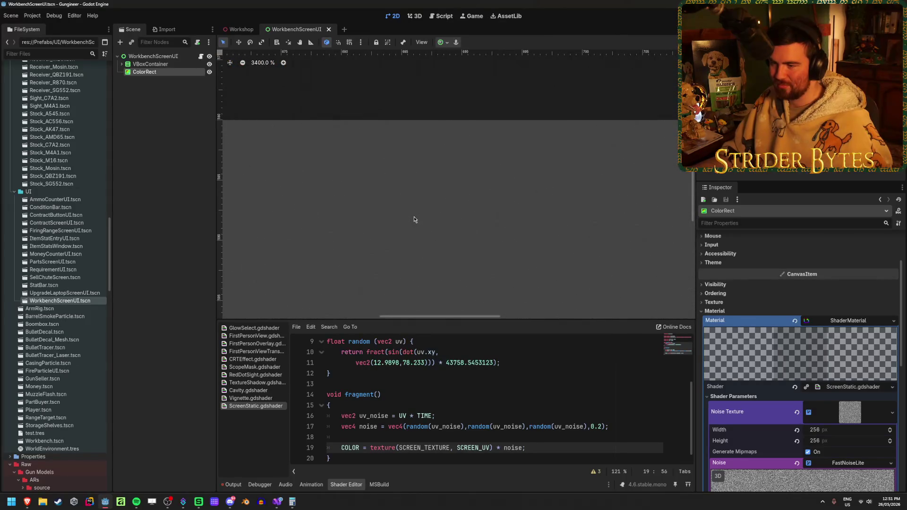
{"action": "scroll", "coordinate": [414, 220], "scroll_direction": "up", "scroll_amount": 6}
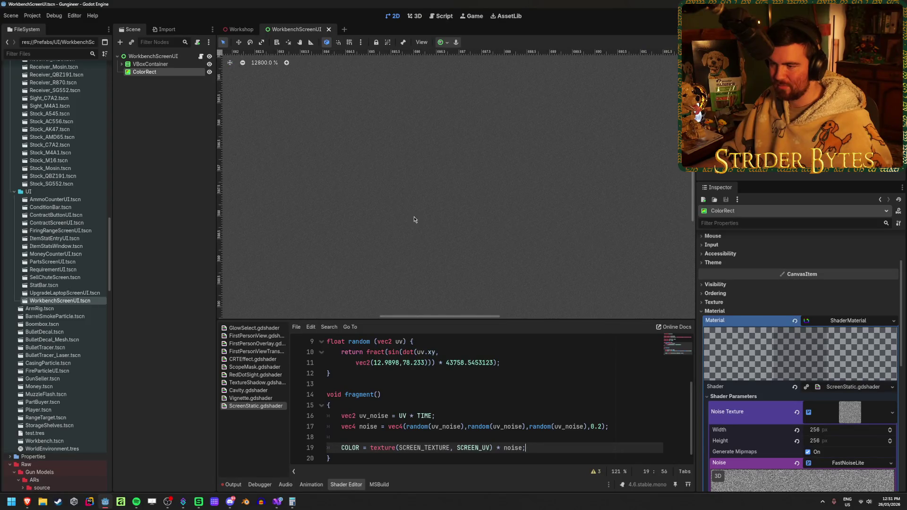
{"action": "scroll", "coordinate": [496, 273], "scroll_direction": "down", "scroll_amount": 12}
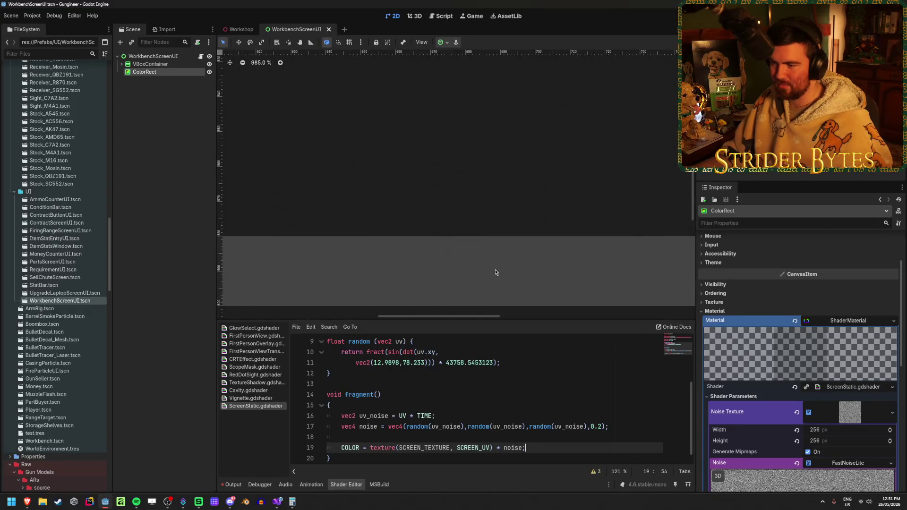
{"action": "scroll", "coordinate": [495, 272], "scroll_direction": "down", "scroll_amount": 6}
{"action": "scroll", "coordinate": [495, 270], "scroll_direction": "down", "scroll_amount": 3}
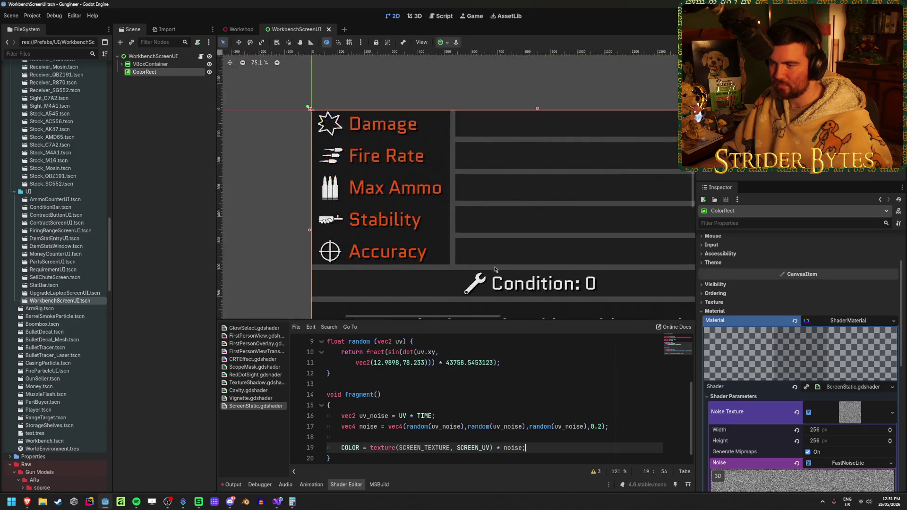
{"action": "left_click_drag", "start_coordinate": [513, 228], "coordinate": [424, 186]}
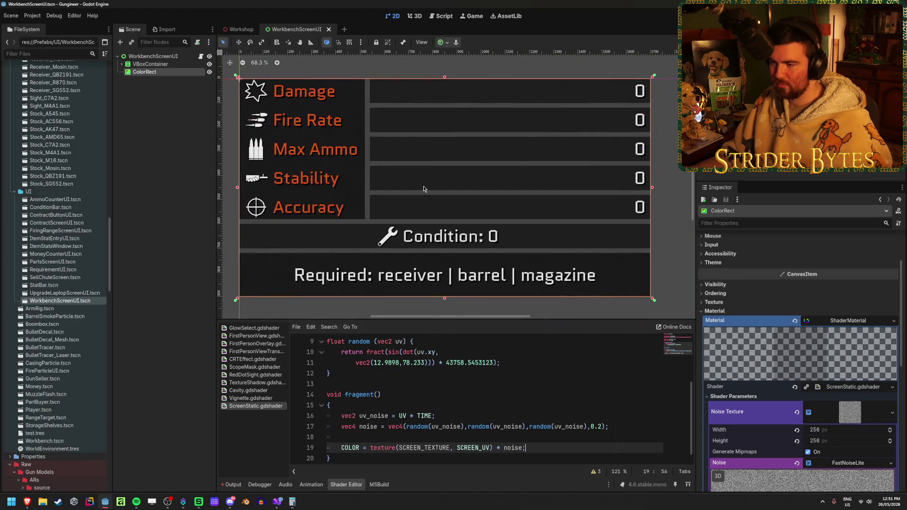
{"action": "scroll", "coordinate": [425, 187], "scroll_direction": "down", "scroll_amount": 1}
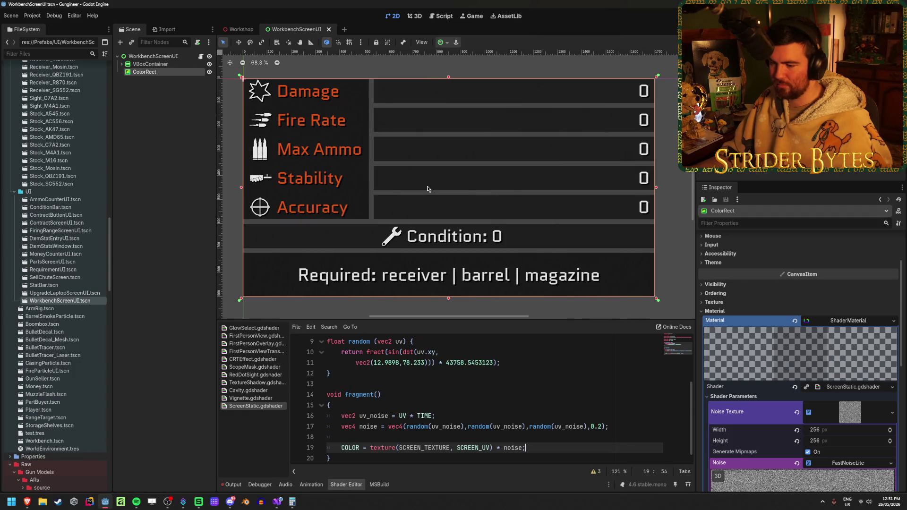
{"action": "left_click_drag", "start_coordinate": [427, 189], "coordinate": [433, 189]}
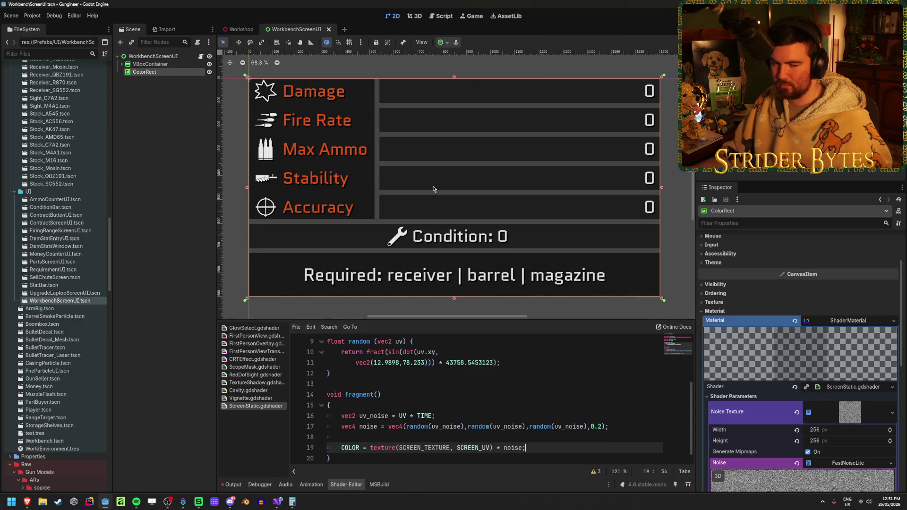
{"action": "scroll", "coordinate": [485, 424], "scroll_direction": "down", "scroll_amount": 1}
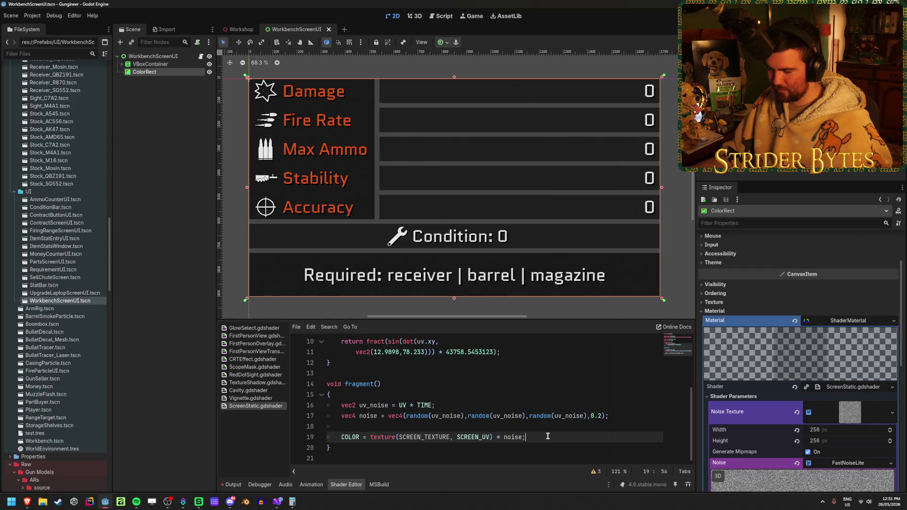
{"action": "mouse_move", "coordinate": [289, 509]}
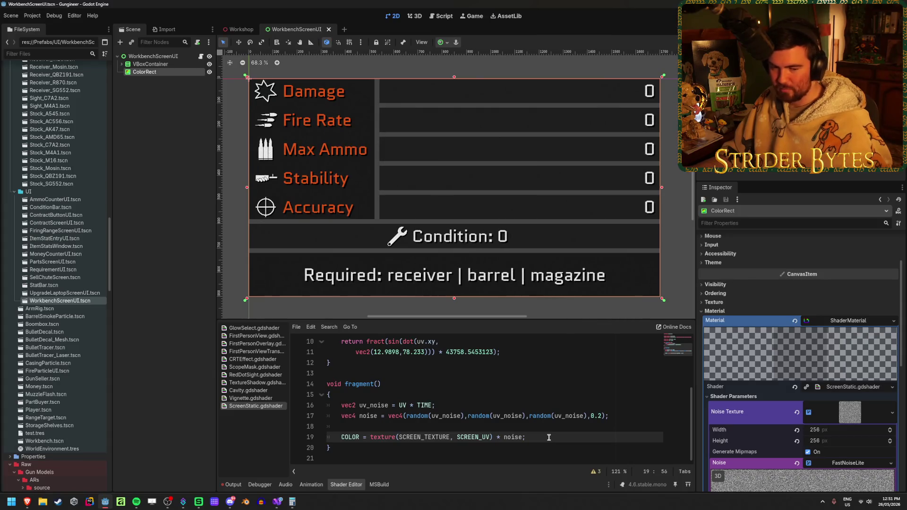
{"action": "left_click", "coordinate": [171, 361]}
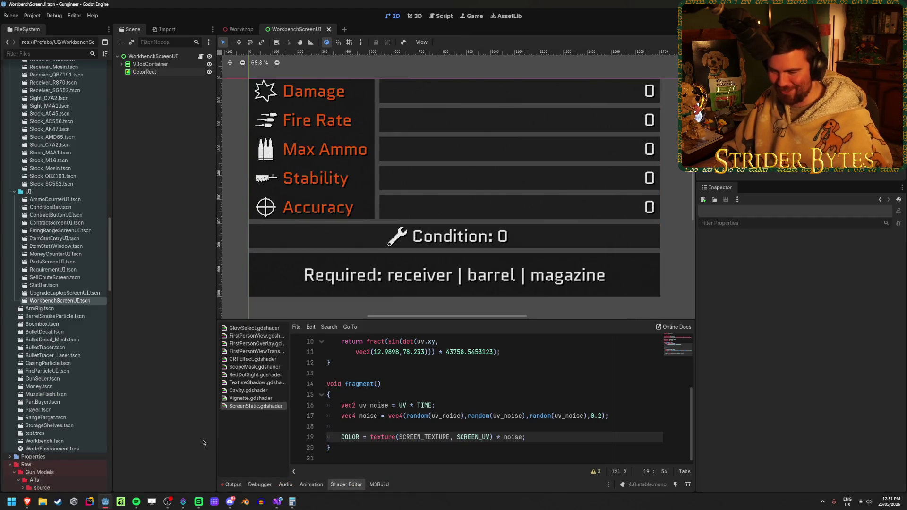
{"action": "mouse_move", "coordinate": [26, 504]}
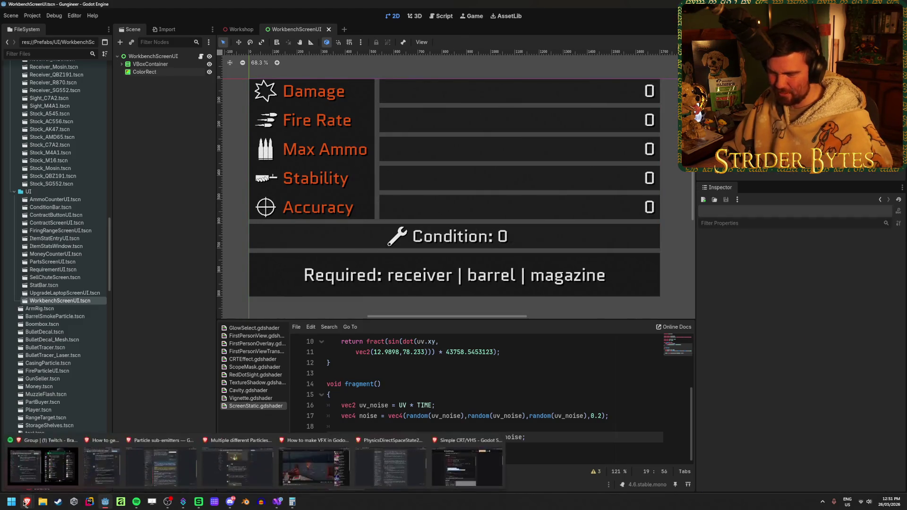
{"action": "left_click", "coordinate": [480, 461]}
{"action": "left_click", "coordinate": [166, 314]}
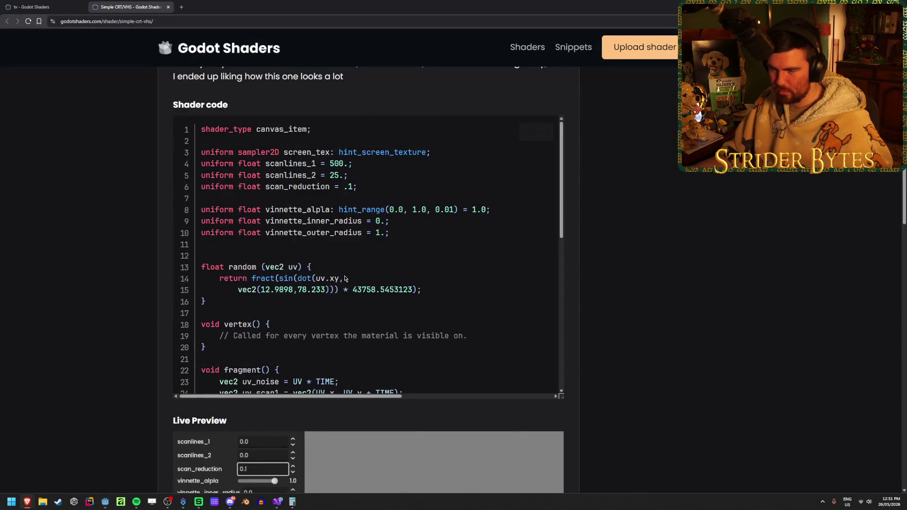
{"action": "scroll", "coordinate": [461, 304], "scroll_direction": "down", "scroll_amount": 3}
{"action": "scroll", "coordinate": [462, 305], "scroll_direction": "down", "scroll_amount": 3}
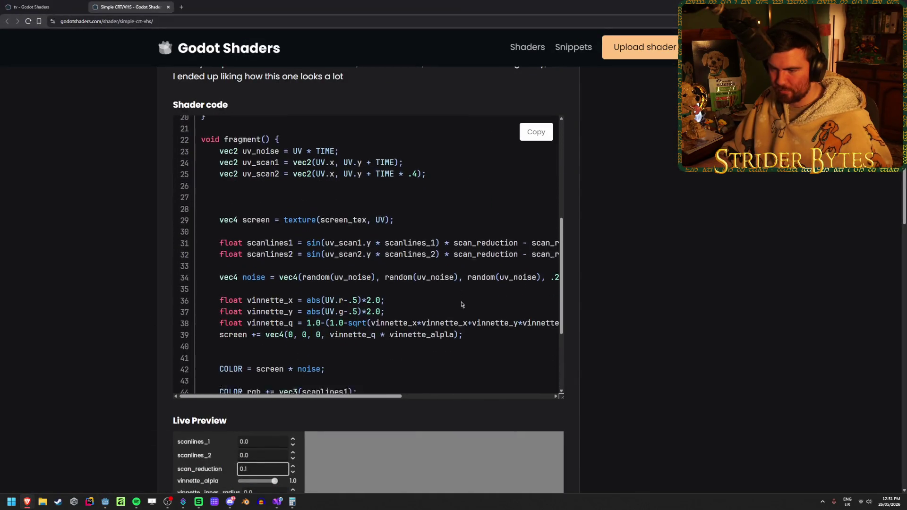
{"action": "middle_click", "coordinate": [461, 303]}
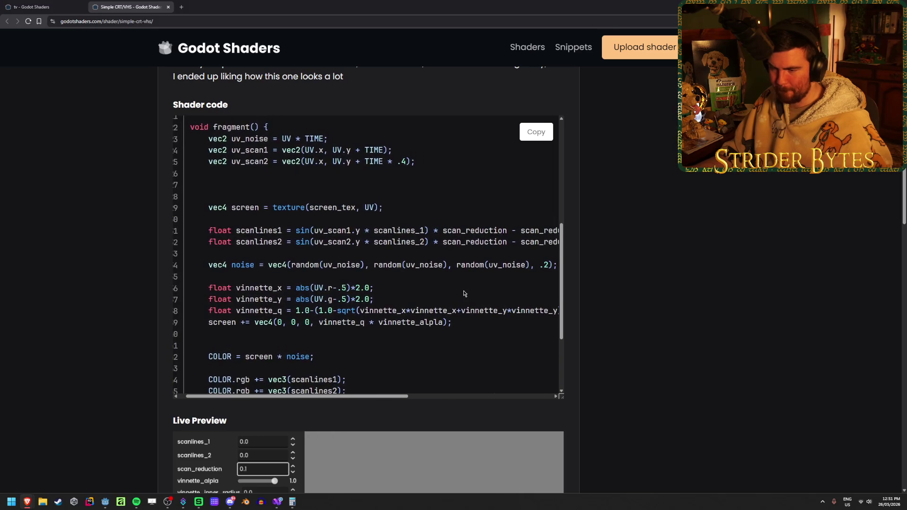
{"action": "scroll", "coordinate": [464, 293], "scroll_direction": "down", "scroll_amount": 2}
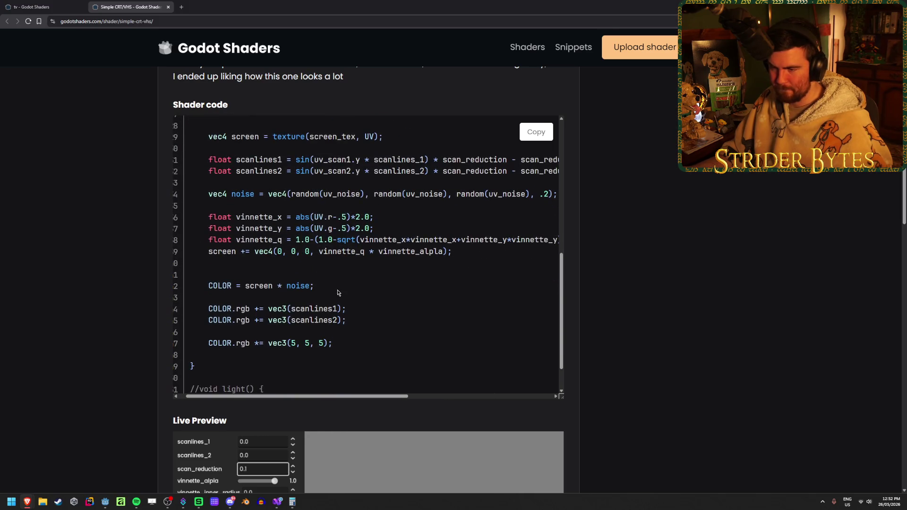
{"action": "mouse_move", "coordinate": [338, 290]}
{"action": "left_mouse_down"}
{"action": "mouse_move", "coordinate": [210, 285]}
{"action": "mouse_move", "coordinate": [194, 298]}
{"action": "mouse_move", "coordinate": [369, 321]}
{"action": "mouse_move", "coordinate": [215, 343]}
{"action": "mouse_move", "coordinate": [411, 344]}
{"action": "left_mouse_up"}
{"action": "left_click", "coordinate": [388, 303]}
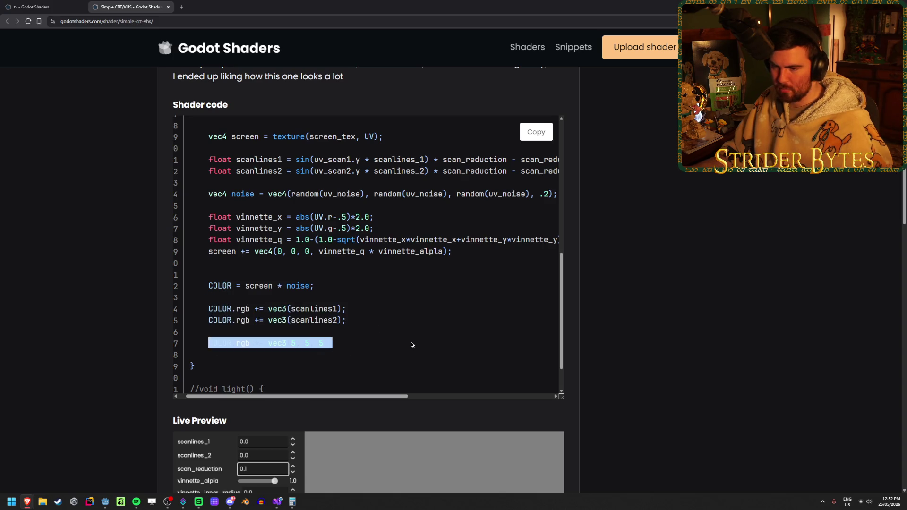
{"action": "left_click", "coordinate": [412, 344]}
{"action": "scroll", "coordinate": [413, 344], "scroll_direction": "down", "scroll_amount": 2}
{"action": "scroll", "coordinate": [670, 324], "scroll_direction": "down", "scroll_amount": 1}
{"action": "scroll", "coordinate": [669, 326], "scroll_direction": "up", "scroll_amount": 1}
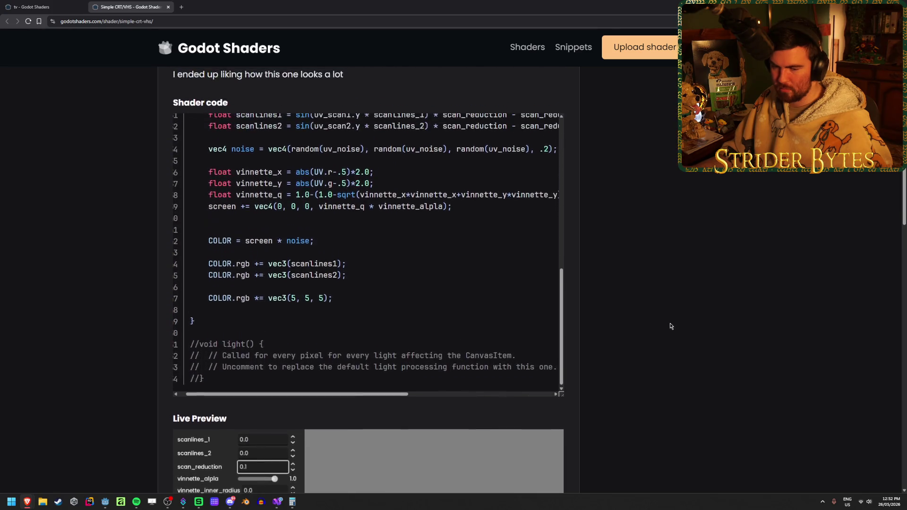
{"action": "key", "text": "alt+Tab"}
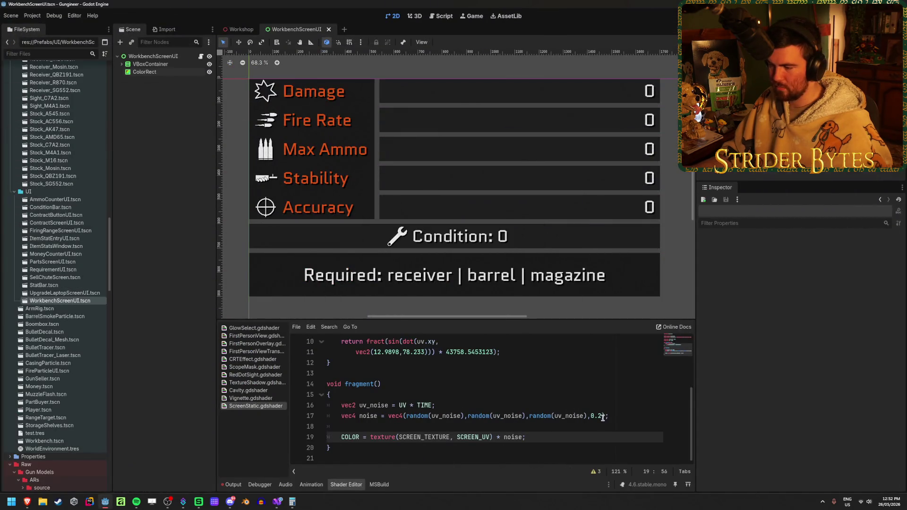
Change the noise alpha from 0.2 to 1 and view the static-covered screen in Workshop
{"action": "double_click", "coordinate": [599, 415]}
{"action": "type", "text": "1"}
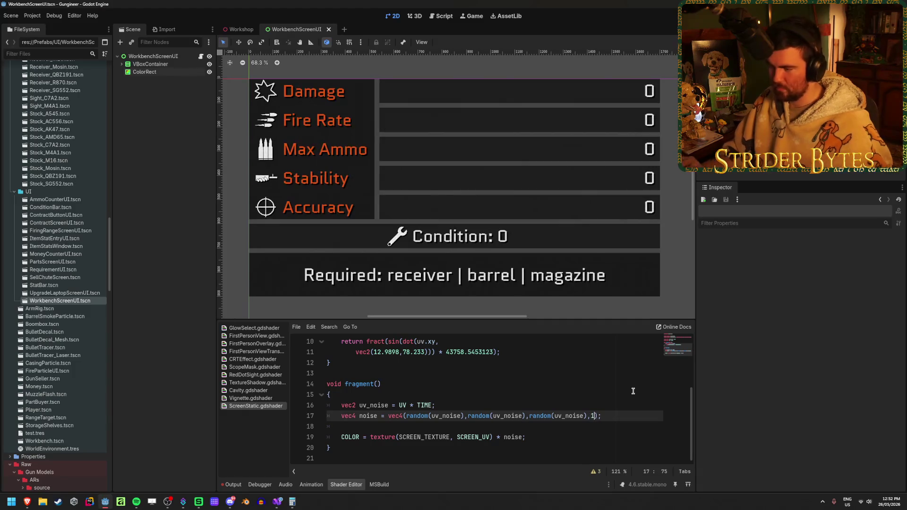
{"action": "scroll", "coordinate": [421, 186], "scroll_direction": "up", "scroll_amount": 4}
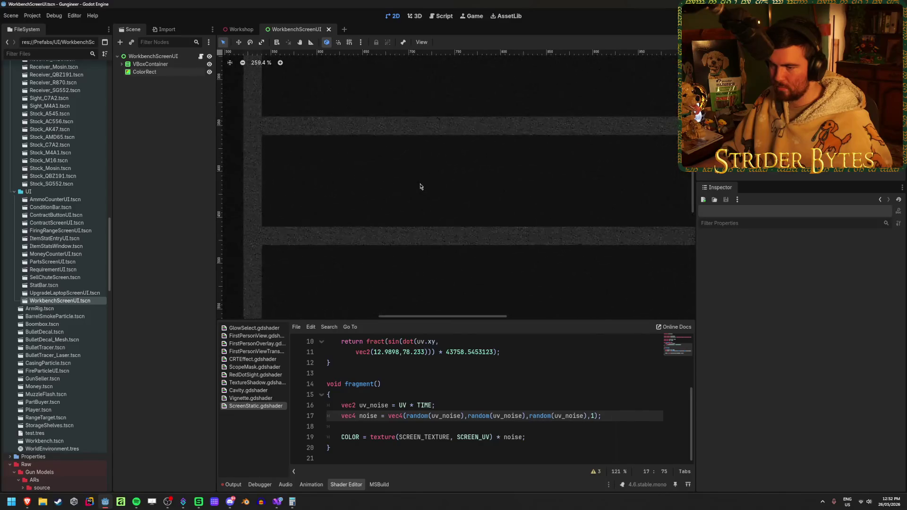
{"action": "scroll", "coordinate": [421, 186], "scroll_direction": "down", "scroll_amount": 5}
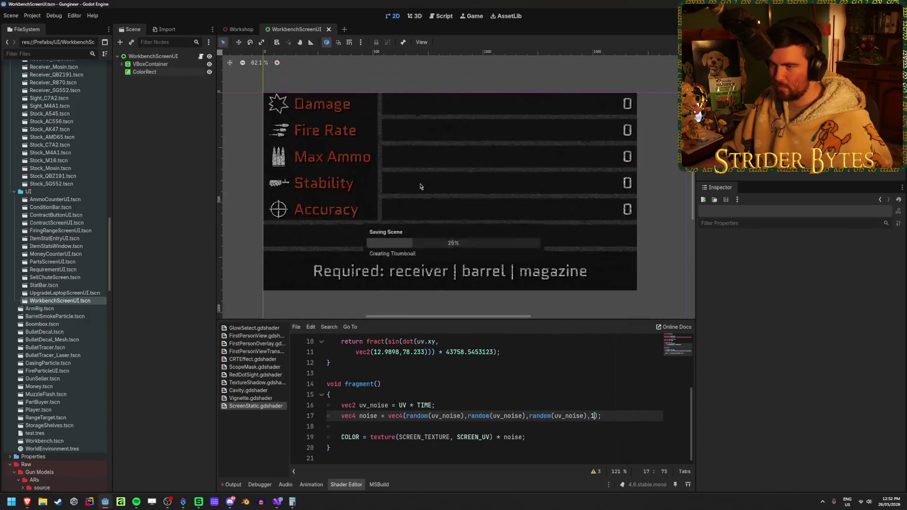
{"action": "left_click", "coordinate": [239, 29]}
{"action": "key", "text": "w"}
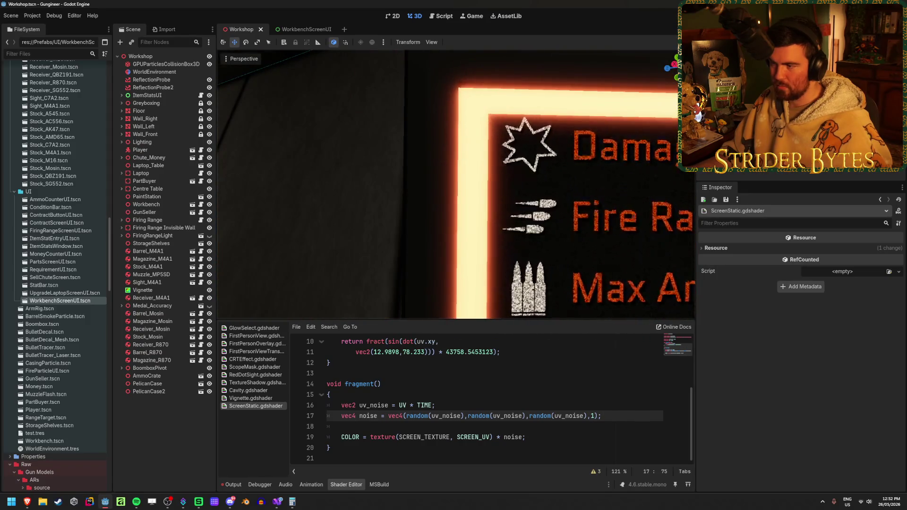
{"action": "key", "text": "s"}
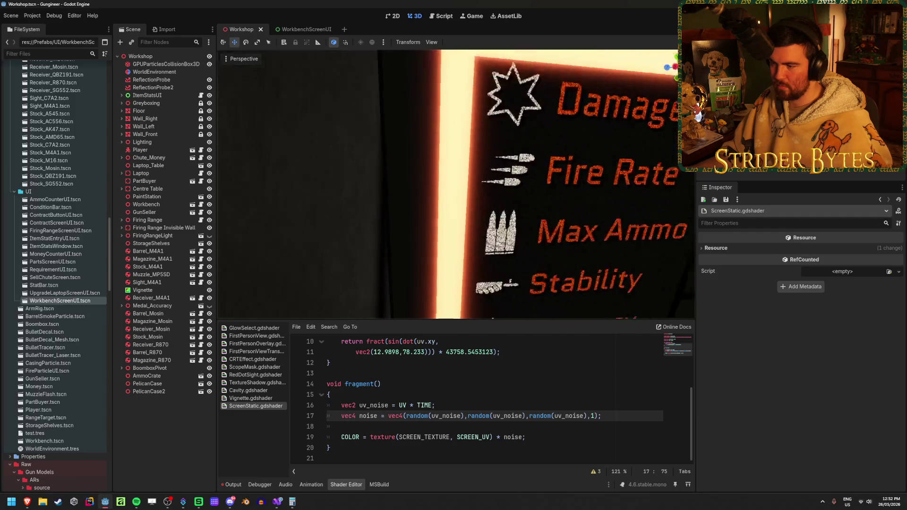
{"action": "key", "text": "w"}
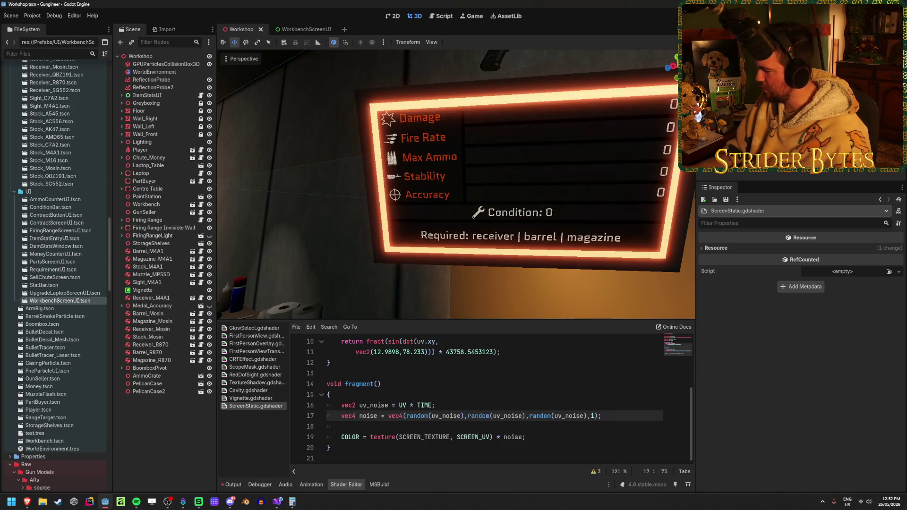
{"action": "key", "text": "alt+Tab"}
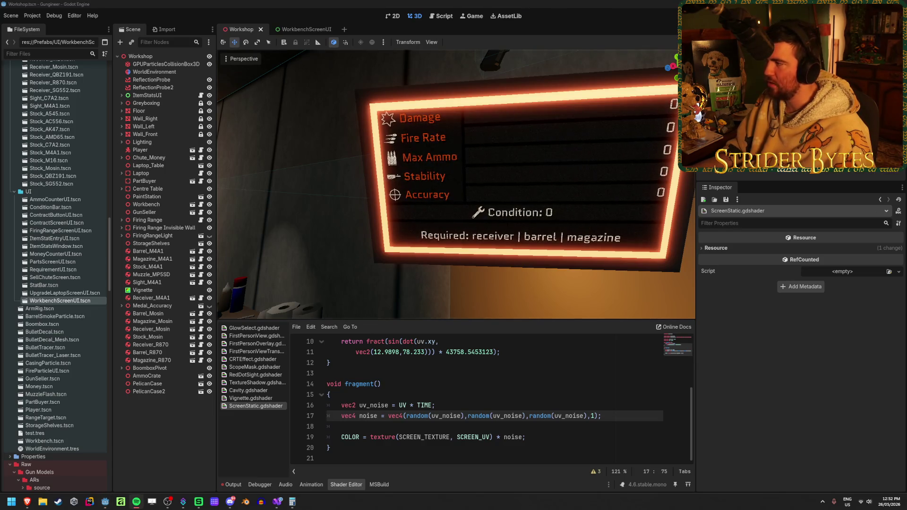
{"action": "key", "text": "alt+Tab"}
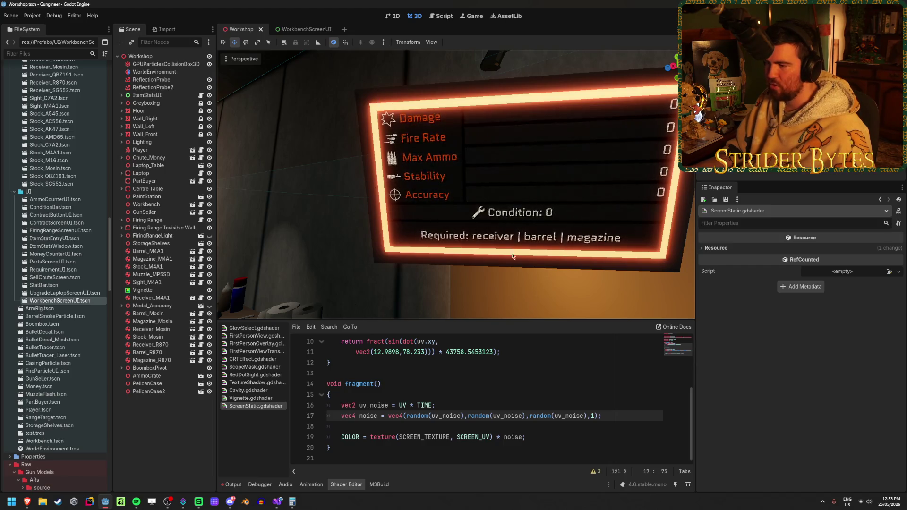
{"action": "scroll", "coordinate": [505, 214], "scroll_direction": "up", "scroll_amount": 10}
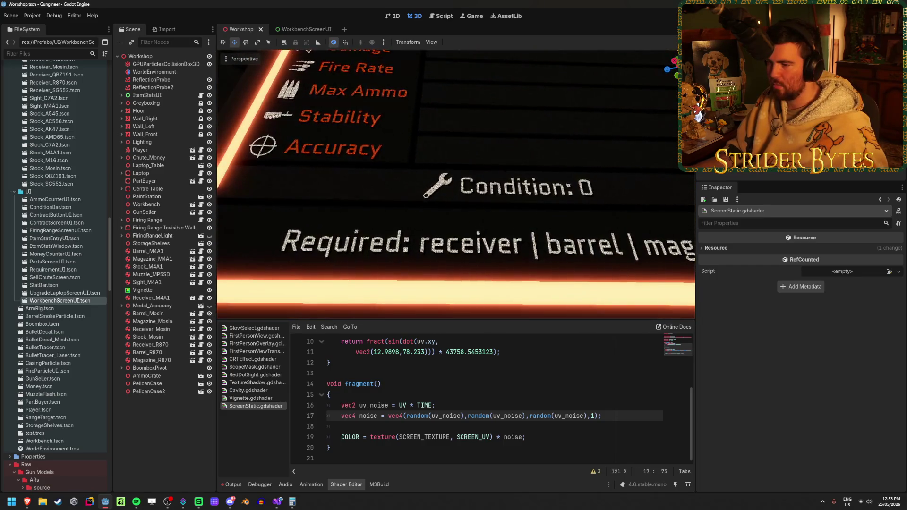
{"action": "scroll", "coordinate": [480, 202], "scroll_direction": "up", "scroll_amount": 3}
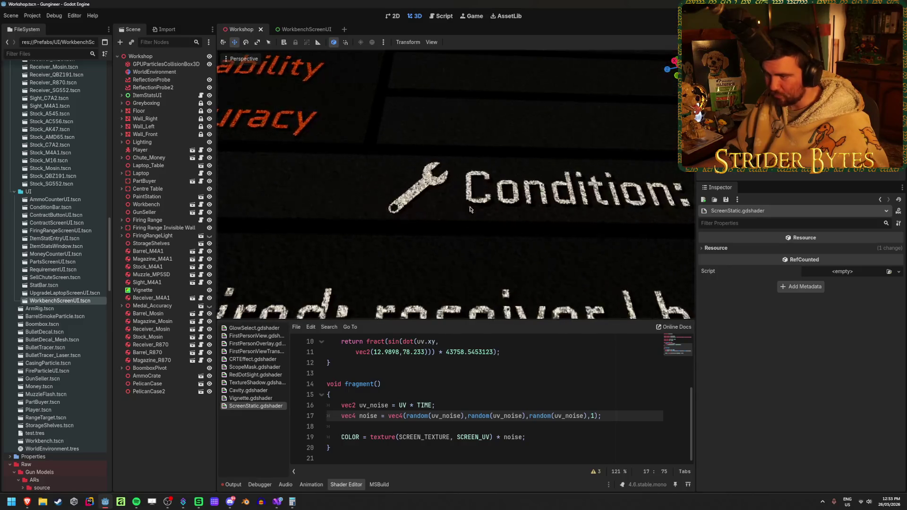
{"action": "scroll", "coordinate": [487, 229], "scroll_direction": "up", "scroll_amount": 2}
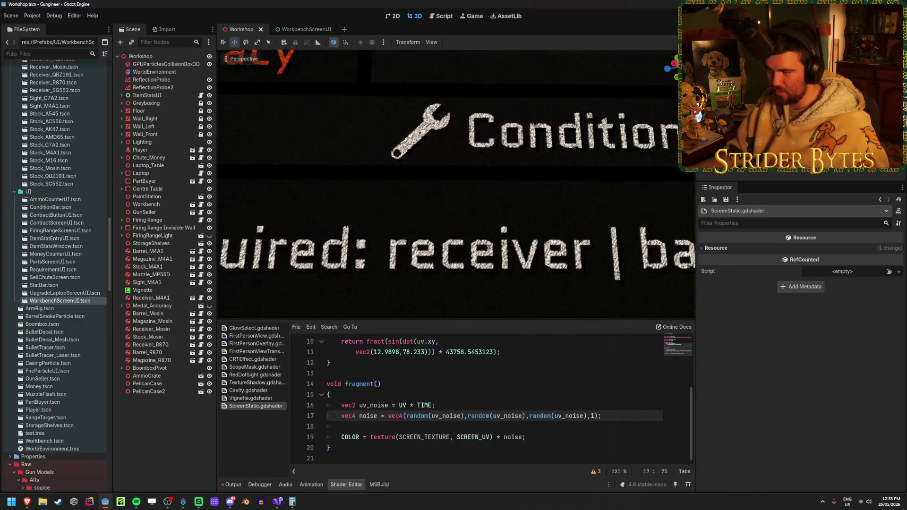
{"action": "scroll", "coordinate": [488, 230], "scroll_direction": "down", "scroll_amount": 4}
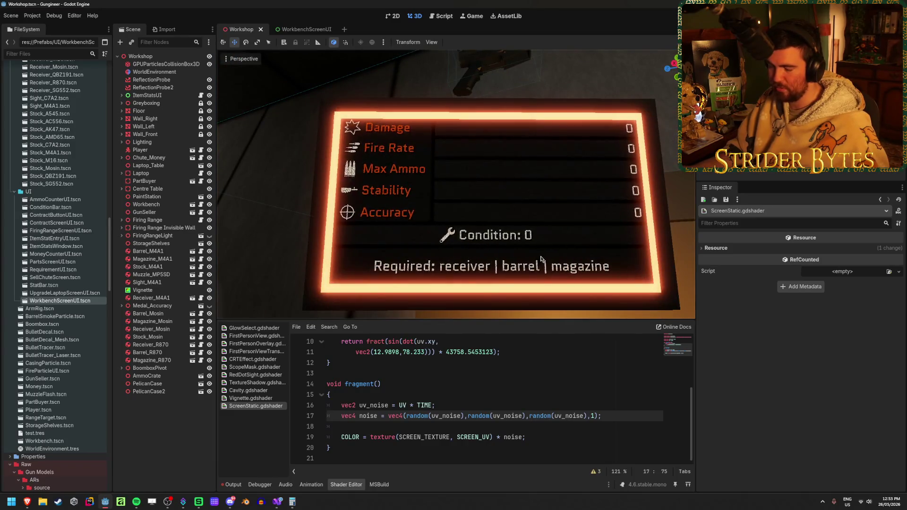
{"action": "scroll", "coordinate": [597, 261], "scroll_direction": "down", "scroll_amount": 3}
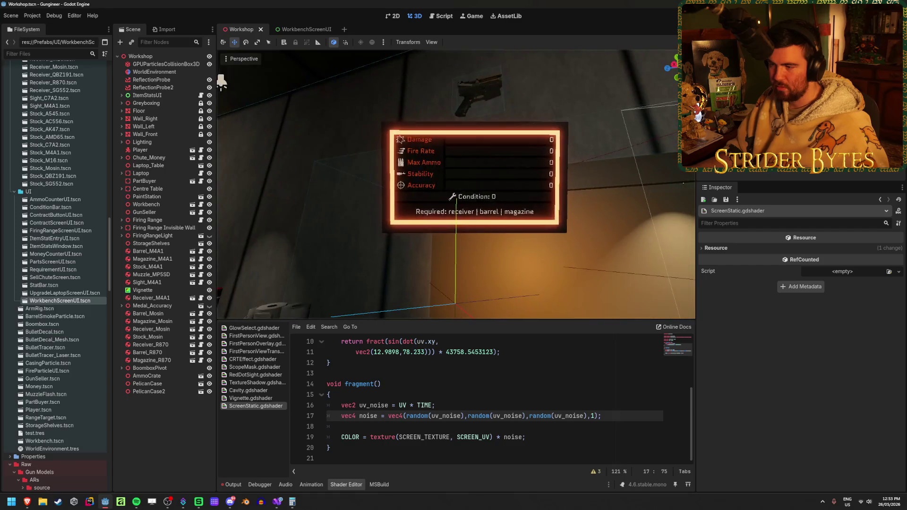
{"action": "scroll", "coordinate": [597, 262], "scroll_direction": "up", "scroll_amount": 6}
{"action": "scroll", "coordinate": [456, 185], "scroll_direction": "down", "scroll_amount": 3}
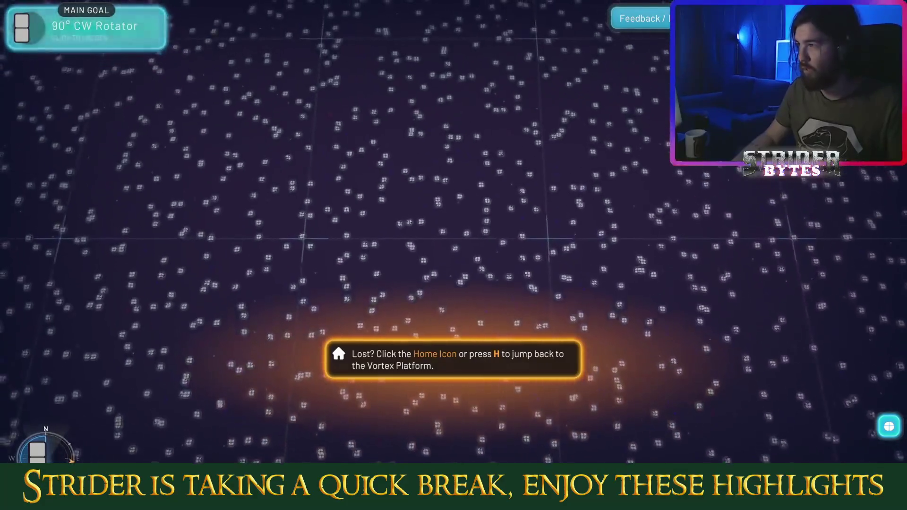
{"action": "key", "text": "h"}
{"action": "scroll", "coordinate": [452, 216], "scroll_direction": "down", "scroll_amount": 10}
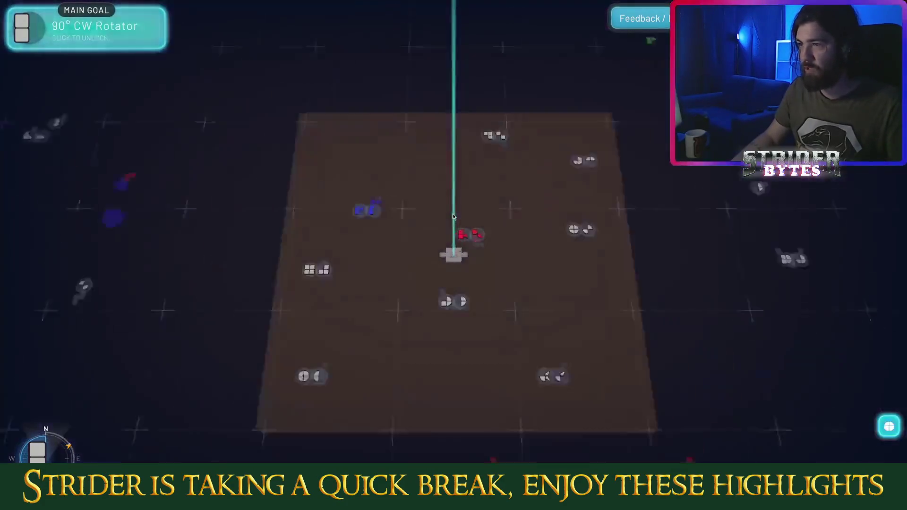
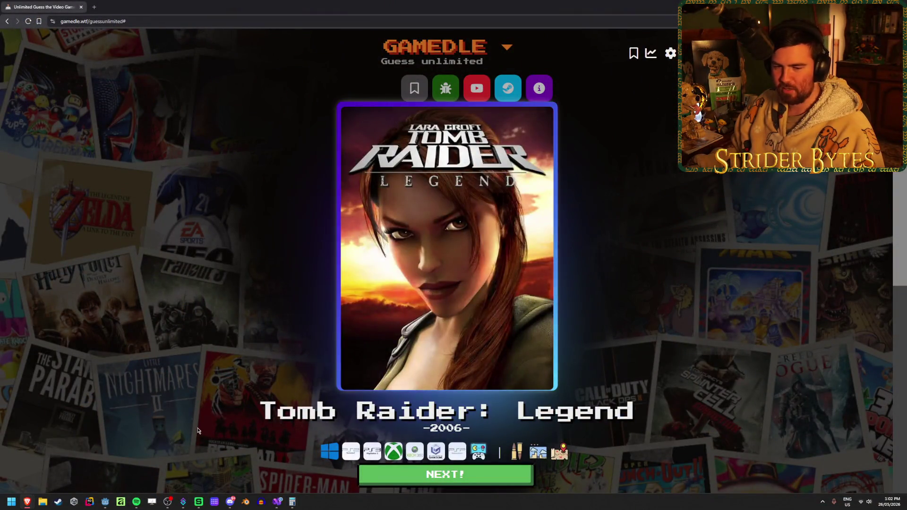
Move past the solved Tomb Raider: Legend card to a fresh Gamedle round
{"action": "scroll", "coordinate": [207, 406], "scroll_direction": "down", "scroll_amount": 1}
{"action": "scroll", "coordinate": [198, 430], "scroll_direction": "up", "scroll_amount": 1}
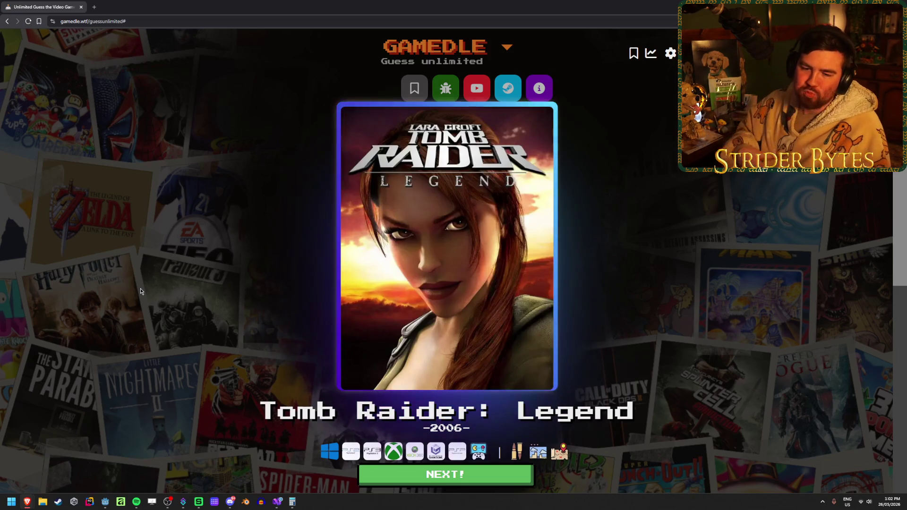
{"action": "scroll", "coordinate": [317, 314], "scroll_direction": "down", "scroll_amount": 2}
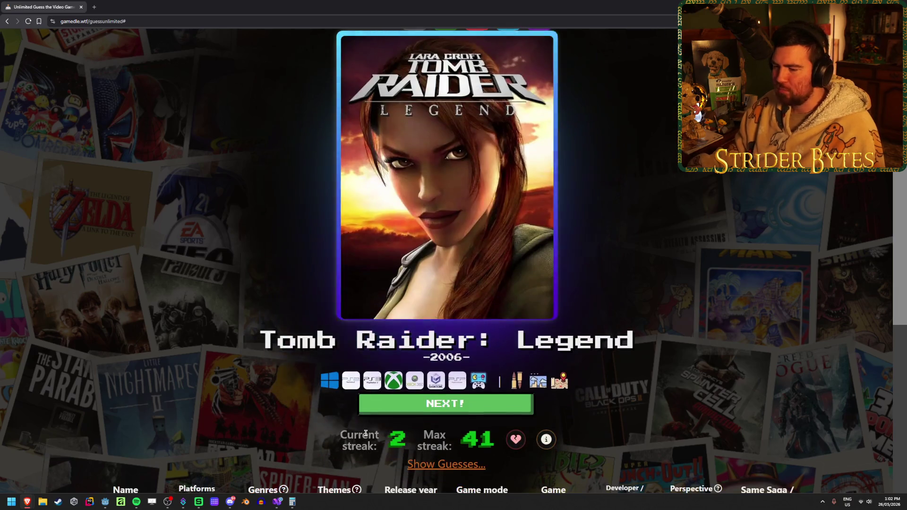
{"action": "left_click", "coordinate": [423, 402]}
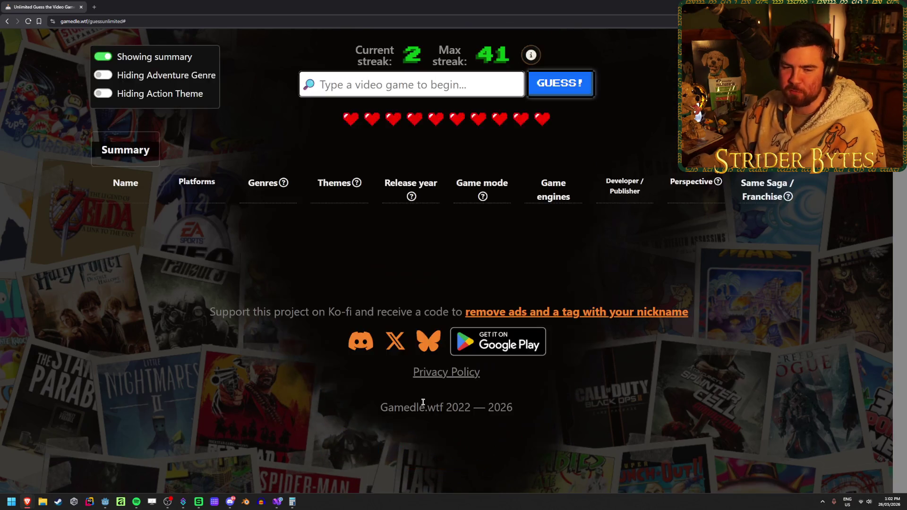
Search 'baldur' and submit Baldur's Gate 3 as the first guess
{"action": "scroll", "coordinate": [347, 98], "scroll_direction": "up", "scroll_amount": 1}
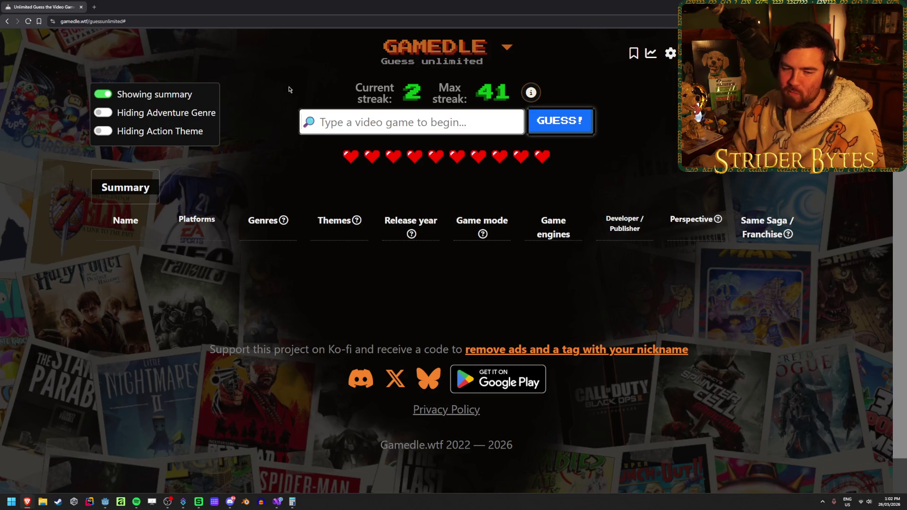
{"action": "left_click", "coordinate": [355, 119]}
{"action": "type", "text": "b"}
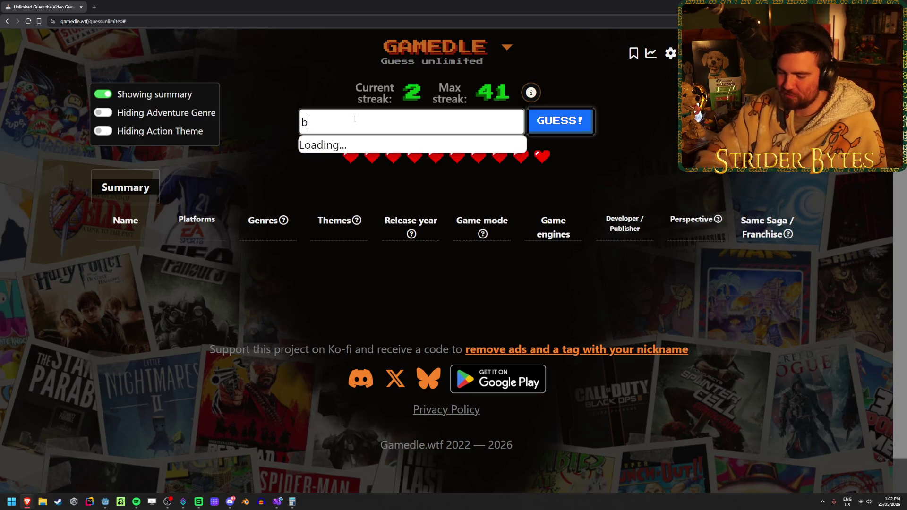
{"action": "type", "text": "ald"}
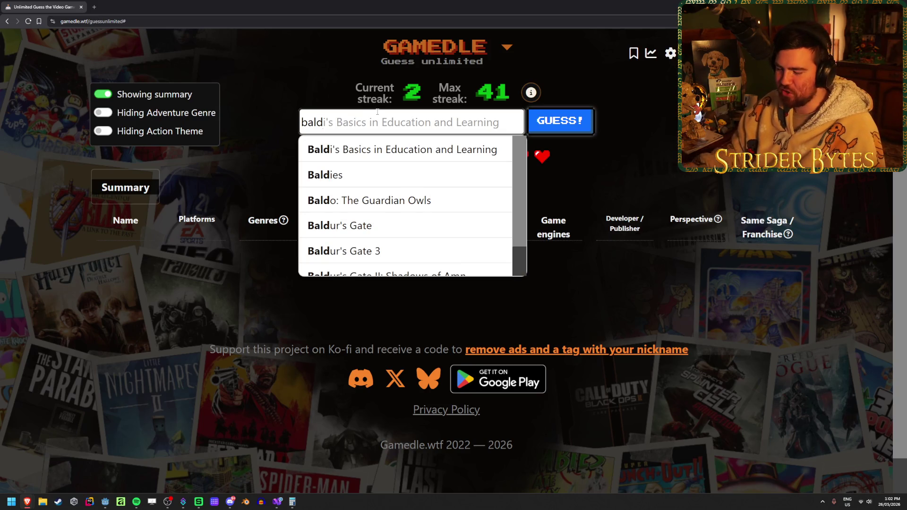
{"action": "type", "text": "ur"}
{"action": "left_click", "coordinate": [391, 175]}
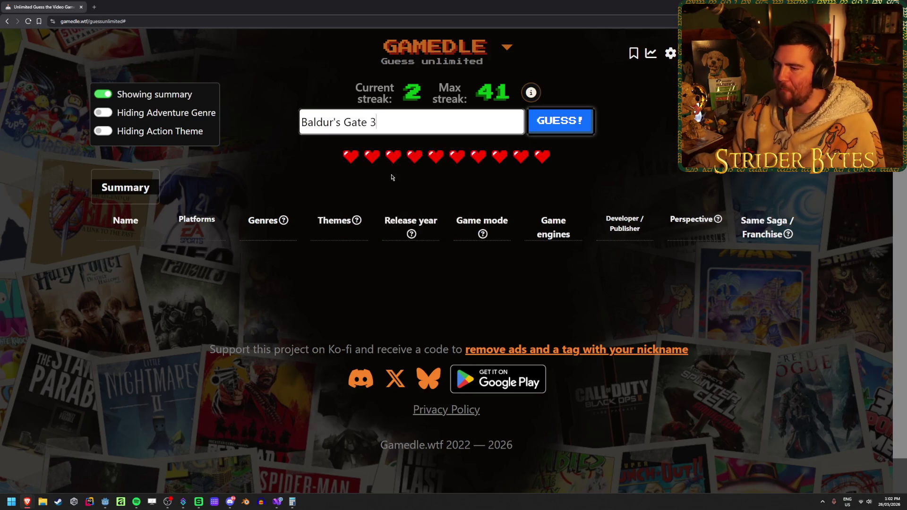
{"action": "key", "text": "Return"}
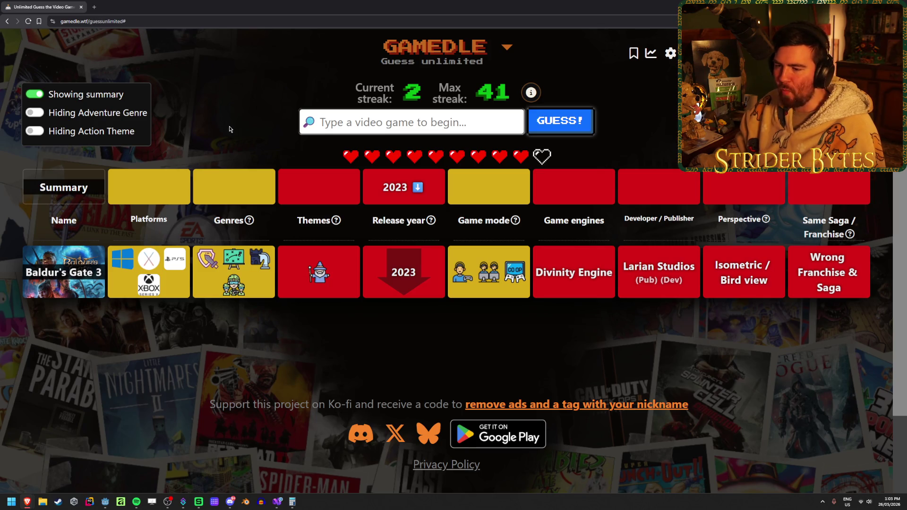
Review the Baldur's Gate 3 clue row, then type 'mass' for the next guess
{"action": "mouse_move", "coordinate": [328, 279]}
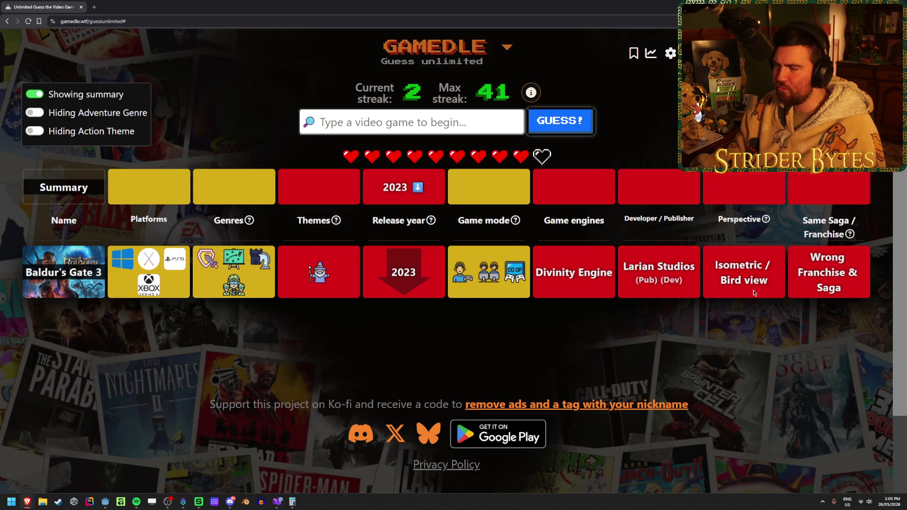
{"action": "mouse_move", "coordinate": [230, 287]}
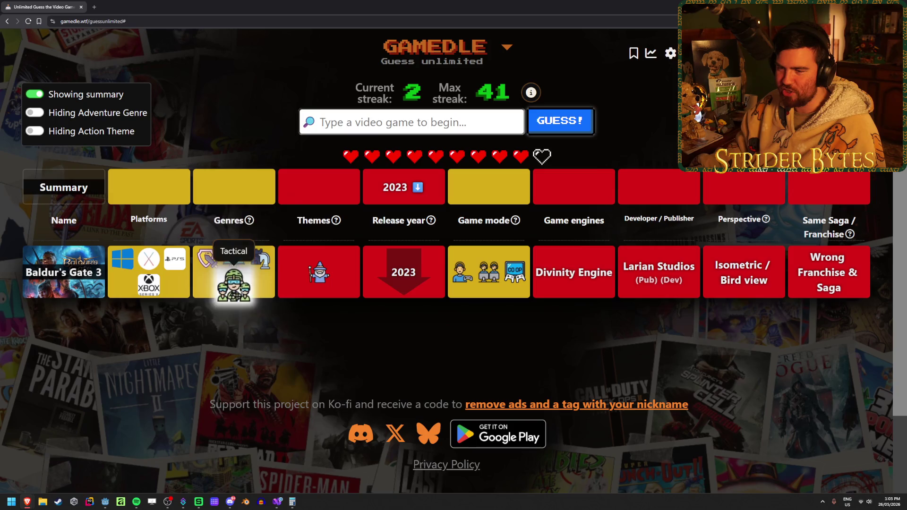
{"action": "left_click", "coordinate": [412, 127]}
{"action": "type", "text": "mass"}
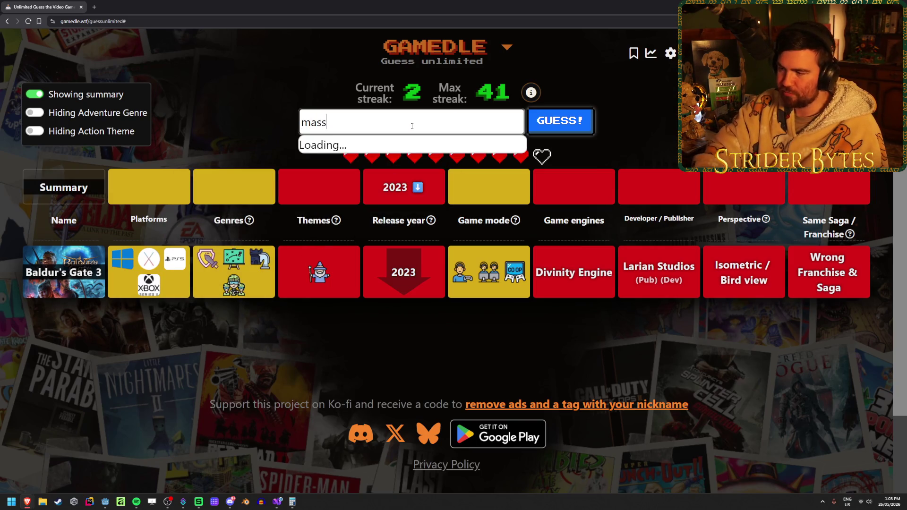
Submit Mass Effect from the suggestions, then type 'new vegas' next
{"action": "left_click", "coordinate": [413, 151]}
{"action": "left_click", "coordinate": [579, 123]}
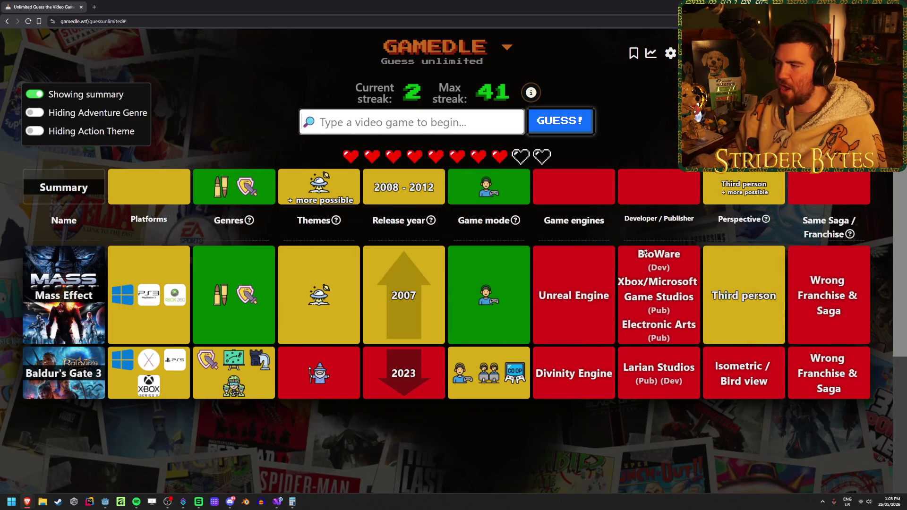
{"action": "mouse_move", "coordinate": [502, 189]}
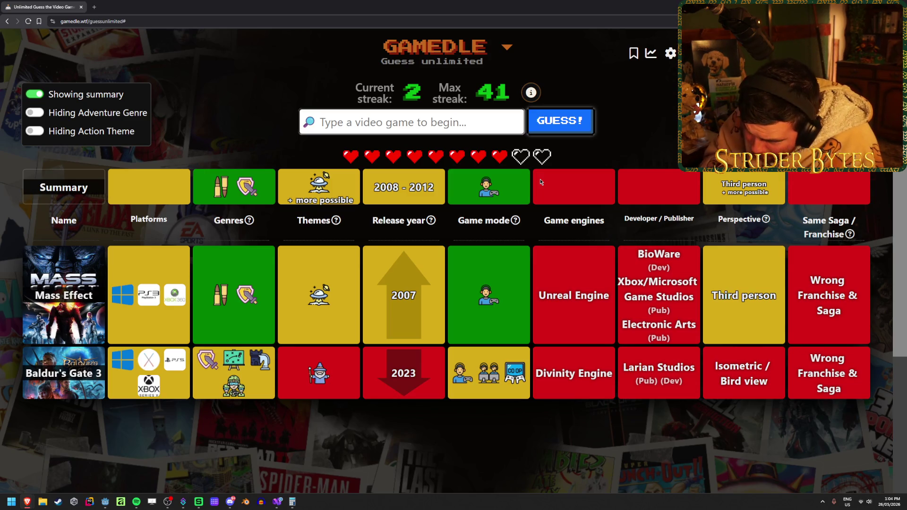
{"action": "type", "text": "ne"}
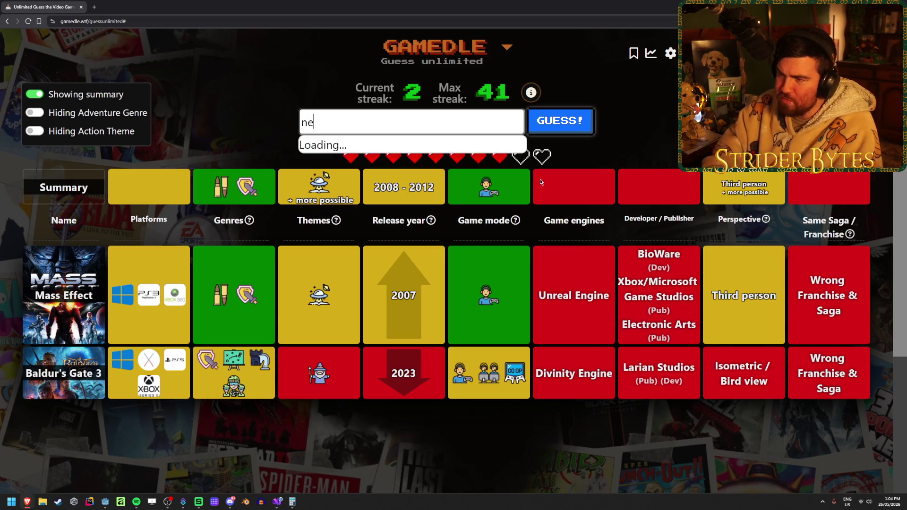
{"action": "type", "text": "w vegas"}
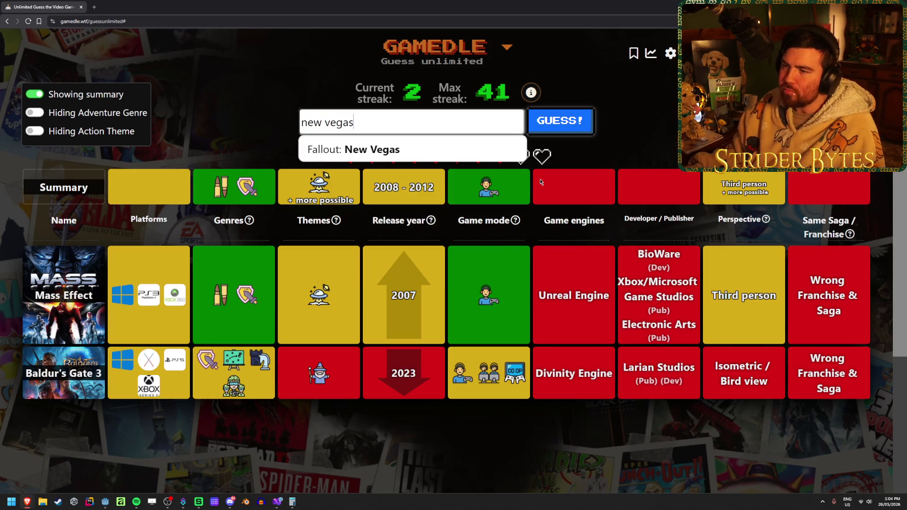
Submit Fallout: New Vegas, check the 2011 - 2012 year range, then type 'ratchet'
{"action": "left_click", "coordinate": [502, 156]}
{"action": "left_click", "coordinate": [572, 124]}
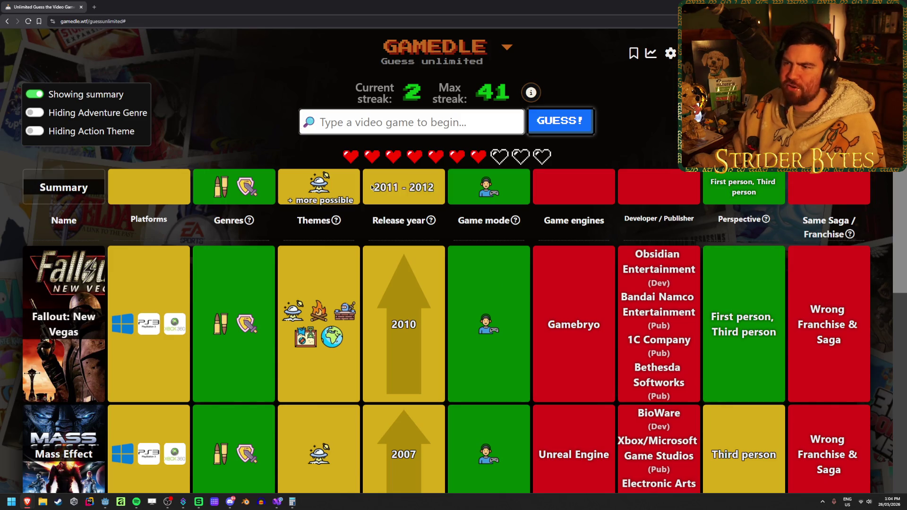
{"action": "scroll", "coordinate": [482, 313], "scroll_direction": "down", "scroll_amount": 3}
{"action": "scroll", "coordinate": [482, 313], "scroll_direction": "up", "scroll_amount": 3}
{"action": "triple_click", "coordinate": [395, 188]}
{"action": "left_click", "coordinate": [395, 188]}
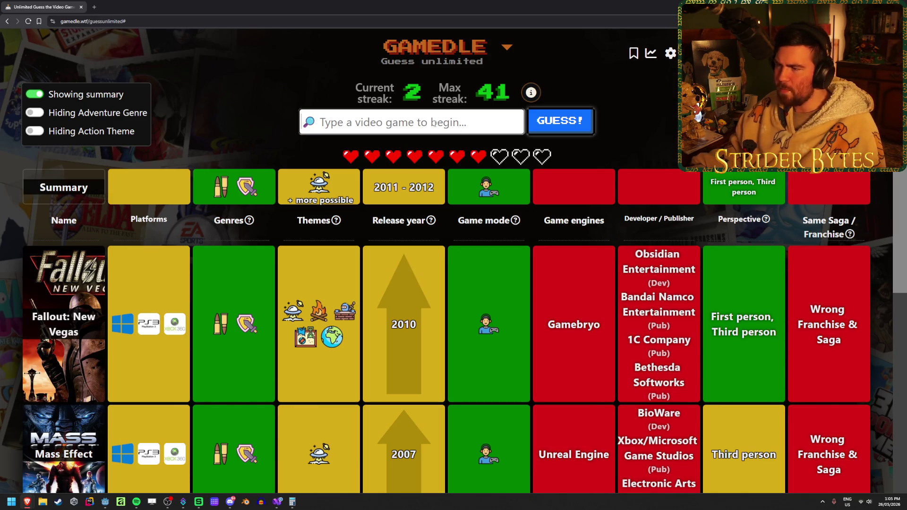
{"action": "left_click", "coordinate": [435, 124]}
{"action": "type", "text": "ratchet"}
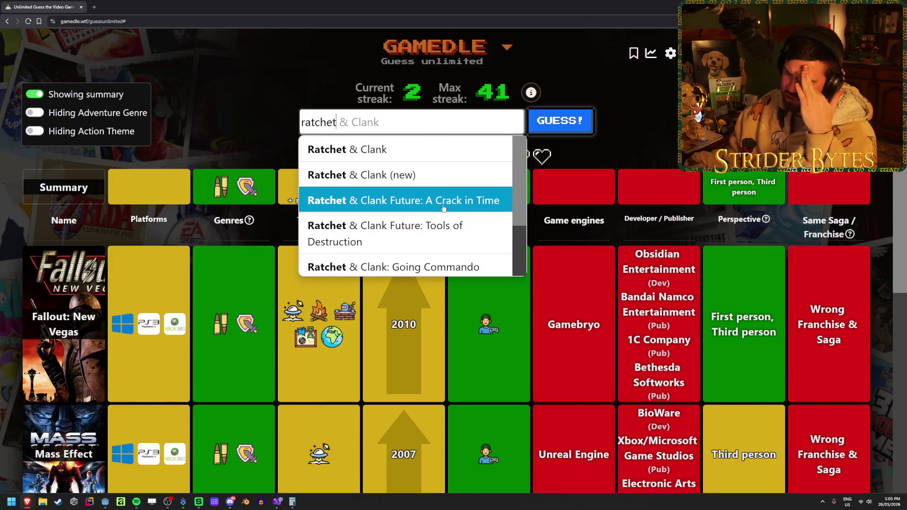
Submit Ratchet & Clank Future: A Crack in Time from the 'ratchet' suggestions
{"action": "scroll", "coordinate": [443, 208], "scroll_direction": "down", "scroll_amount": 2}
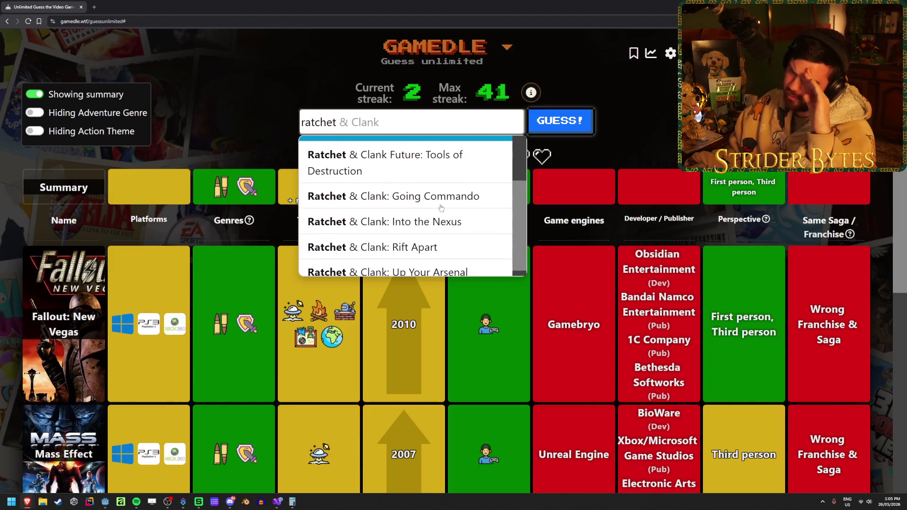
{"action": "scroll", "coordinate": [443, 210], "scroll_direction": "up", "scroll_amount": 1}
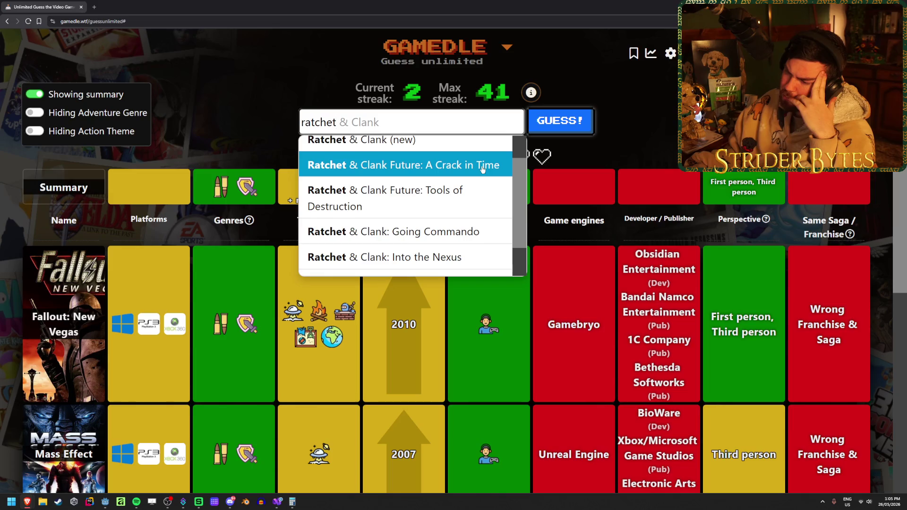
{"action": "scroll", "coordinate": [480, 170], "scroll_direction": "down", "scroll_amount": 1}
{"action": "scroll", "coordinate": [480, 170], "scroll_direction": "up", "scroll_amount": 3}
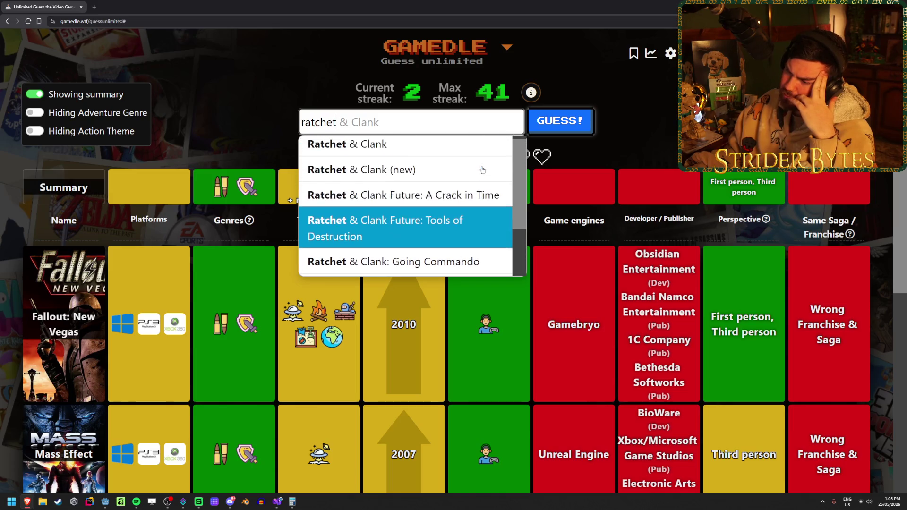
{"action": "left_click", "coordinate": [473, 181]}
{"action": "left_click", "coordinate": [567, 127]}
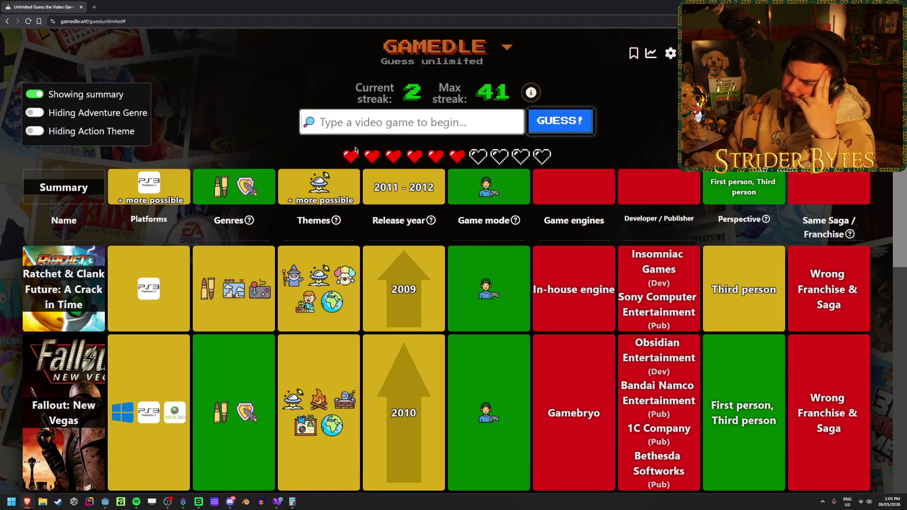
Highlight the 2011 - 2012 year range, then type 'skyrim' for the next guess
{"action": "left_click_drag", "start_coordinate": [373, 188], "coordinate": [439, 189]}
{"action": "left_click", "coordinate": [442, 191]}
{"action": "double_click", "coordinate": [442, 191]}
{"action": "left_click", "coordinate": [442, 192]}
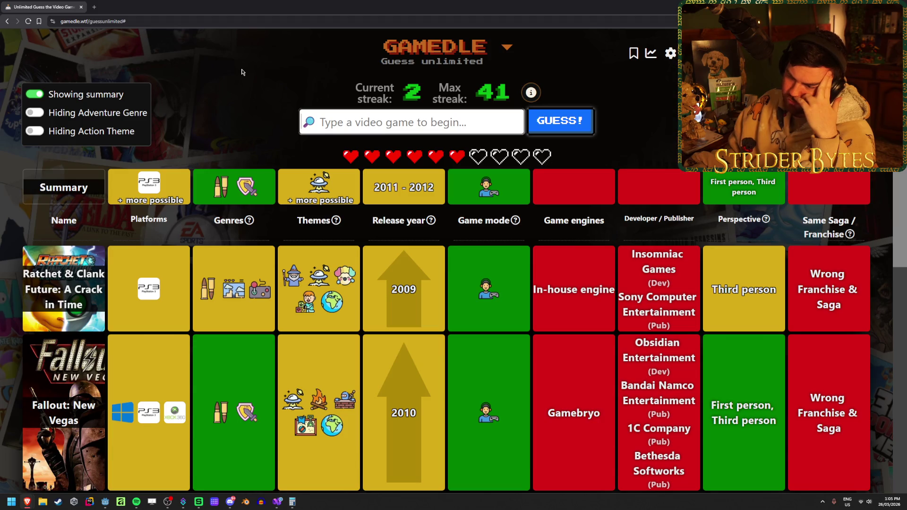
{"action": "type", "text": "skyrim"}
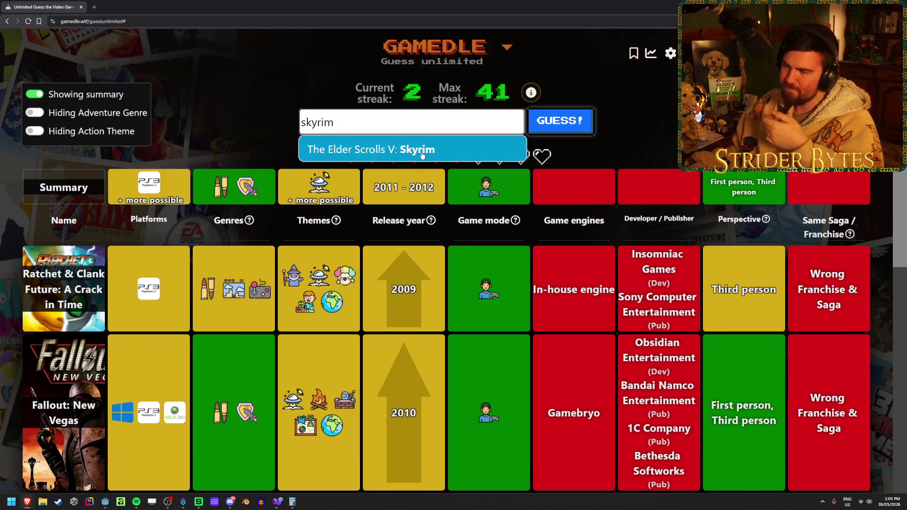
Submit The Elder Scrolls V: Skyrim and spend the one-time clue on themes
{"action": "left_click", "coordinate": [422, 155]}
{"action": "left_click", "coordinate": [559, 131]}
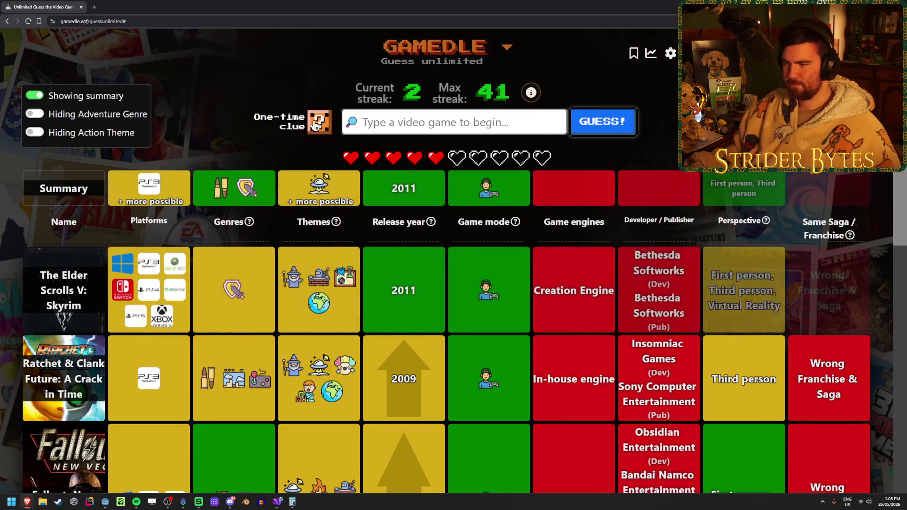
{"action": "left_click", "coordinate": [316, 125]}
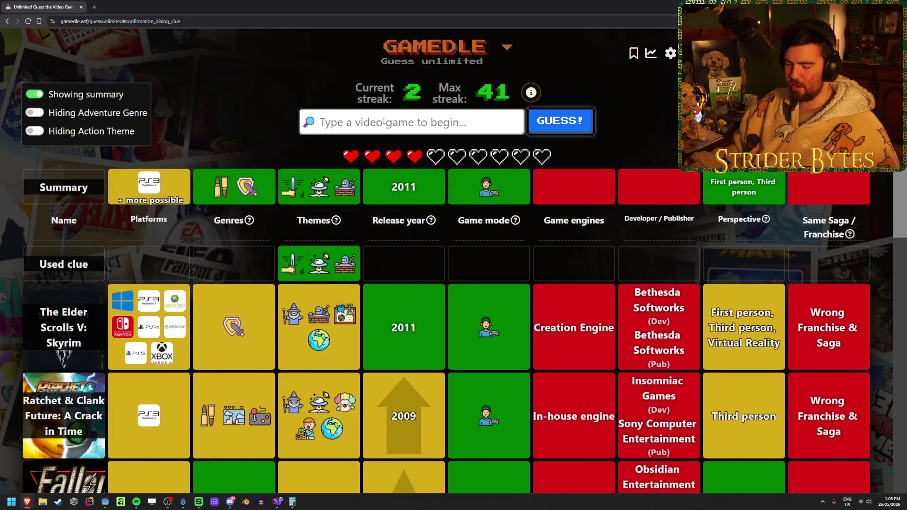
Submit Dishonored after typing 'dishono', fixing the release year at 2011
{"action": "type", "text": "dishono"}
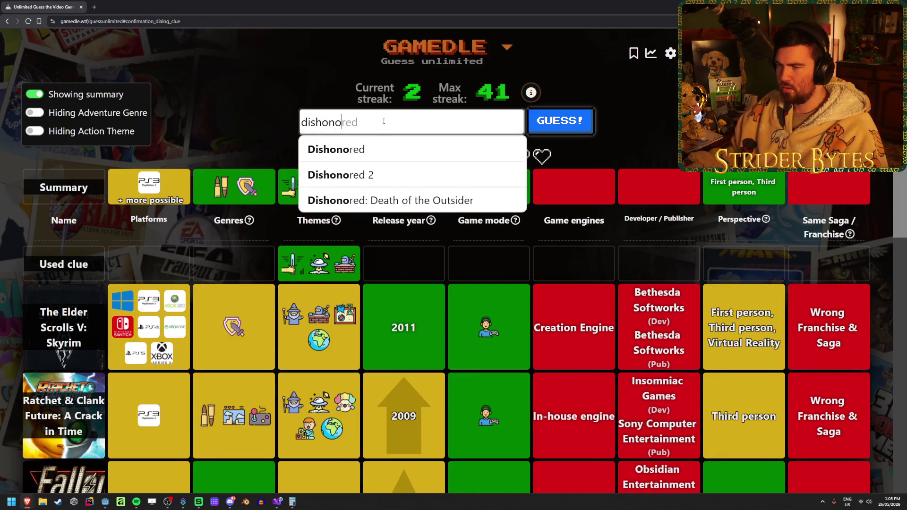
{"action": "left_click", "coordinate": [381, 142]}
{"action": "left_click", "coordinate": [554, 121]}
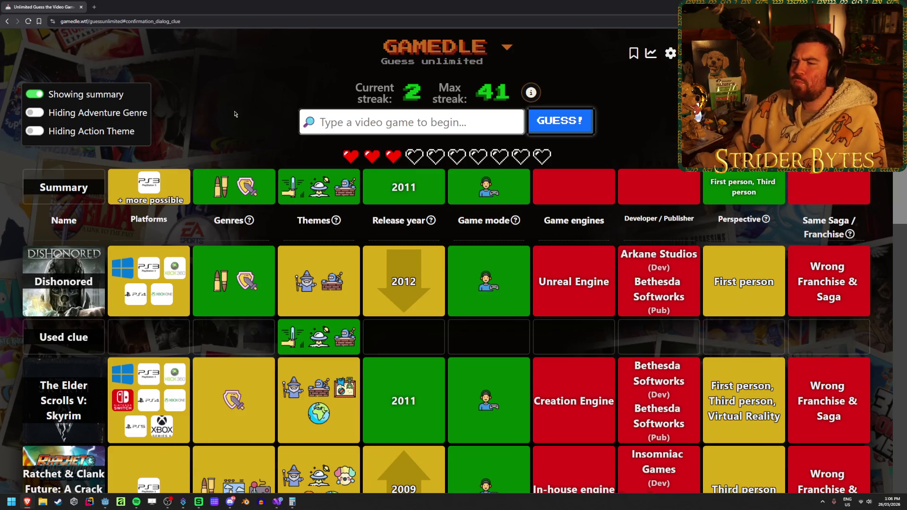
{"action": "mouse_move", "coordinate": [308, 189]}
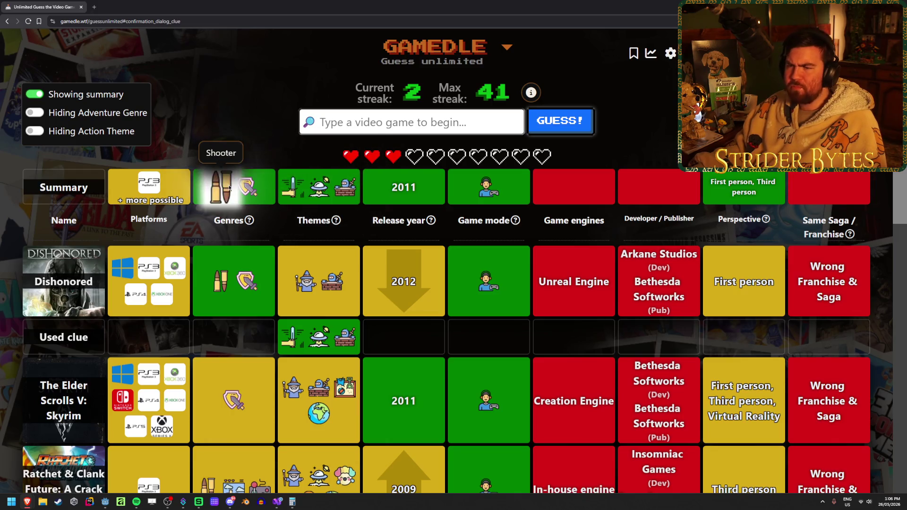
{"action": "mouse_move", "coordinate": [343, 185]}
{"action": "left_click", "coordinate": [365, 116]}
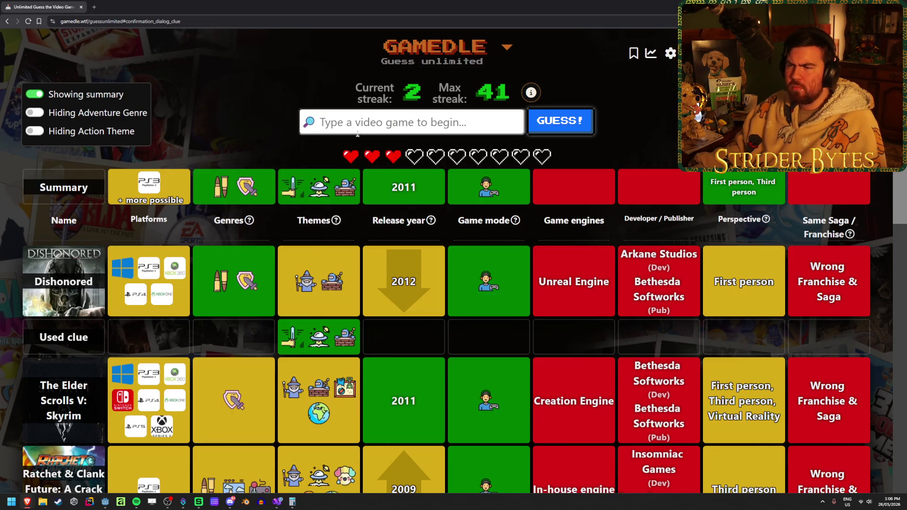
Solve with Deus Ex: Human Revolution and load the next puzzle at streak 3
{"action": "type", "text": "deus ex "}
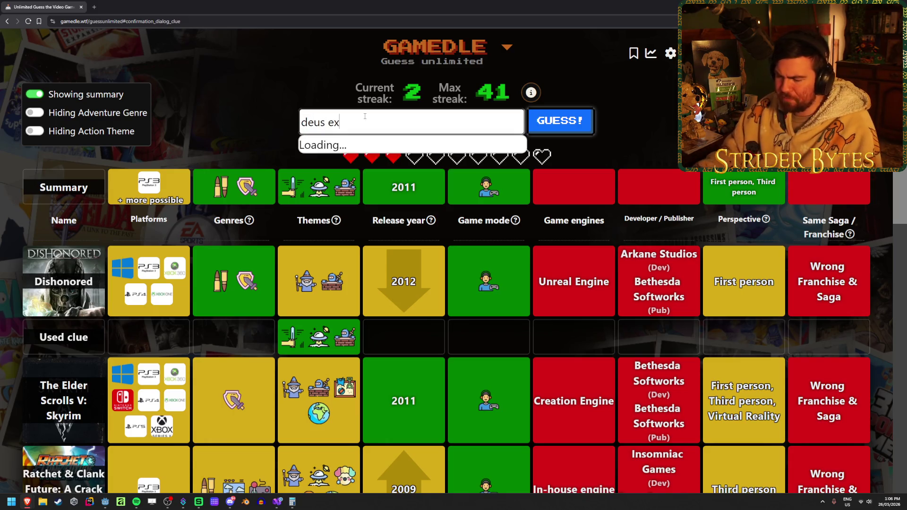
{"action": "type", "text": "human"}
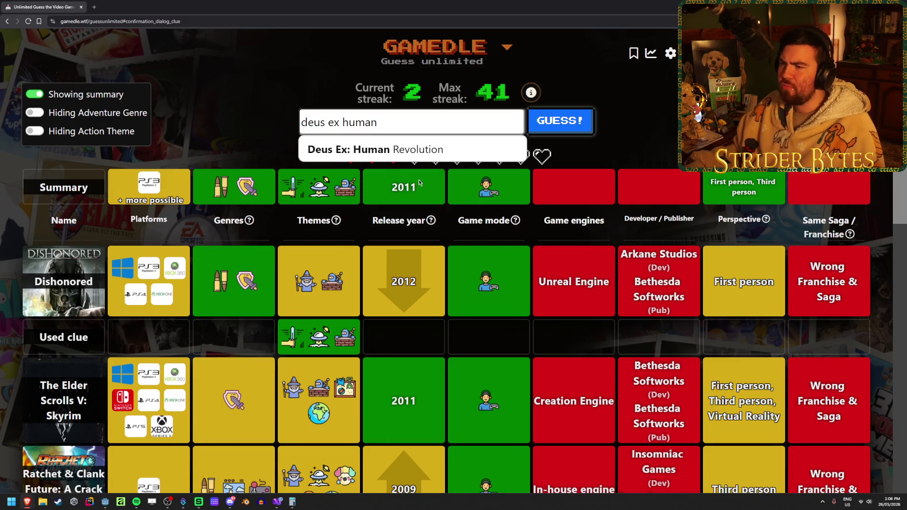
{"action": "key", "text": "Return"}
{"action": "key", "text": "Return"}
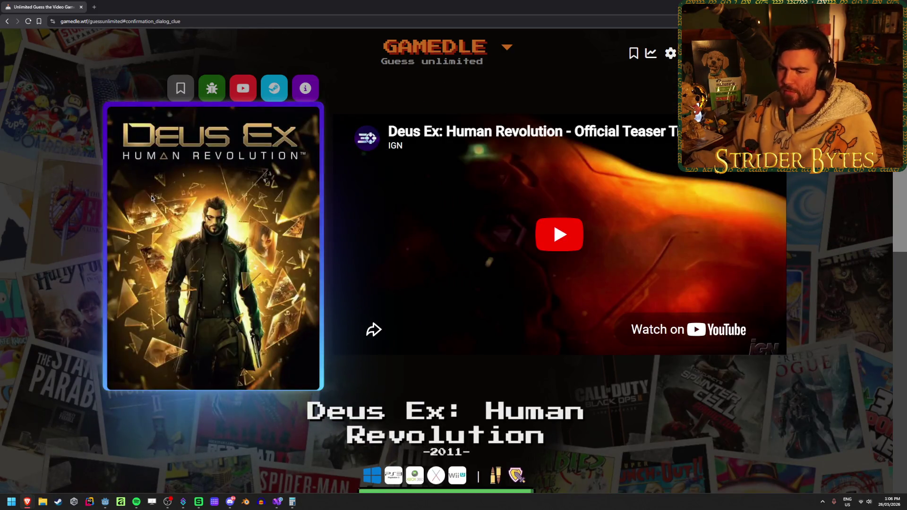
{"action": "scroll", "coordinate": [350, 378], "scroll_direction": "down", "scroll_amount": 1}
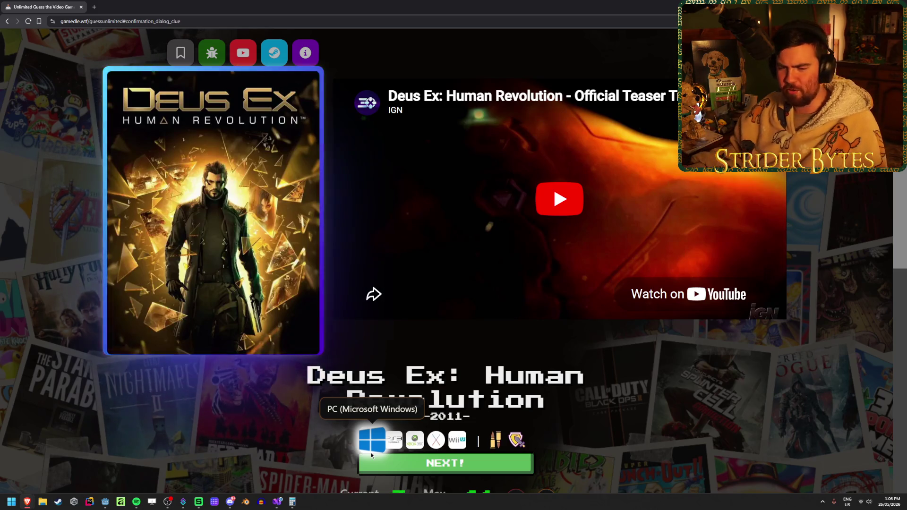
{"action": "left_click", "coordinate": [405, 468]}
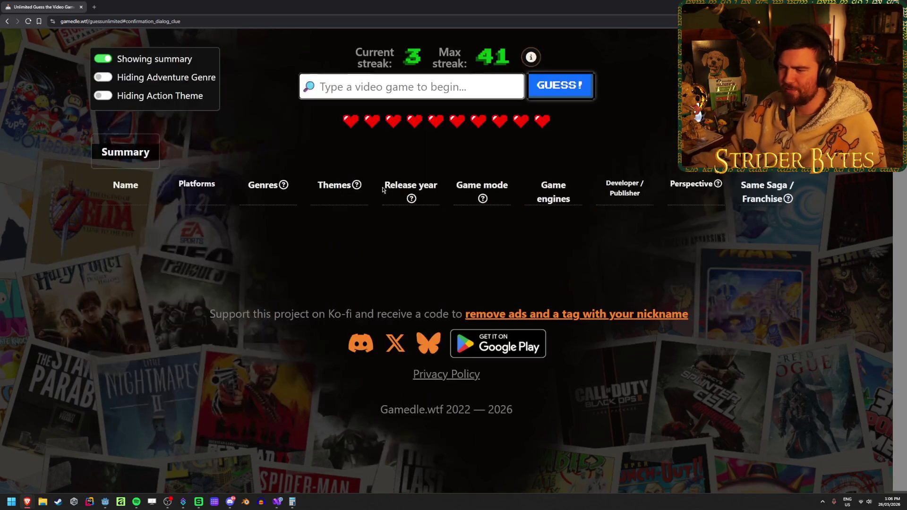
Clear the leftover text from the guess box
{"action": "scroll", "coordinate": [400, 92], "scroll_direction": "up", "scroll_amount": 1}
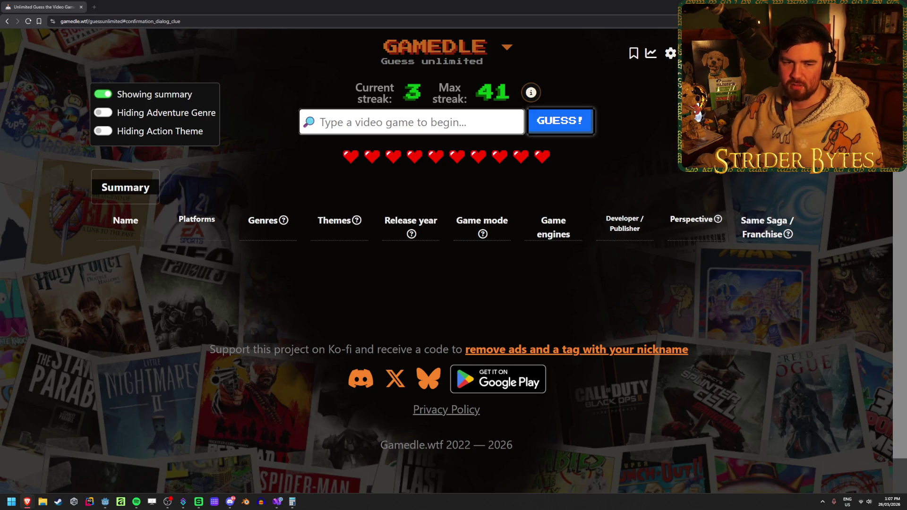
{"action": "key", "text": "alt+Tab"}
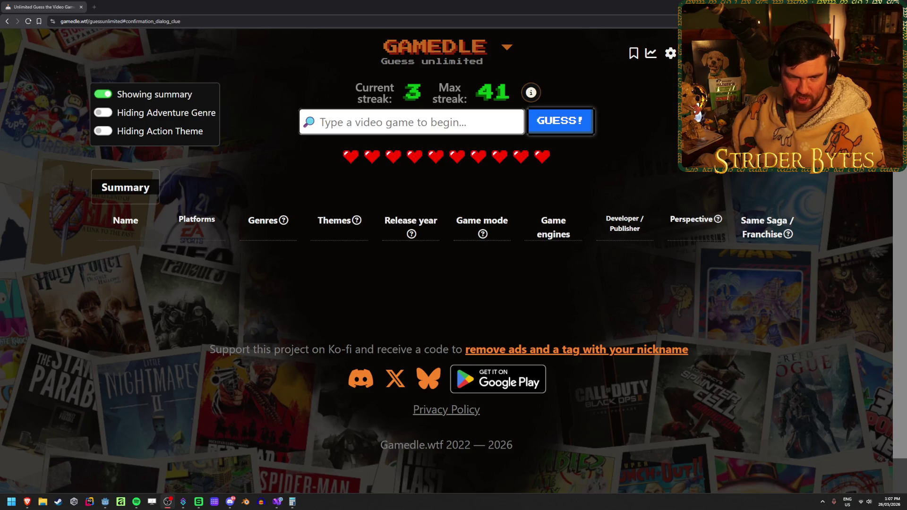
{"action": "left_click", "coordinate": [391, 122]}
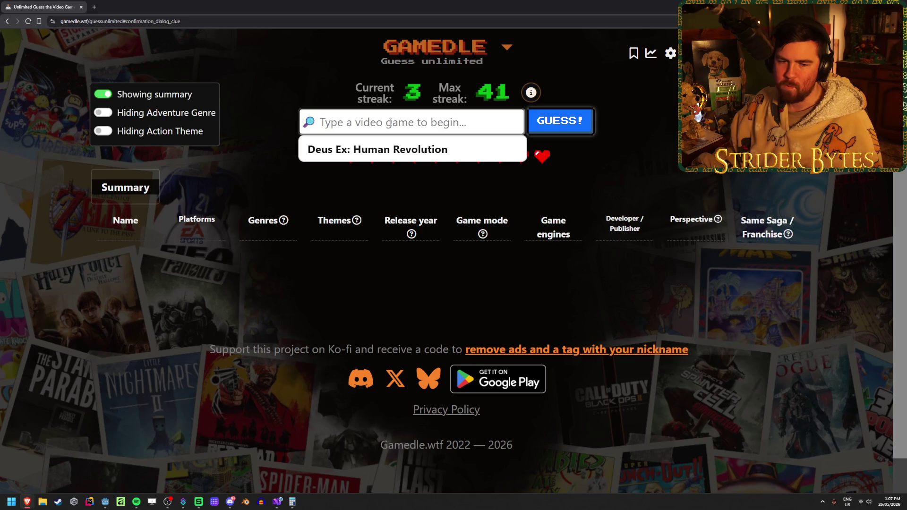
{"action": "left_click", "coordinate": [352, 150]}
{"action": "left_click", "coordinate": [338, 122]}
{"action": "key", "text": "ctrl+a"}
{"action": "key", "text": "BackSpace"}
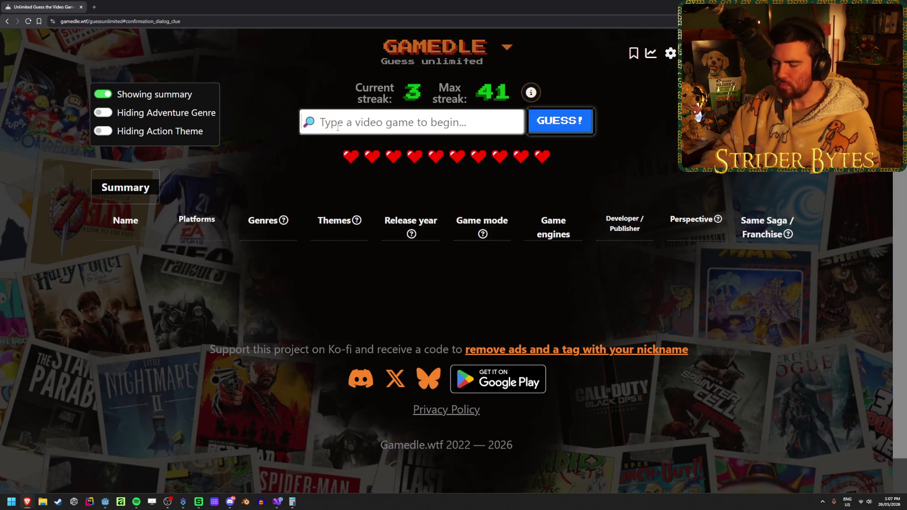
Submit Alpha Protocol as the first guess, then type 'metroid dread'
{"action": "type", "text": "alpha protoc"}
{"action": "left_click", "coordinate": [349, 148]}
{"action": "left_click", "coordinate": [565, 120]}
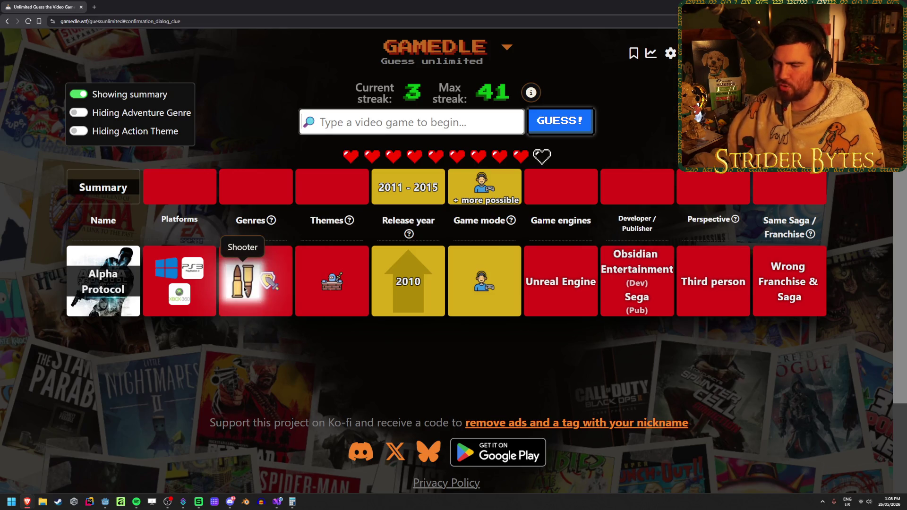
{"action": "mouse_move", "coordinate": [277, 294]}
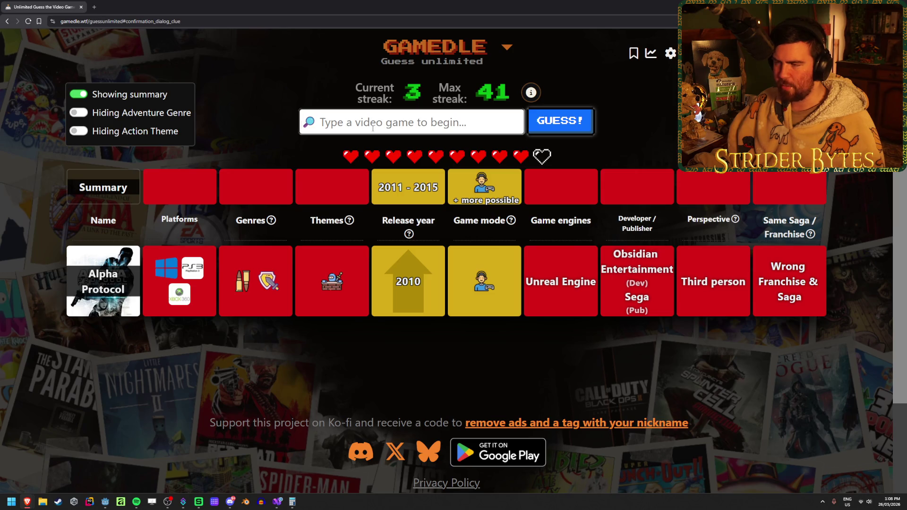
{"action": "type", "text": "me"}
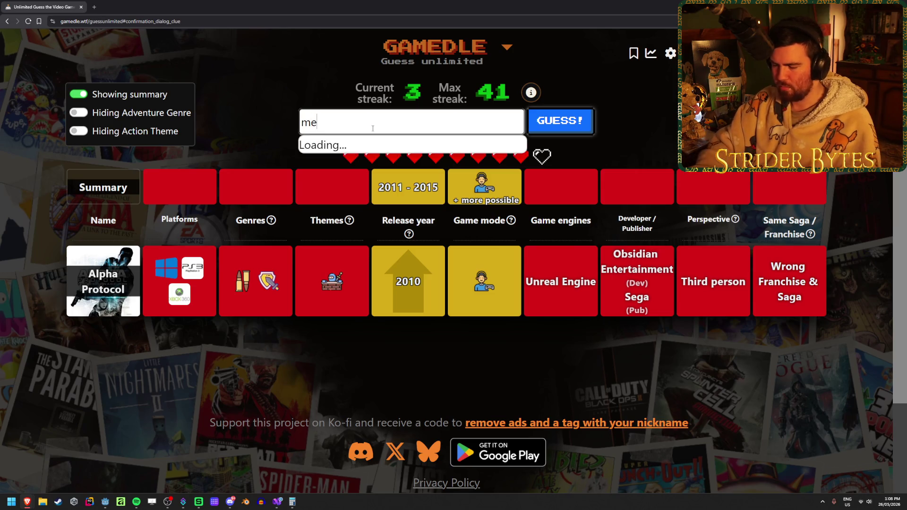
{"action": "type", "text": "troid dread"}
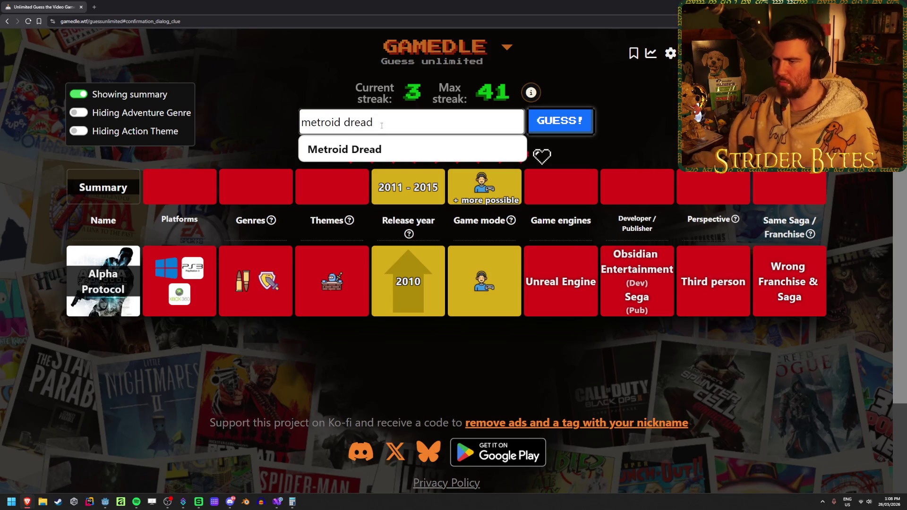
Submit Metroid Dread as the guess, then type 'pikmin' next
{"action": "key", "text": "Return"}
{"action": "left_click", "coordinate": [560, 125]}
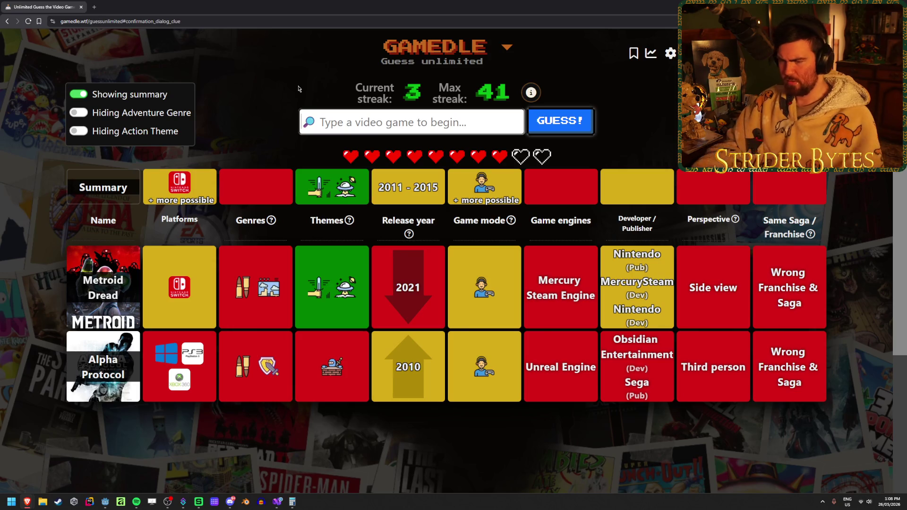
{"action": "type", "text": "pikmin"}
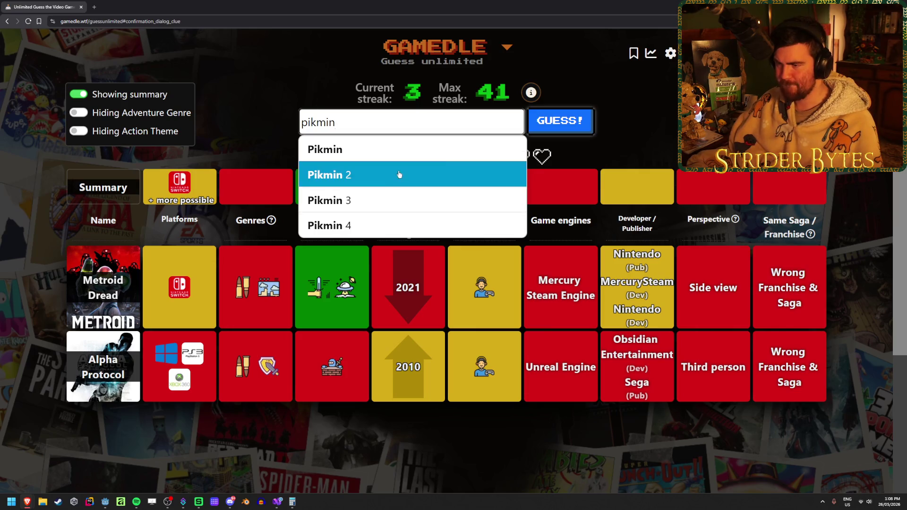
Guess Pikmin 2, win with Pikmin 3, and load the next puzzle at streak 4
{"action": "left_click", "coordinate": [398, 174]}
{"action": "left_click", "coordinate": [577, 128]}
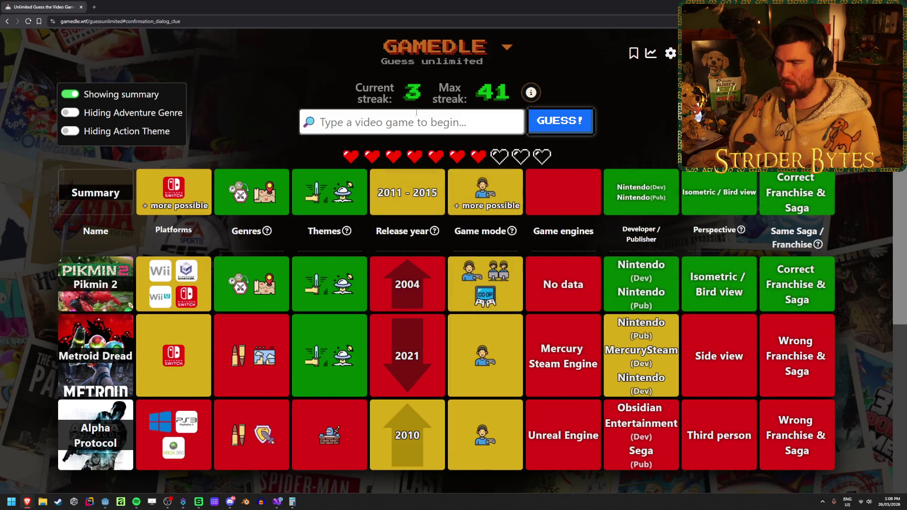
{"action": "type", "text": "pikmin"}
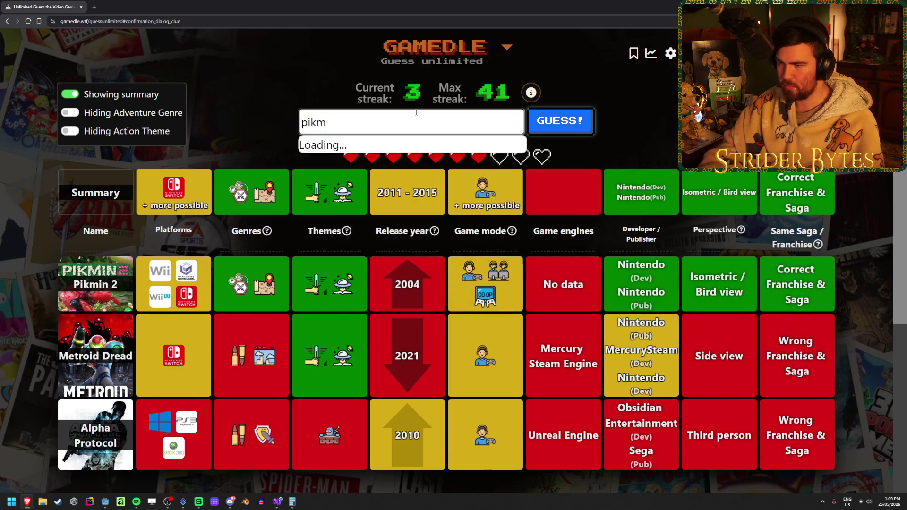
{"action": "key", "text": "Up"}
{"action": "key", "text": "Up"}
{"action": "key", "text": "Return"}
{"action": "key", "text": "Return"}
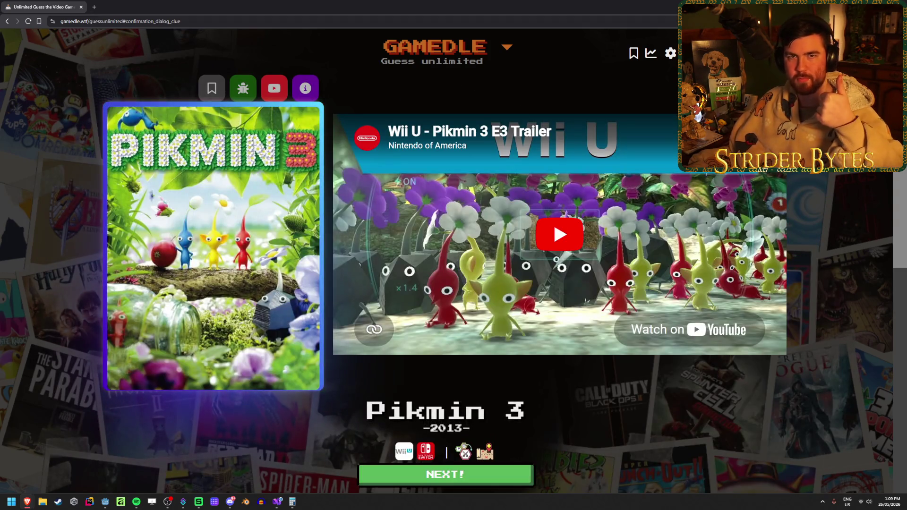
{"action": "scroll", "coordinate": [307, 420], "scroll_direction": "down", "scroll_amount": 5}
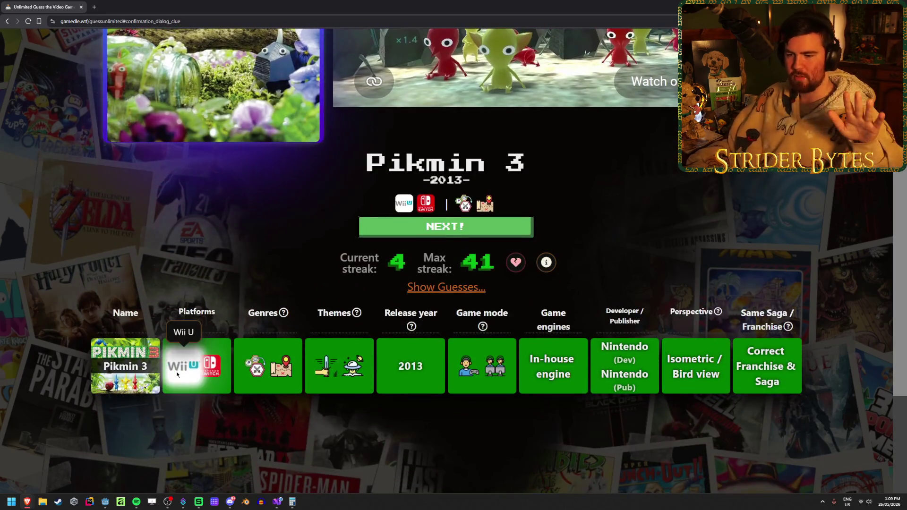
{"action": "scroll", "coordinate": [293, 369], "scroll_direction": "up", "scroll_amount": 5}
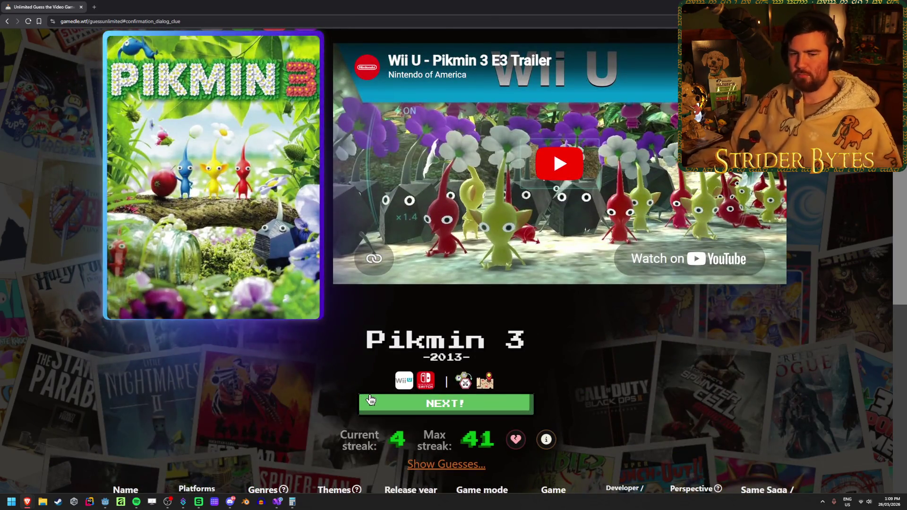
{"action": "key", "text": "Return"}
{"action": "scroll", "coordinate": [364, 113], "scroll_direction": "up", "scroll_amount": 1}
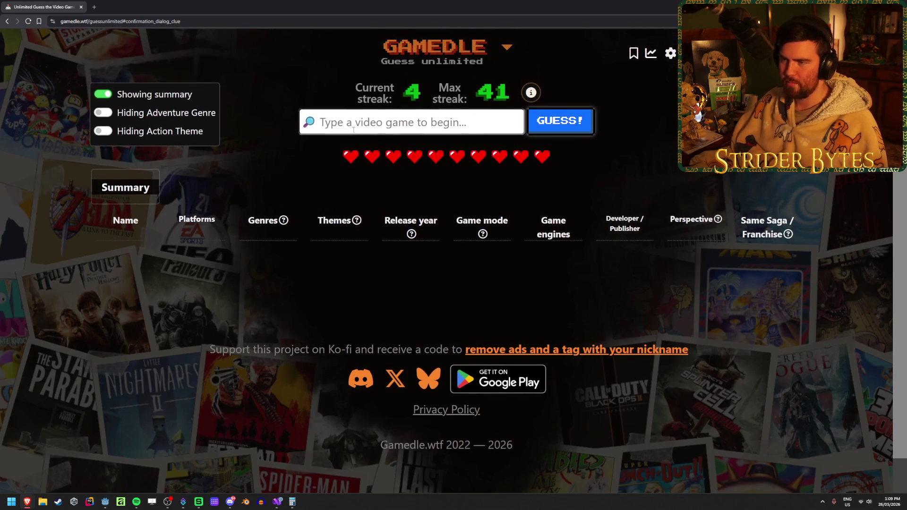
Guess Donkey Kong Bananza in Gamedle using the 'bananz' suggestion
{"action": "left_click", "coordinate": [354, 128]}
{"action": "type", "text": "bananz"}
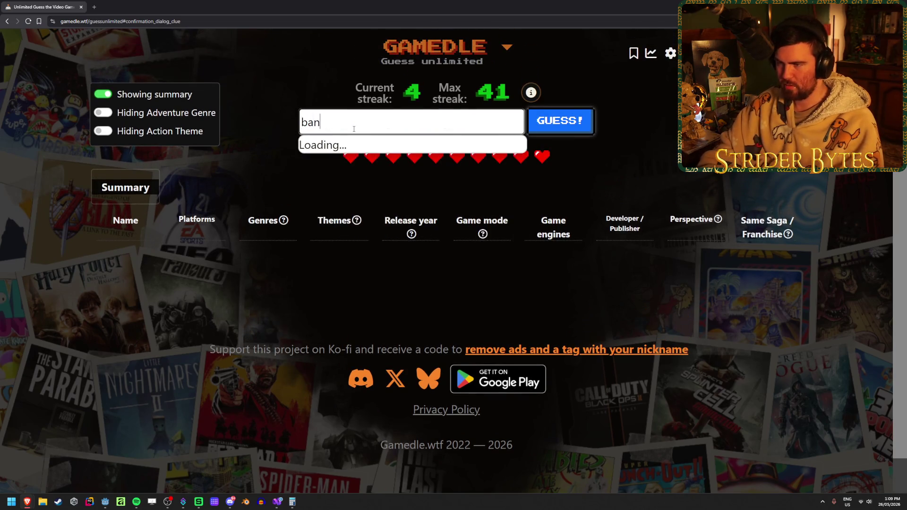
{"action": "key", "text": "Return"}
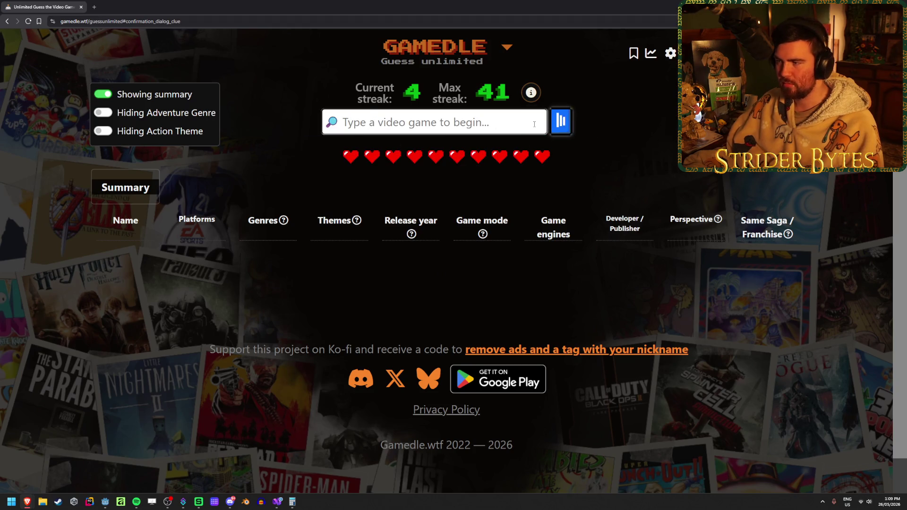
{"action": "left_click", "coordinate": [536, 129]}
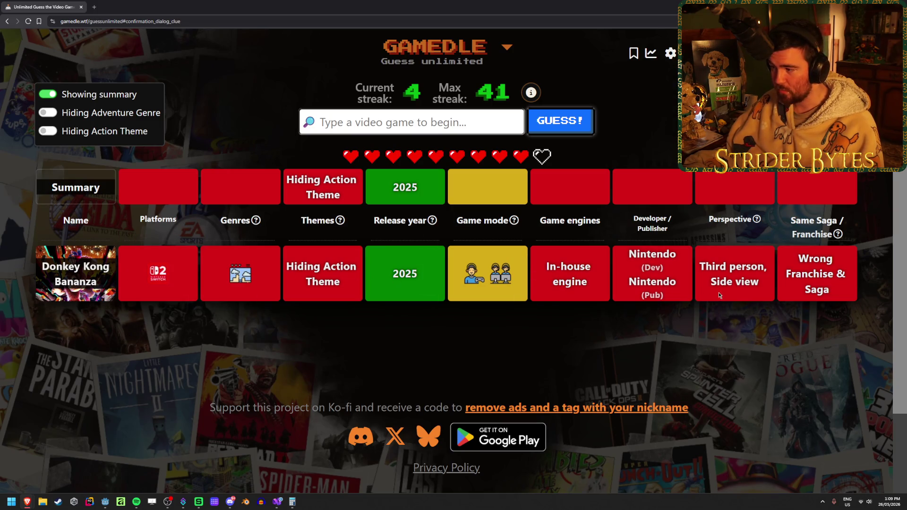
Submit Blue Prince as the next Gamedle guess
{"action": "left_click", "coordinate": [408, 121]}
{"action": "type", "text": "blue"}
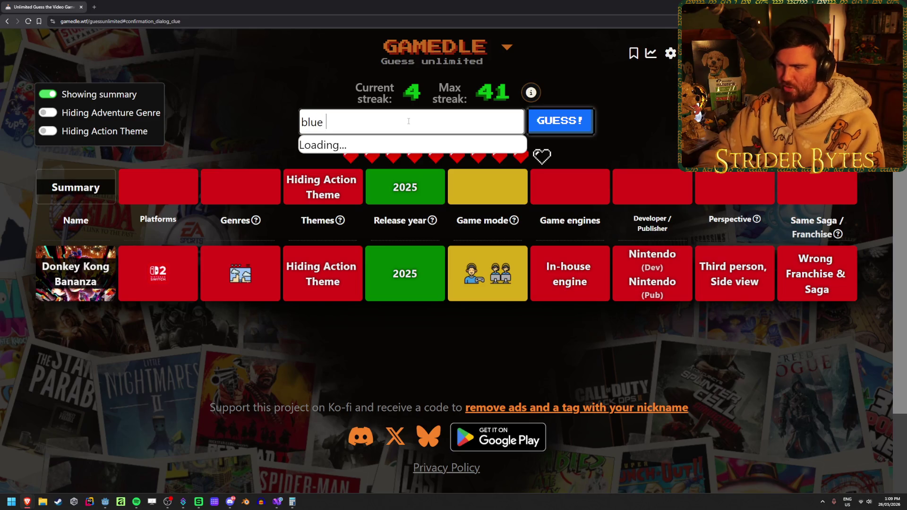
{"action": "type", "text": "nce"}
{"action": "key", "text": "Return"}
{"action": "key", "text": "Return"}
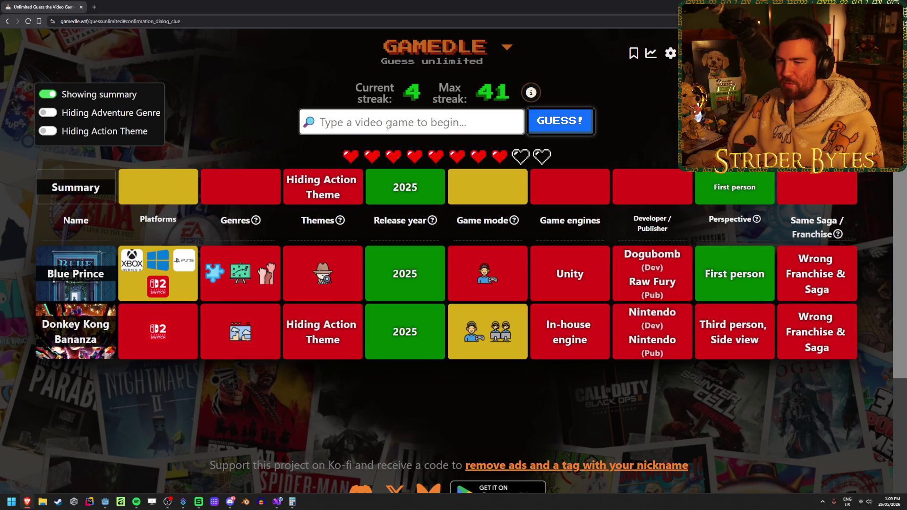
Try ARC Raiders, then guess Concord from the 'con' suggestions
{"action": "type", "text": "a"}
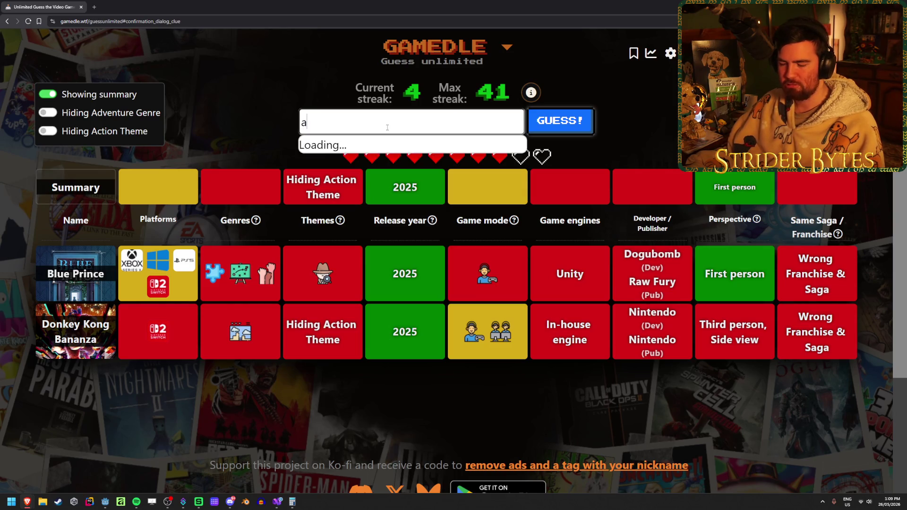
{"action": "type", "text": "rc raiders"}
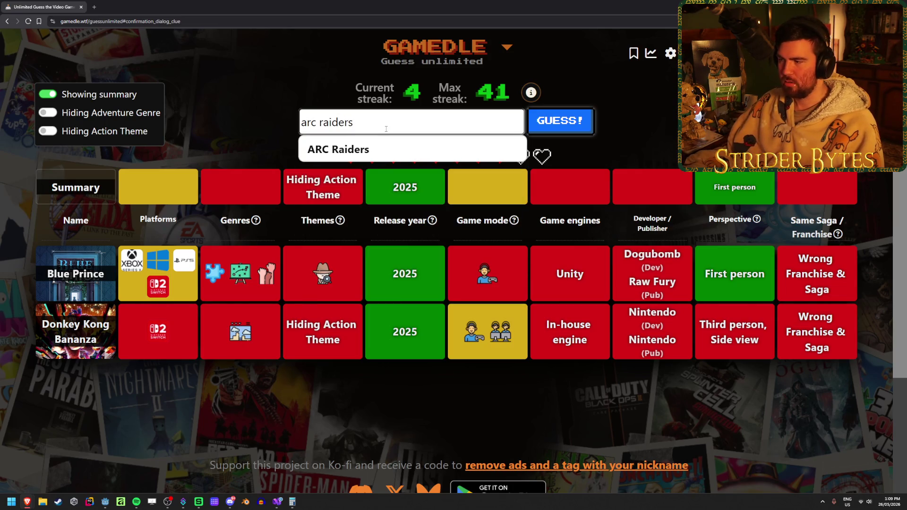
{"action": "left_click", "coordinate": [383, 150]}
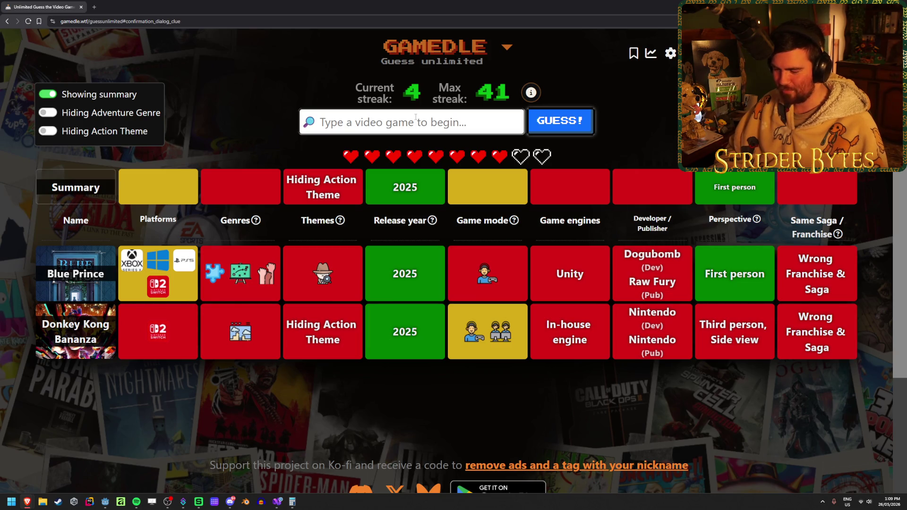
{"action": "type", "text": "concord"}
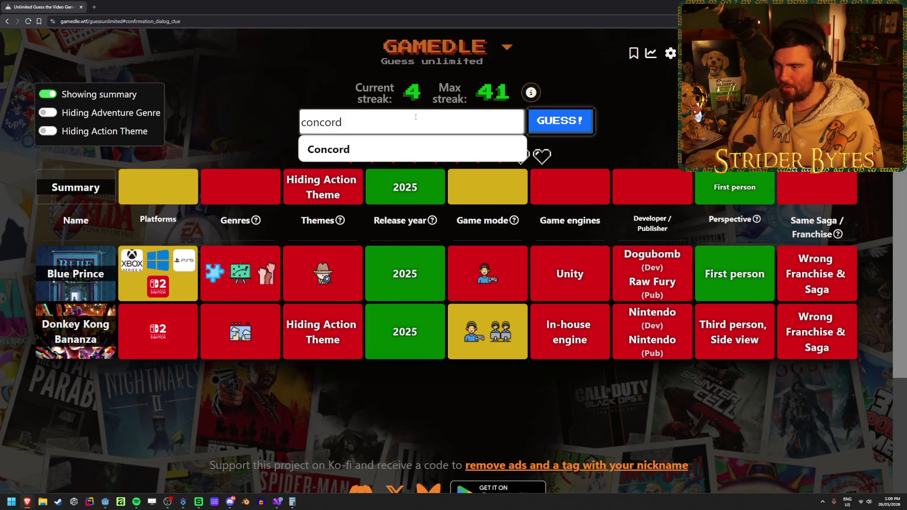
{"action": "left_click", "coordinate": [420, 148]}
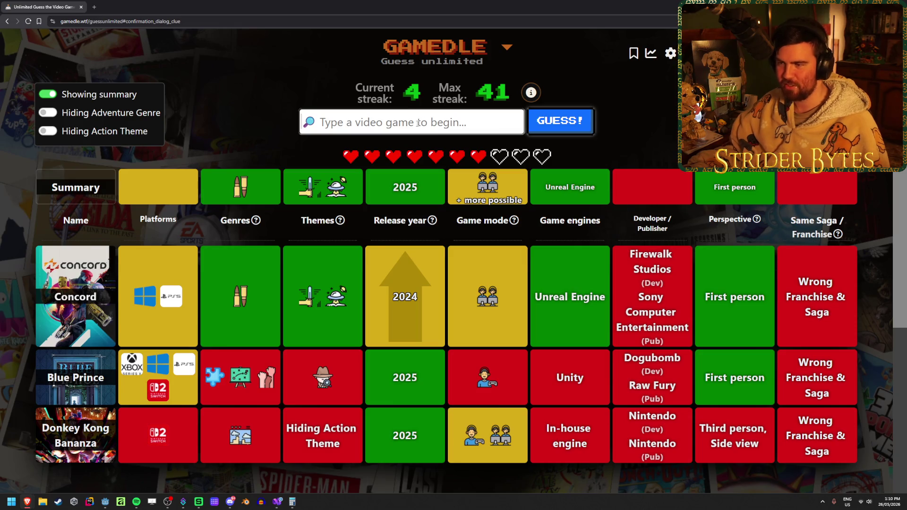
Enter Marathon as a guess, then close the tab with Ctrl+W
{"action": "type", "text": "marathon"}
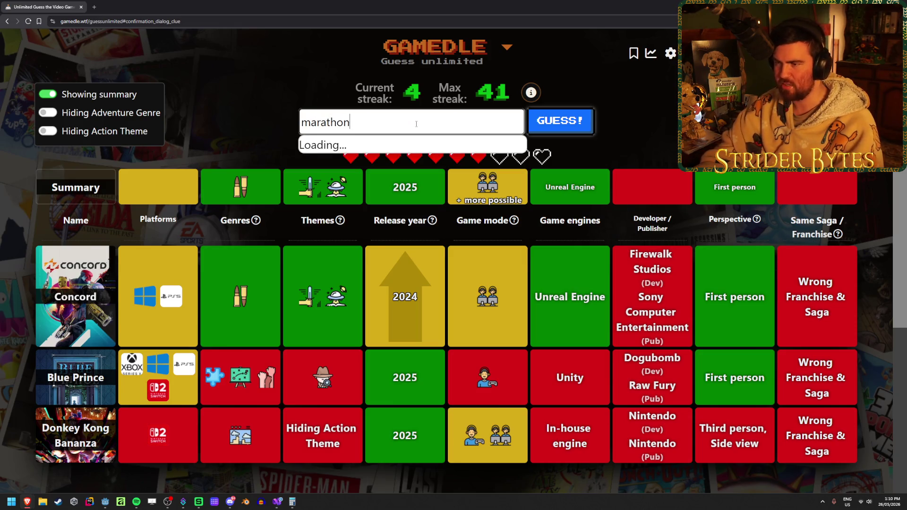
{"action": "key", "text": "Return"}
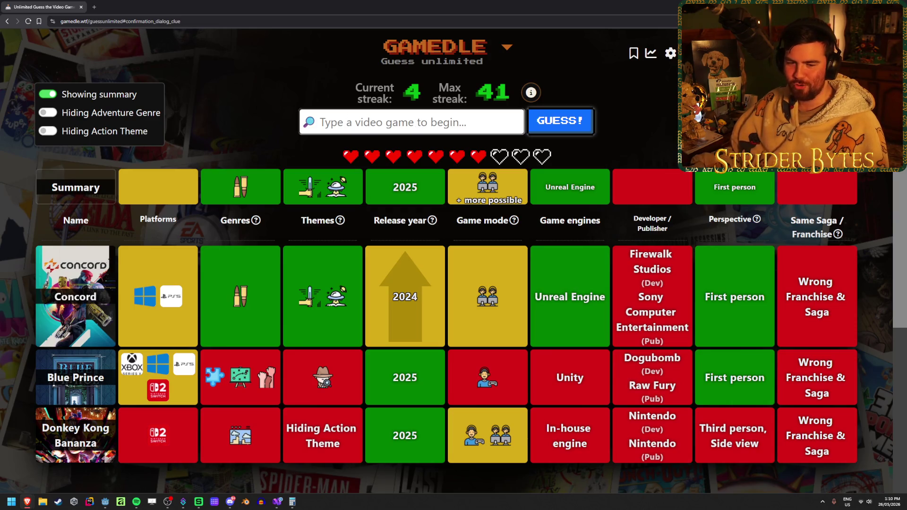
{"action": "key", "text": "ctrl+w"}
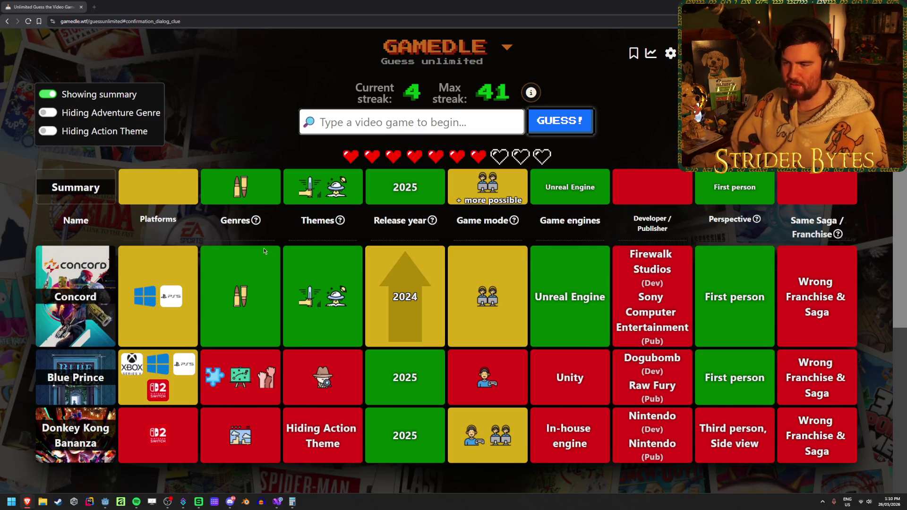
Search 'call of duty' and submit Call of Duty: Black Ops 6 as the guess
{"action": "left_click", "coordinate": [378, 122]}
{"action": "type", "text": "call of duty"}
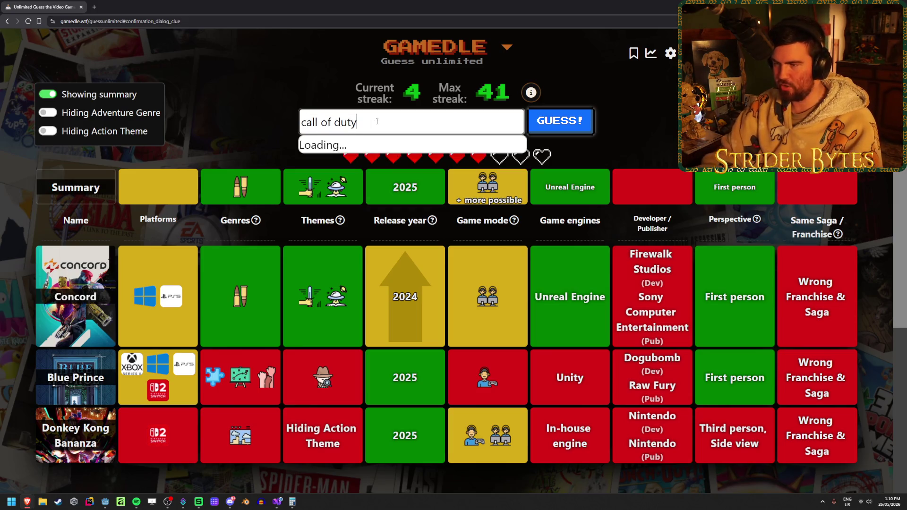
{"action": "scroll", "coordinate": [415, 170], "scroll_direction": "down", "scroll_amount": 5}
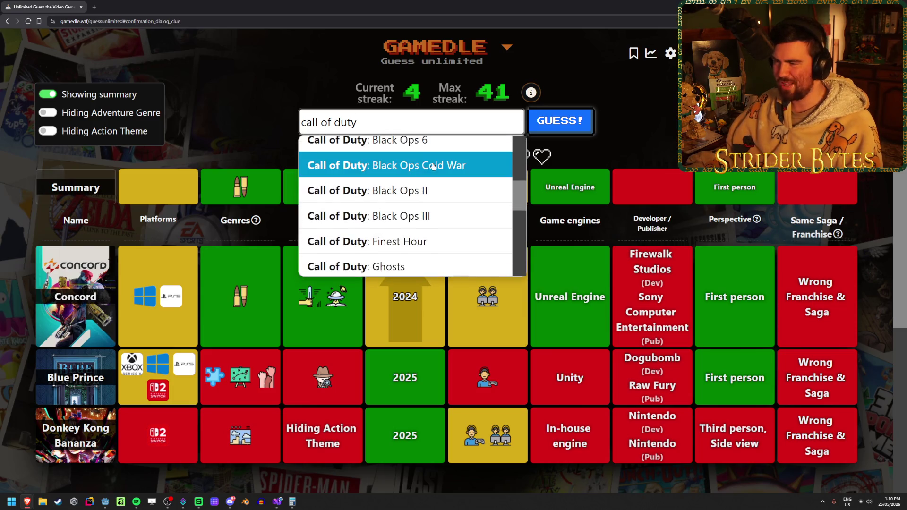
{"action": "scroll", "coordinate": [415, 170], "scroll_direction": "down", "scroll_amount": 5}
{"action": "scroll", "coordinate": [449, 182], "scroll_direction": "down", "scroll_amount": 3}
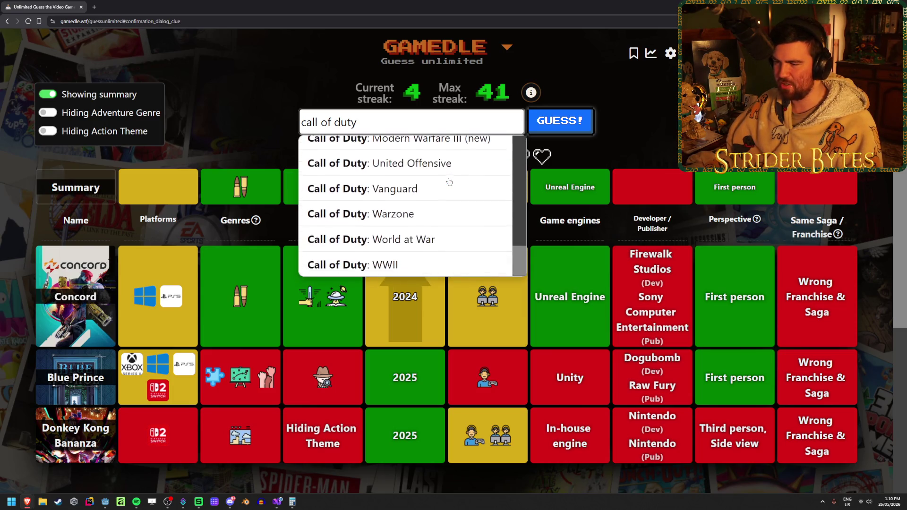
{"action": "scroll", "coordinate": [450, 188], "scroll_direction": "up", "scroll_amount": 5}
{"action": "scroll", "coordinate": [447, 246], "scroll_direction": "up", "scroll_amount": 5}
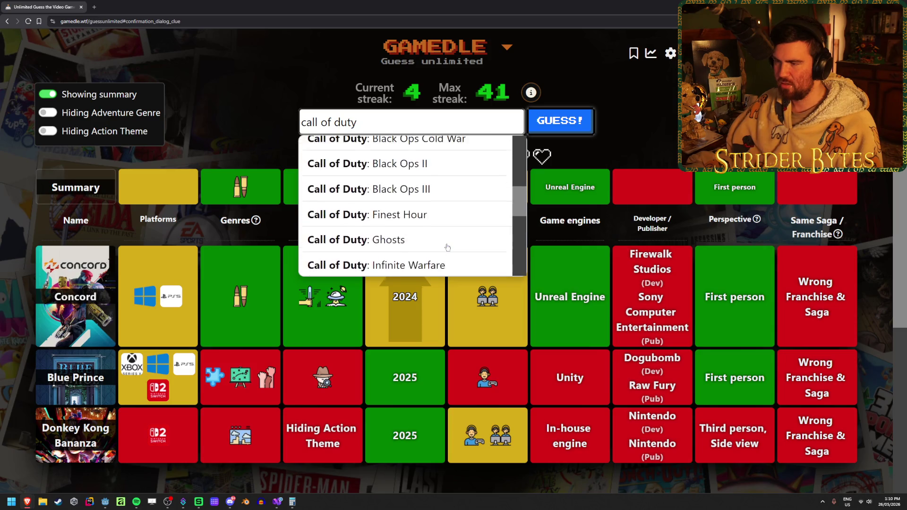
{"action": "left_click", "coordinate": [484, 203]}
{"action": "left_click", "coordinate": [560, 119]}
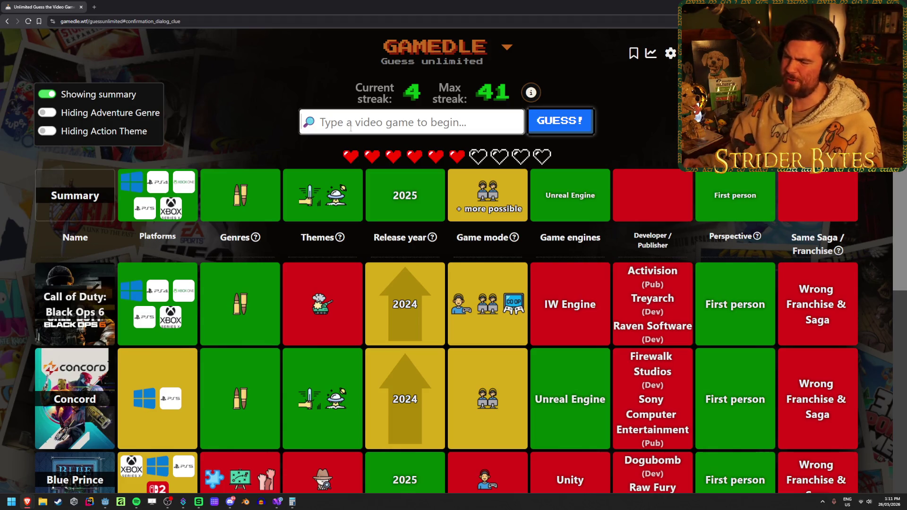
Guess Splitgate 2 to solve the round, then go to the Nostalgic shows tier list
{"action": "type", "text": "splitgate"}
{"action": "left_click", "coordinate": [350, 175]}
{"action": "left_click", "coordinate": [572, 126]}
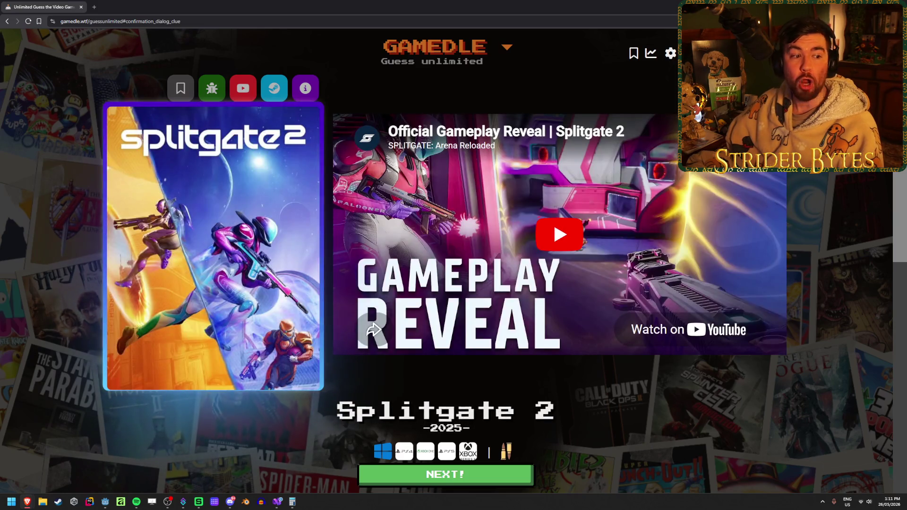
{"action": "left_click", "coordinate": [251, 4]}
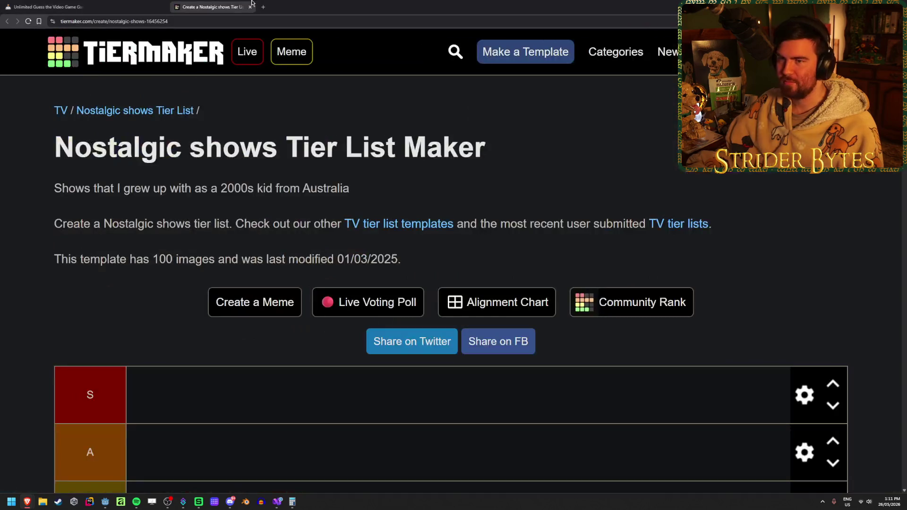
Disable Dark Reader for tiermaker.com and browse the 100-image show pool
{"action": "scroll", "coordinate": [127, 230], "scroll_direction": "down", "scroll_amount": 7}
{"action": "scroll", "coordinate": [115, 238], "scroll_direction": "up", "scroll_amount": 5}
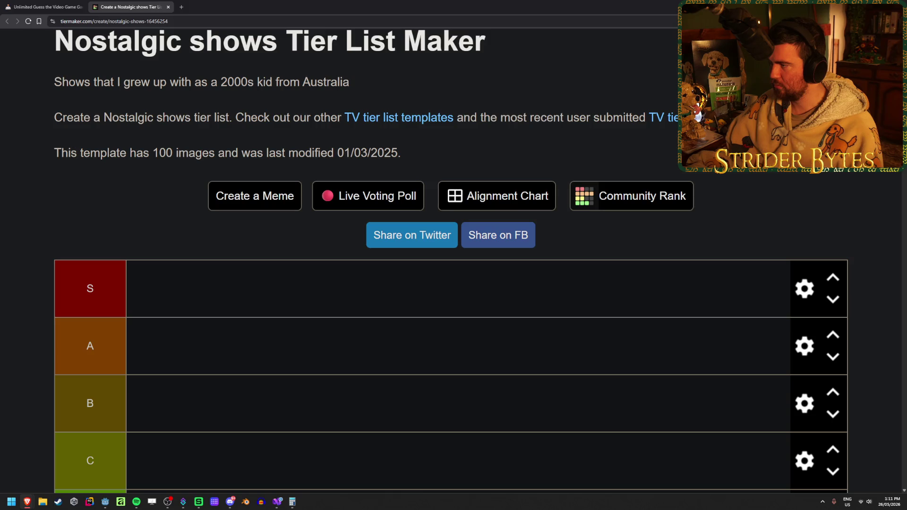
{"action": "left_click", "coordinate": [826, 21]}
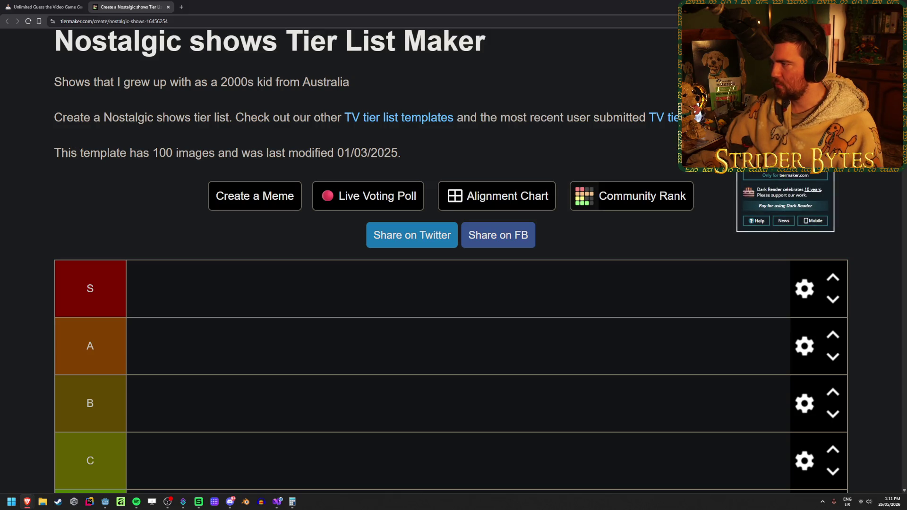
{"action": "scroll", "coordinate": [630, 118], "scroll_direction": "down", "scroll_amount": 7}
{"action": "scroll", "coordinate": [151, 241], "scroll_direction": "down", "scroll_amount": 5}
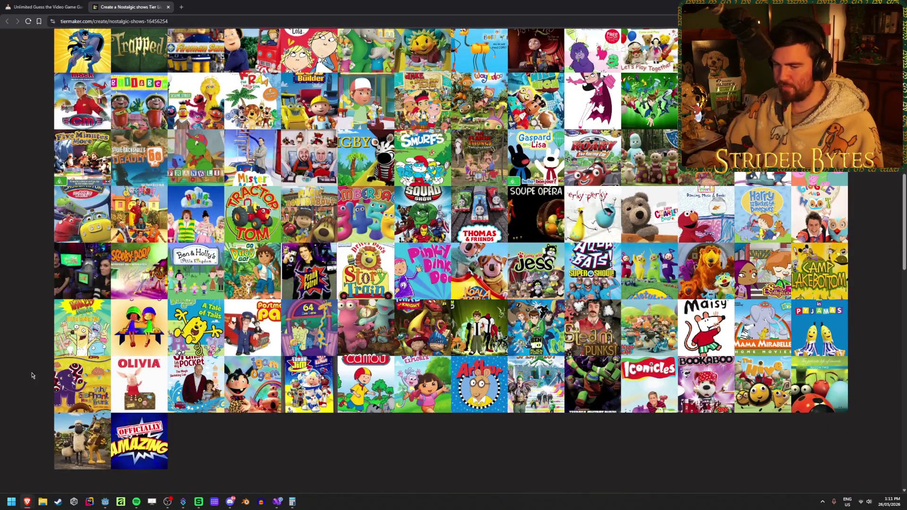
{"action": "scroll", "coordinate": [28, 375], "scroll_direction": "up", "scroll_amount": 5}
{"action": "scroll", "coordinate": [23, 377], "scroll_direction": "down", "scroll_amount": 4}
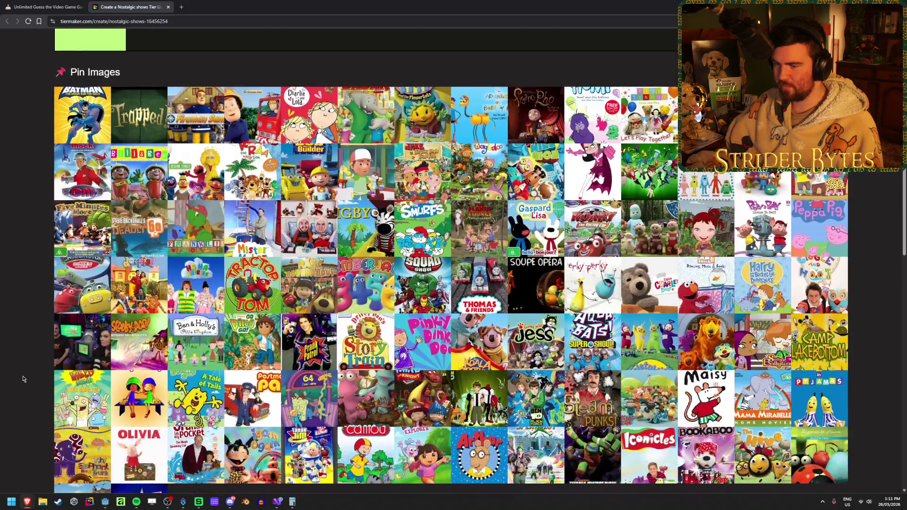
{"action": "scroll", "coordinate": [23, 379], "scroll_direction": "down", "scroll_amount": 2}
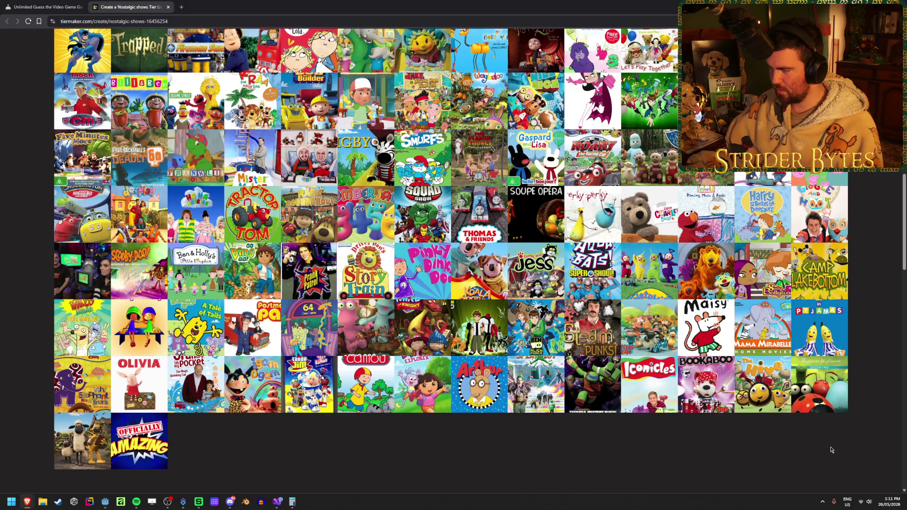
{"action": "scroll", "coordinate": [826, 444], "scroll_direction": "up", "scroll_amount": 1}
{"action": "scroll", "coordinate": [872, 352], "scroll_direction": "down", "scroll_amount": 1}
{"action": "scroll", "coordinate": [871, 352], "scroll_direction": "up", "scroll_amount": 1}
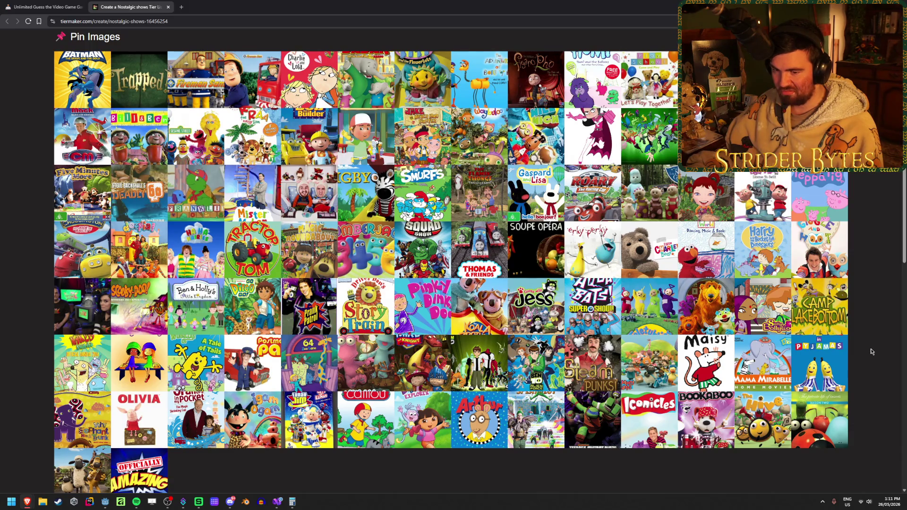
{"action": "scroll", "coordinate": [872, 351], "scroll_direction": "down", "scroll_amount": 1}
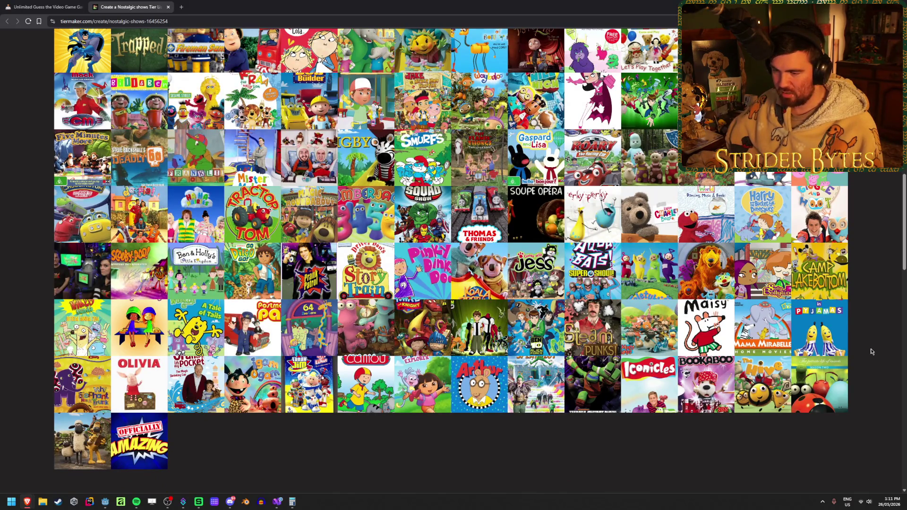
{"action": "scroll", "coordinate": [22, 297], "scroll_direction": "up", "scroll_amount": 3}
{"action": "scroll", "coordinate": [24, 310], "scroll_direction": "down", "scroll_amount": 1}
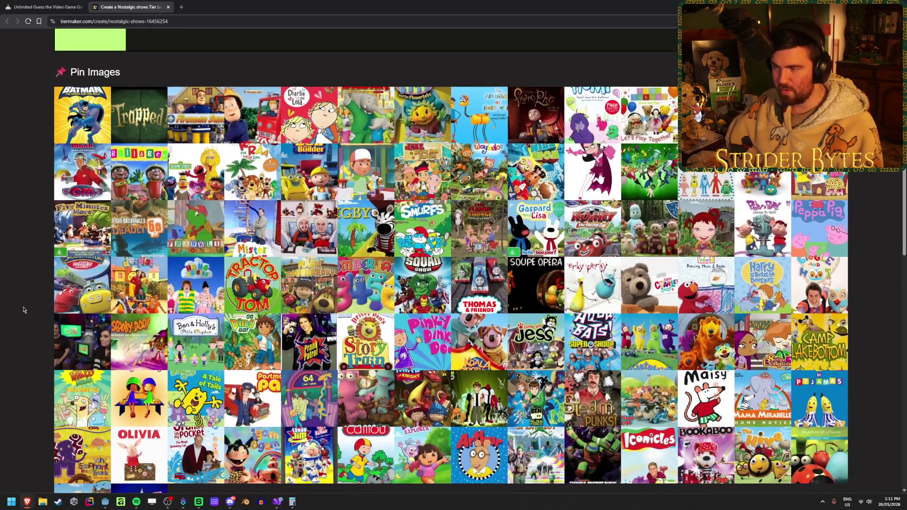
{"action": "scroll", "coordinate": [23, 310], "scroll_direction": "down", "scroll_amount": 1}
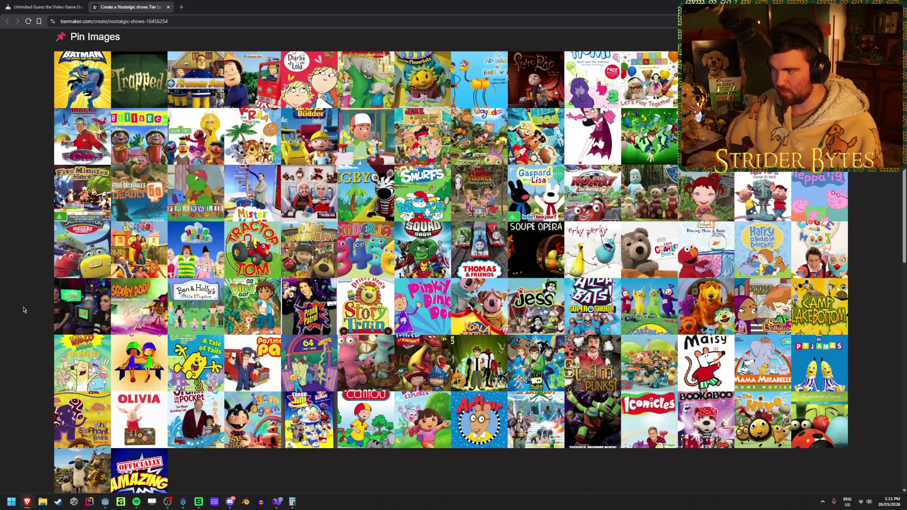
{"action": "scroll", "coordinate": [23, 305], "scroll_direction": "up", "scroll_amount": 1}
{"action": "scroll", "coordinate": [22, 306], "scroll_direction": "down", "scroll_amount": 1}
{"action": "scroll", "coordinate": [22, 306], "scroll_direction": "down", "scroll_amount": 1}
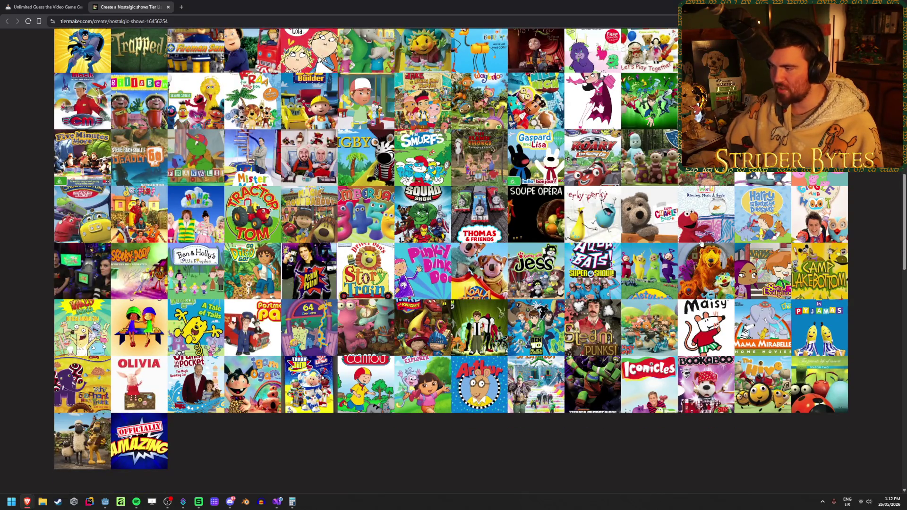
{"action": "scroll", "coordinate": [837, 206], "scroll_direction": "up", "scroll_amount": 1}
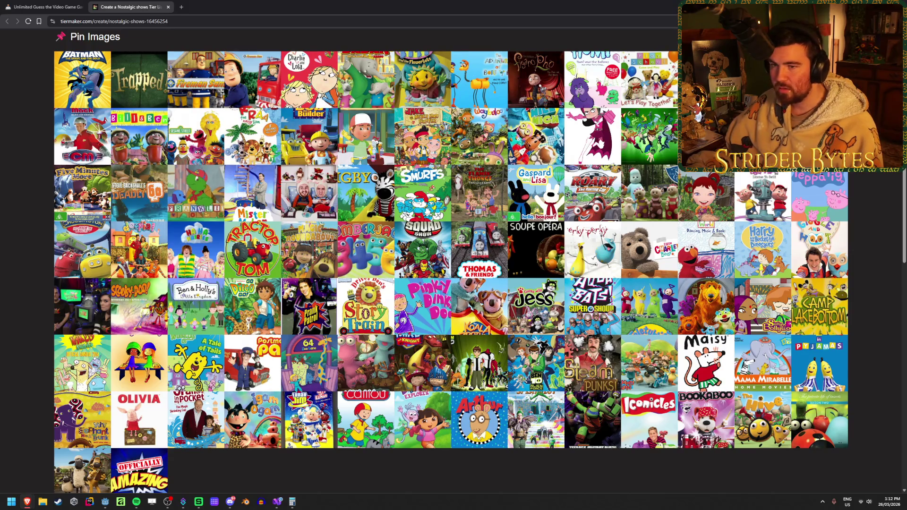
{"action": "scroll", "coordinate": [31, 239], "scroll_direction": "up", "scroll_amount": 3}
{"action": "scroll", "coordinate": [31, 239], "scroll_direction": "up", "scroll_amount": 3}
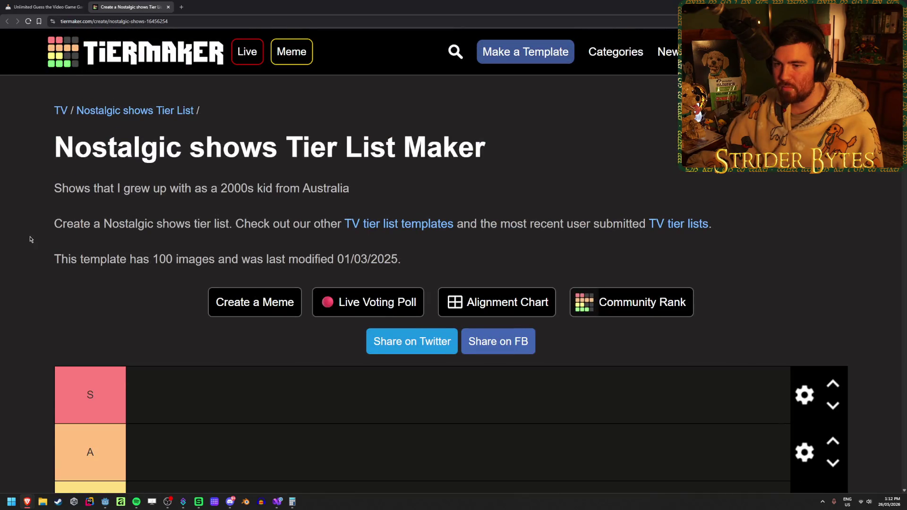
Browse the template description and pool, then open ABC For Kids (Australia) in a new tab
{"action": "left_click_drag", "start_coordinate": [53, 189], "coordinate": [182, 187]}
{"action": "left_click_drag", "start_coordinate": [350, 188], "coordinate": [165, 184]}
{"action": "left_click", "coordinate": [166, 184]}
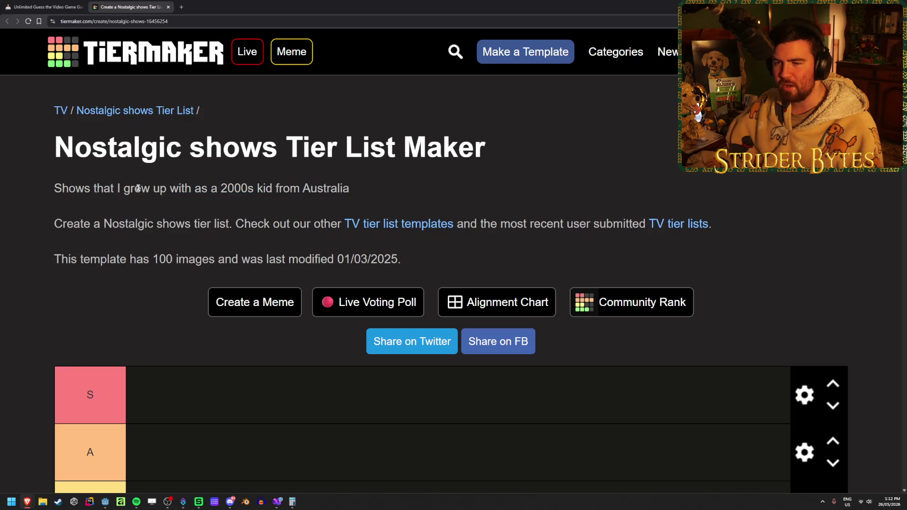
{"action": "scroll", "coordinate": [105, 200], "scroll_direction": "down", "scroll_amount": 3}
{"action": "scroll", "coordinate": [12, 287], "scroll_direction": "down", "scroll_amount": 10}
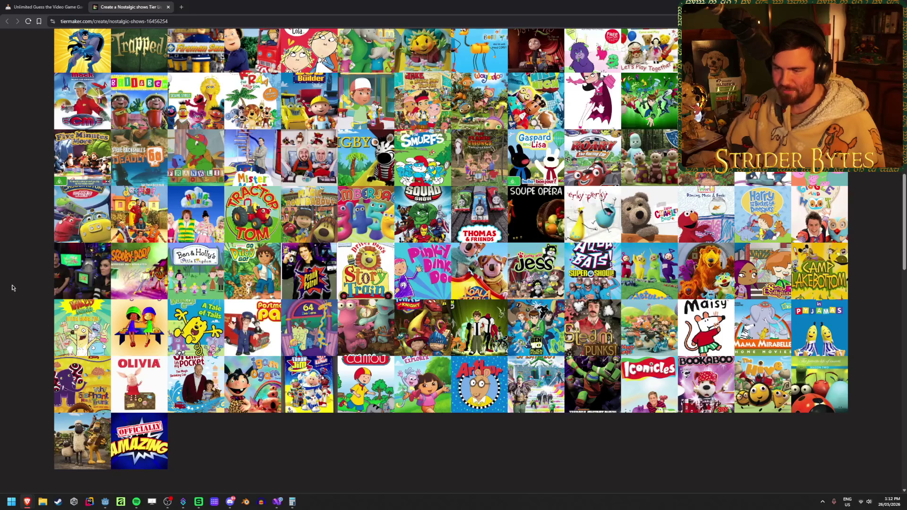
{"action": "scroll", "coordinate": [13, 287], "scroll_direction": "down", "scroll_amount": 1}
{"action": "scroll", "coordinate": [12, 287], "scroll_direction": "up", "scroll_amount": 1}
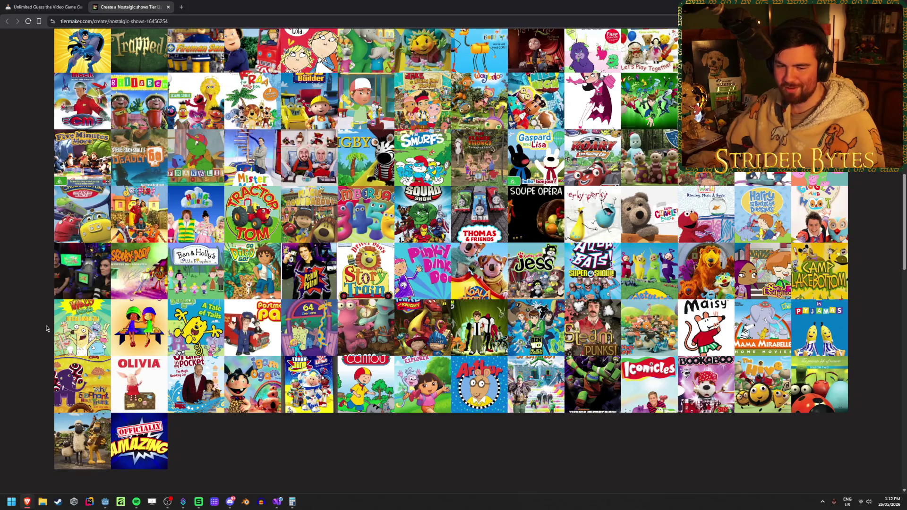
{"action": "scroll", "coordinate": [40, 327], "scroll_direction": "up", "scroll_amount": 3}
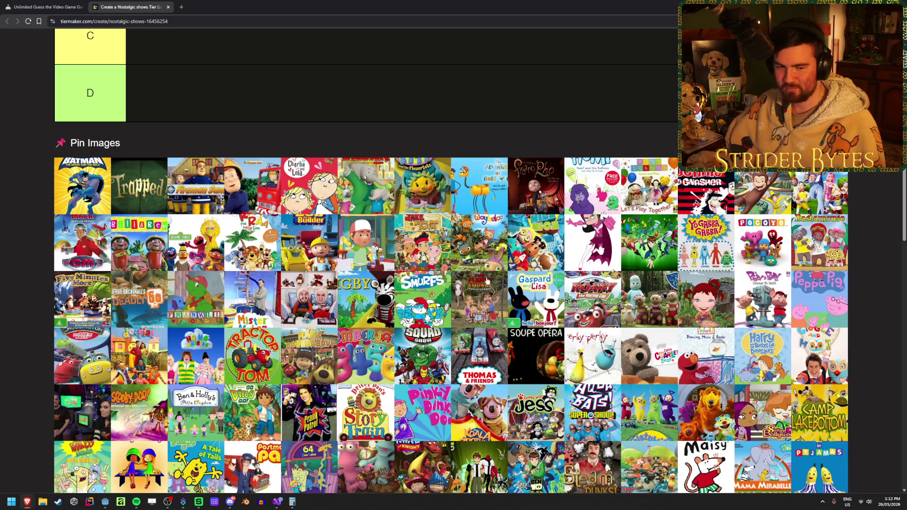
{"action": "left_click", "coordinate": [266, 157]}
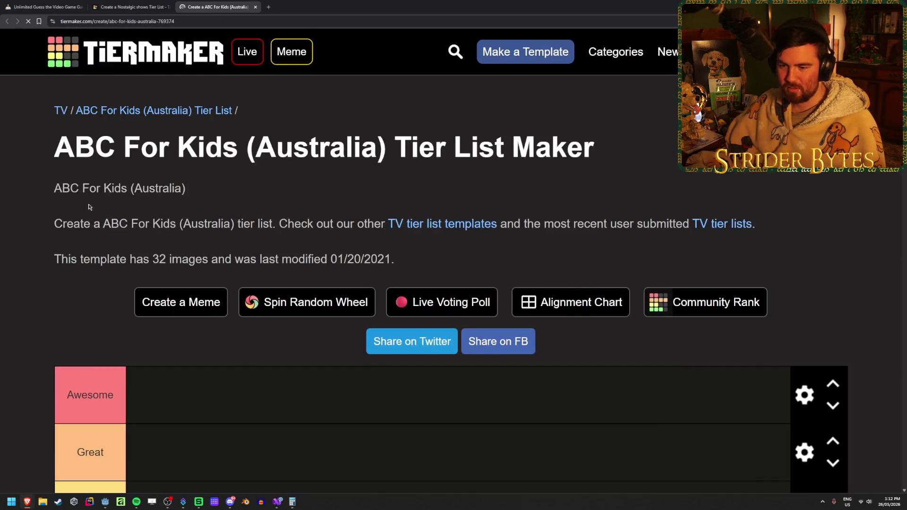
Close the ABC For Kids (Australia) tier list tab
{"action": "scroll", "coordinate": [44, 213], "scroll_direction": "down", "scroll_amount": 15}
{"action": "scroll", "coordinate": [45, 216], "scroll_direction": "up", "scroll_amount": 2}
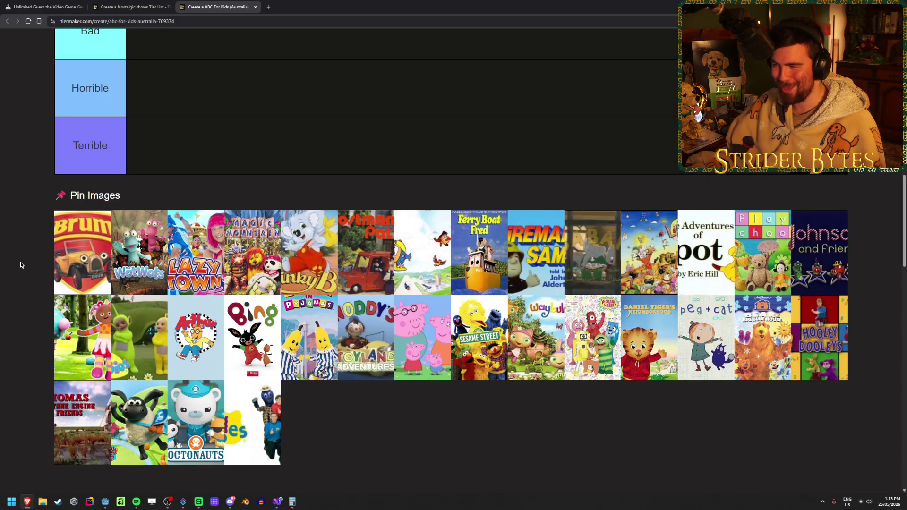
{"action": "key", "text": "ctrl+w"}
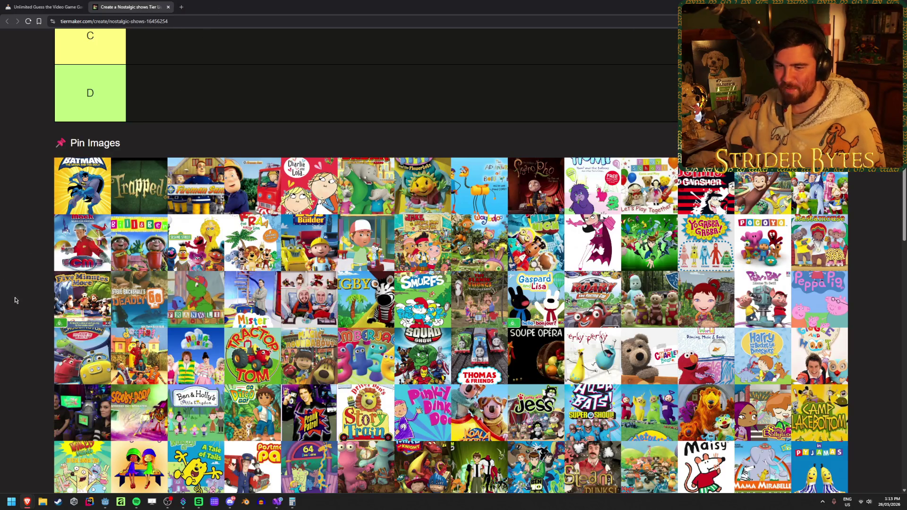
Open the TierMaker home page in a new tab and focus its Search box
{"action": "scroll", "coordinate": [21, 294], "scroll_direction": "down", "scroll_amount": 2}
{"action": "scroll", "coordinate": [22, 293], "scroll_direction": "down", "scroll_amount": 2}
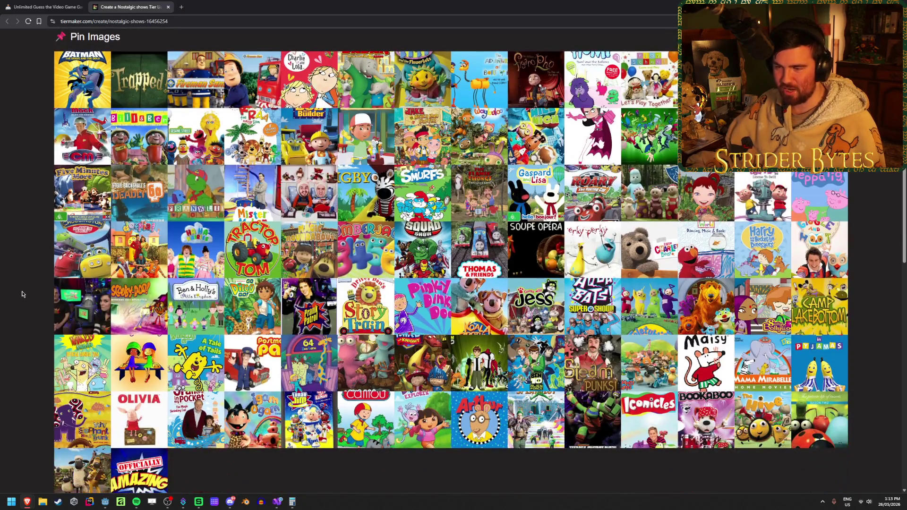
{"action": "scroll", "coordinate": [22, 294], "scroll_direction": "up", "scroll_amount": 2}
{"action": "scroll", "coordinate": [21, 294], "scroll_direction": "down", "scroll_amount": 1}
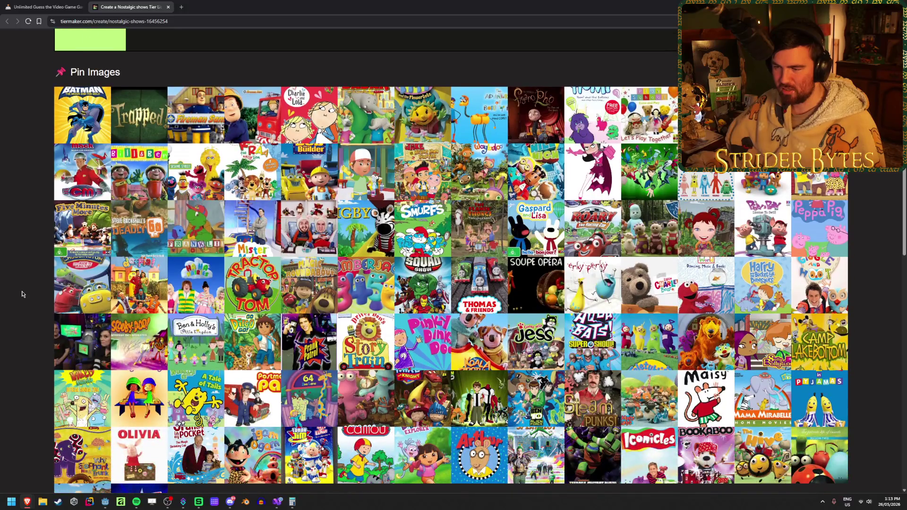
{"action": "scroll", "coordinate": [22, 294], "scroll_direction": "down", "scroll_amount": 1}
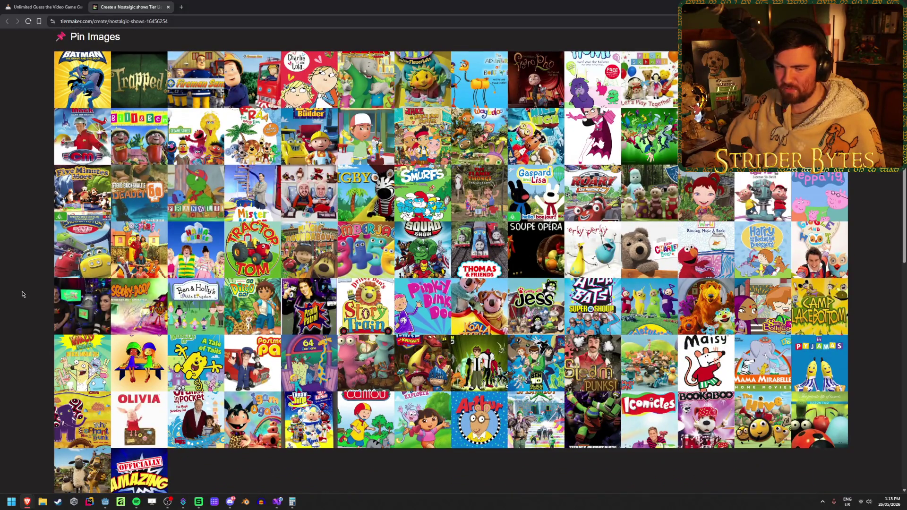
{"action": "scroll", "coordinate": [21, 294], "scroll_direction": "up", "scroll_amount": 15}
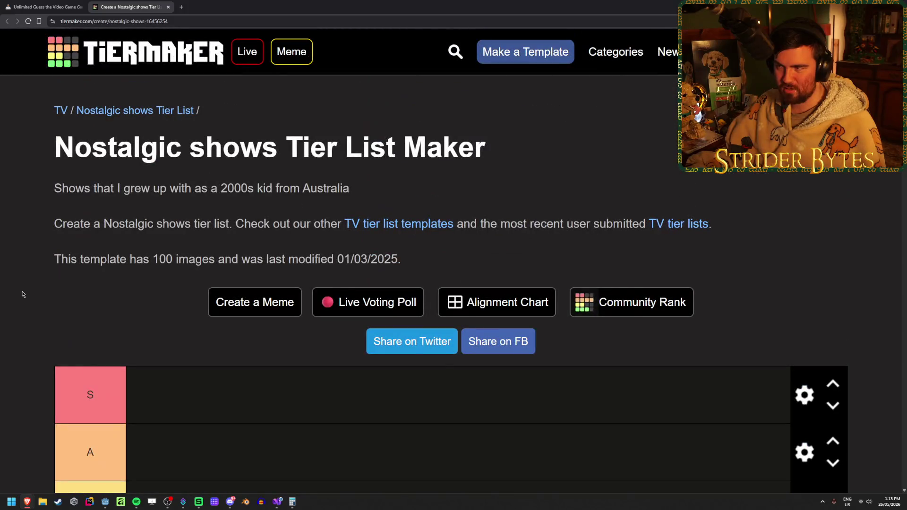
{"action": "left_click", "coordinate": [456, 51]}
{"action": "left_click", "coordinate": [132, 71]}
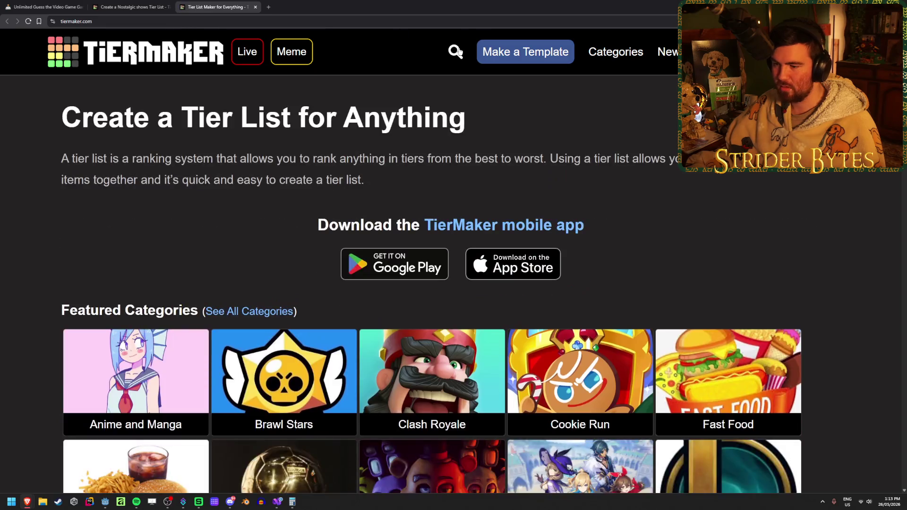
{"action": "left_click", "coordinate": [456, 52]}
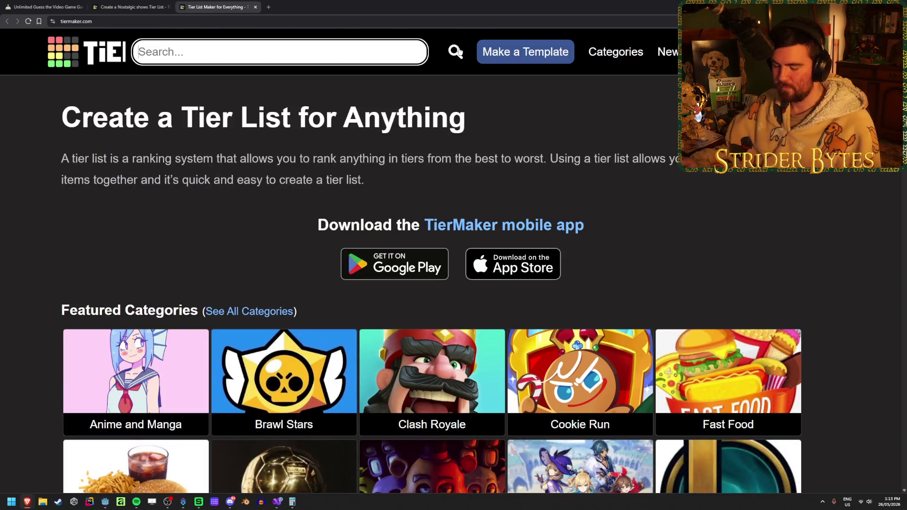
Search TierMaker for 'kids tv shows'
{"action": "type", "text": "tv shows"}
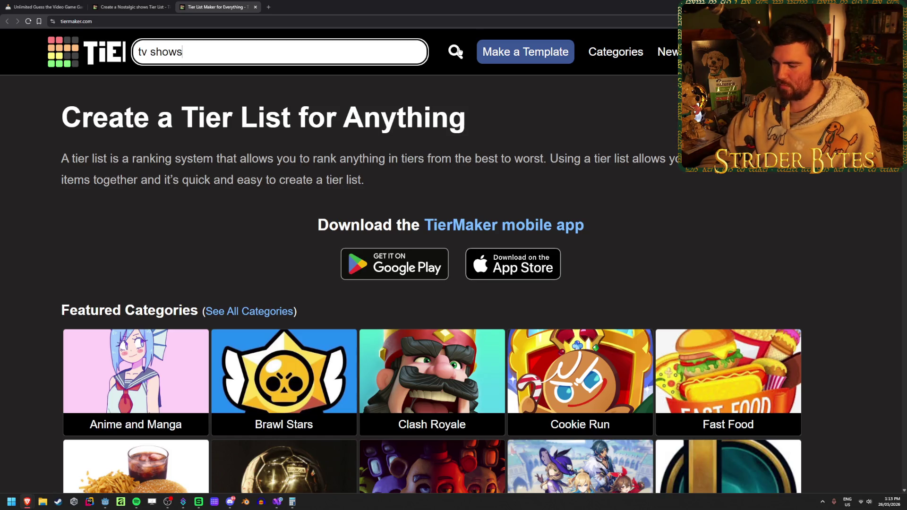
{"action": "key", "text": "Home"}
{"action": "type", "text": "kids"}
{"action": "key", "text": "Return"}
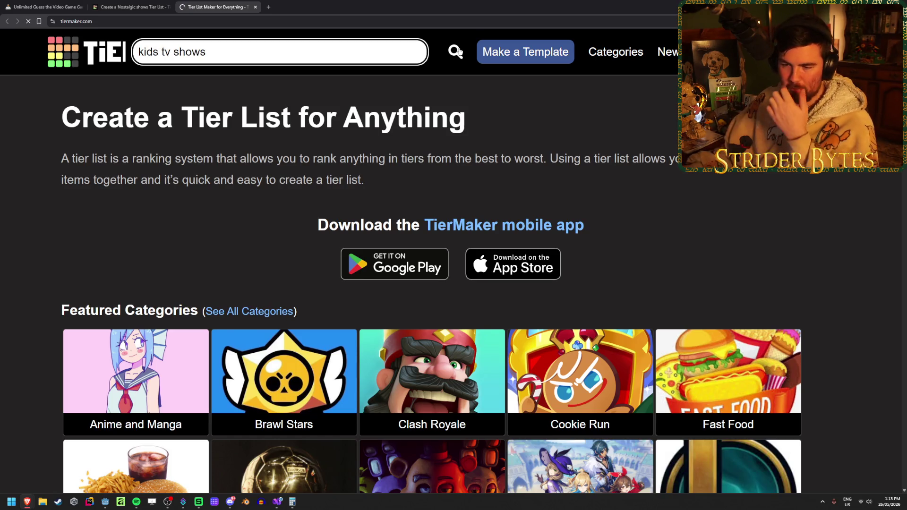
Open Old Nostalgic Kids Shows and the '90s and 2000s kids template in new tabs, viewing the latter
{"action": "middle_click", "coordinate": [110, 312]}
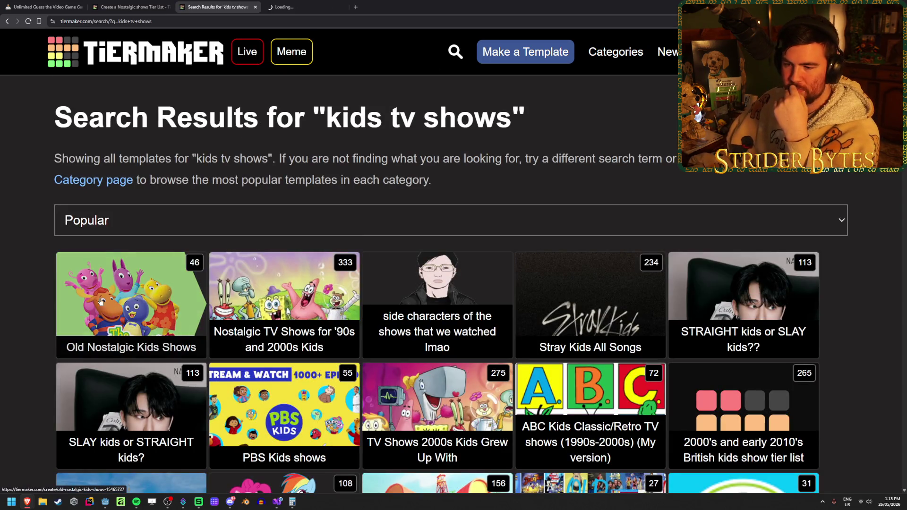
{"action": "middle_click", "coordinate": [282, 298]}
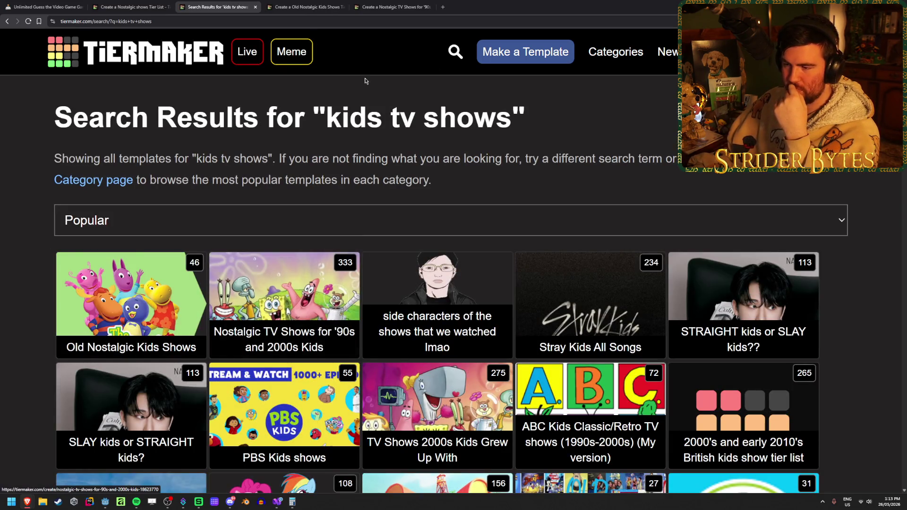
{"action": "key", "text": "ctrl+Tab"}
{"action": "key", "text": "ctrl+Tab"}
{"action": "scroll", "coordinate": [315, 303], "scroll_direction": "down", "scroll_amount": 10}
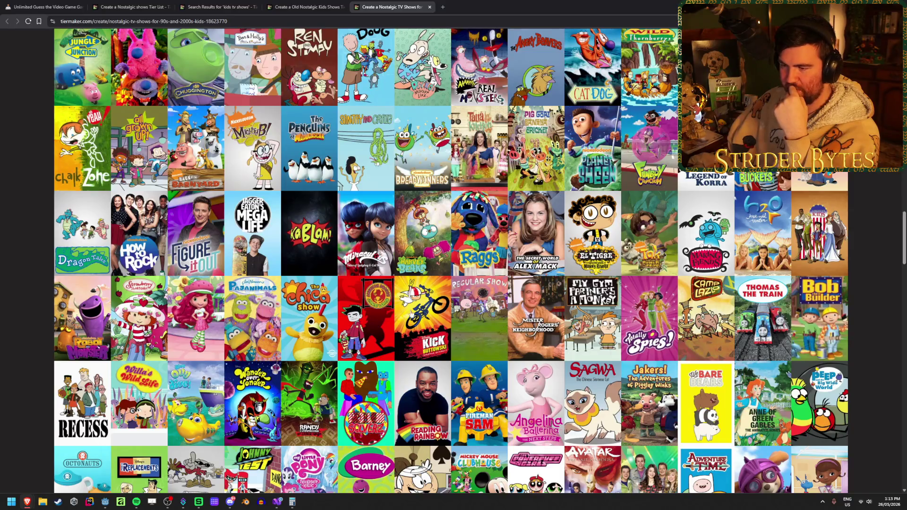
{"action": "scroll", "coordinate": [440, 232], "scroll_direction": "down", "scroll_amount": 4}
{"action": "scroll", "coordinate": [439, 232], "scroll_direction": "down", "scroll_amount": 5}
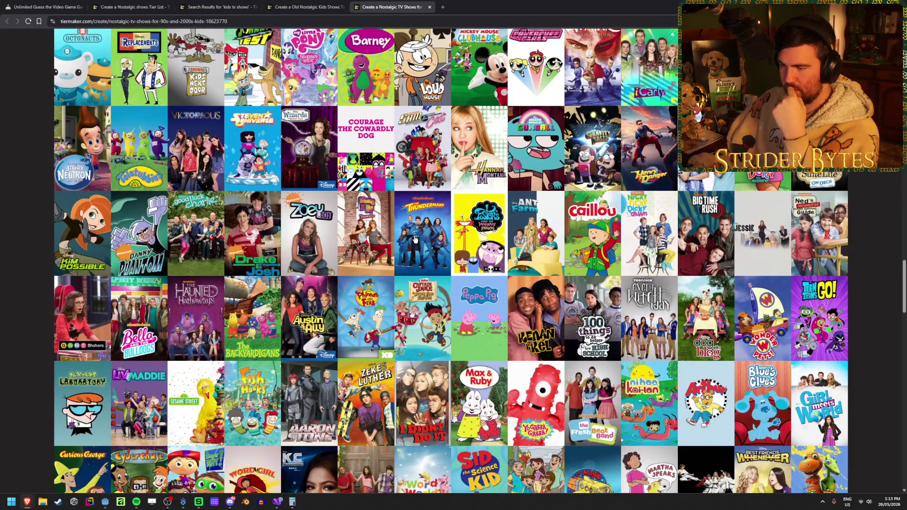
{"action": "left_click", "coordinate": [329, 4]}
{"action": "scroll", "coordinate": [170, 306], "scroll_direction": "down", "scroll_amount": 15}
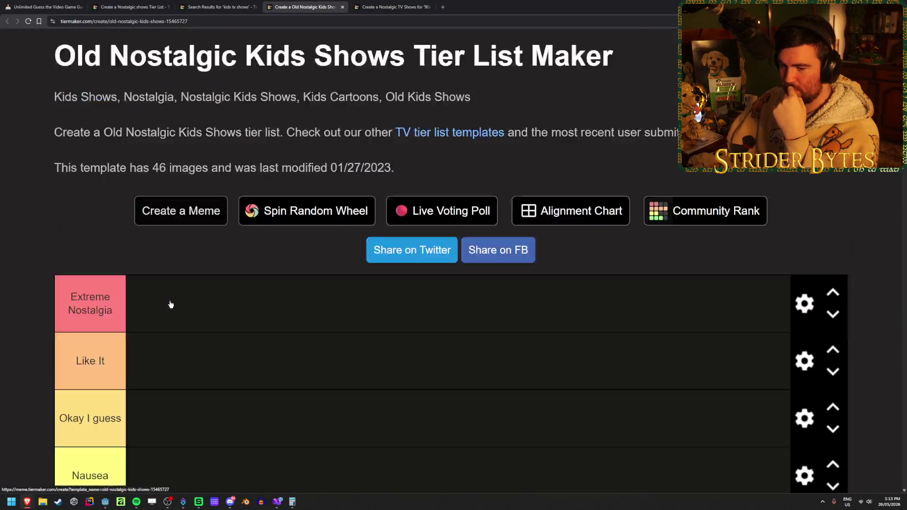
{"action": "scroll", "coordinate": [221, 343], "scroll_direction": "up", "scroll_amount": 5}
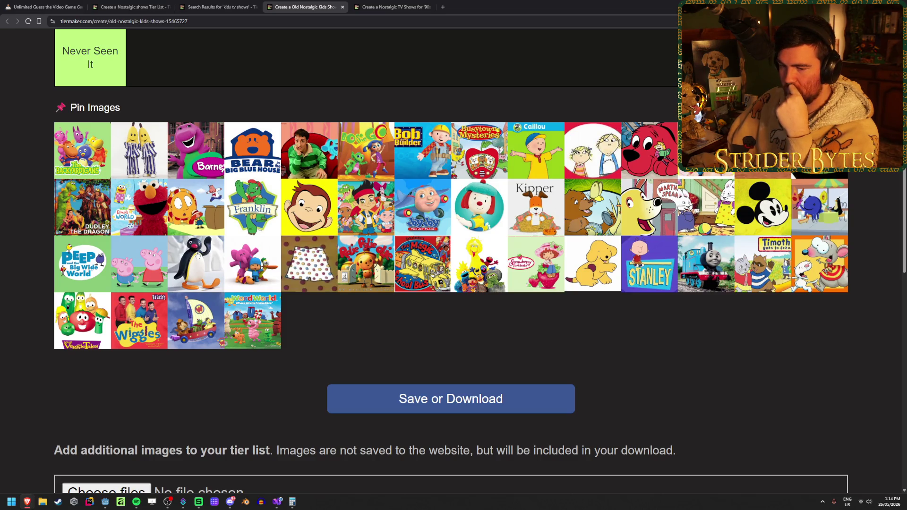
{"action": "scroll", "coordinate": [283, 318], "scroll_direction": "up", "scroll_amount": 1}
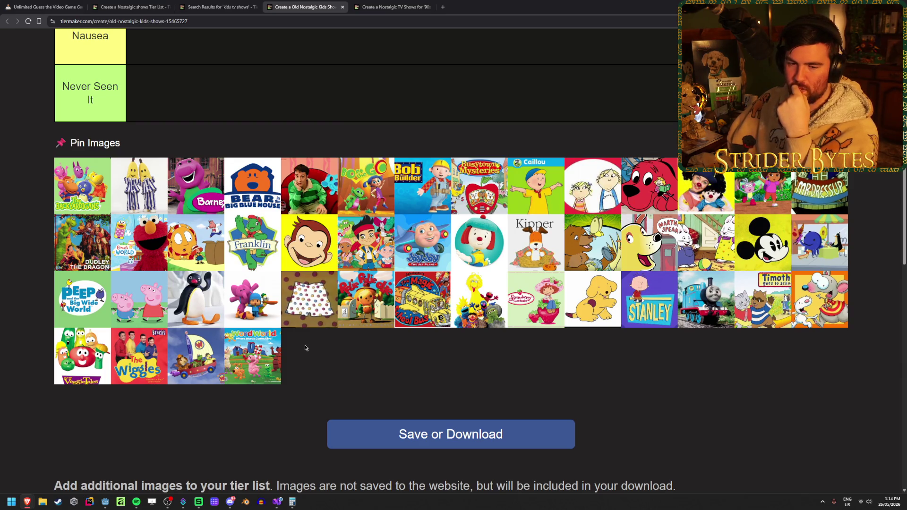
{"action": "left_click", "coordinate": [209, 4]}
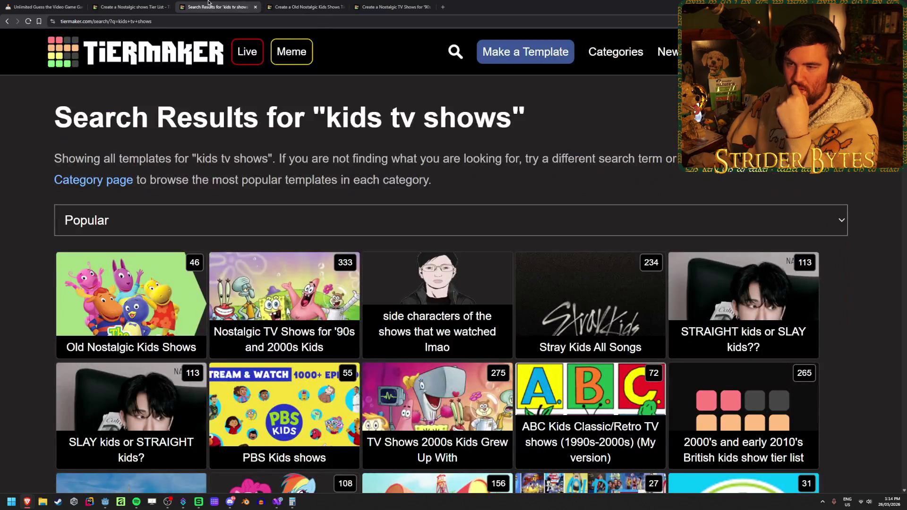
{"action": "scroll", "coordinate": [156, 154], "scroll_direction": "down", "scroll_amount": 2}
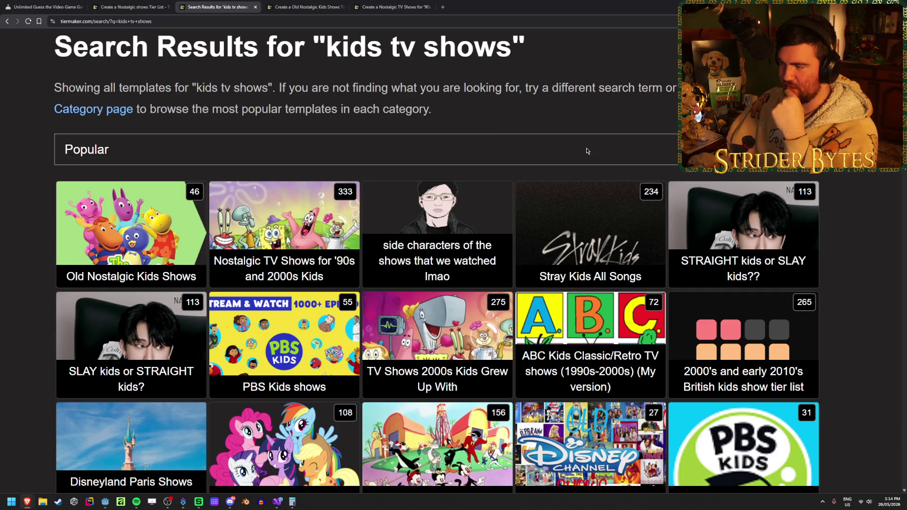
{"action": "scroll", "coordinate": [363, 177], "scroll_direction": "down", "scroll_amount": 3}
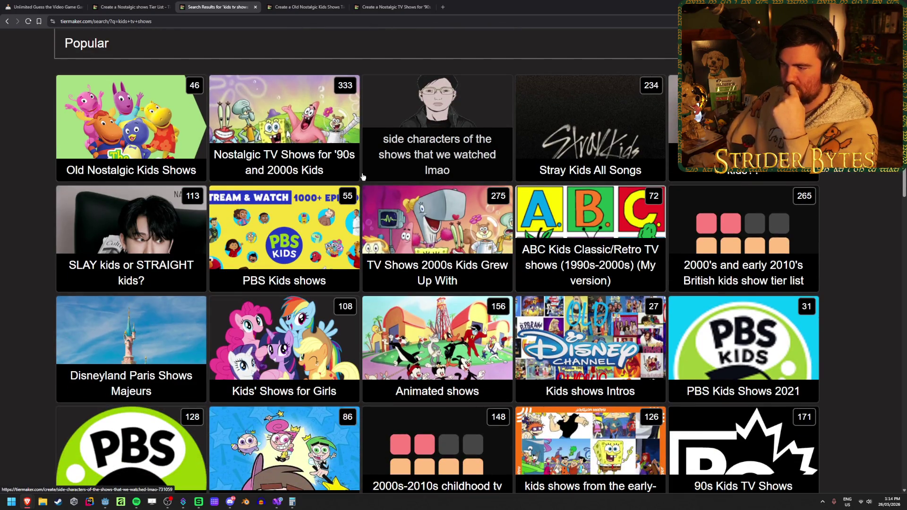
{"action": "middle_click", "coordinate": [574, 245]}
{"action": "left_click", "coordinate": [476, 7]}
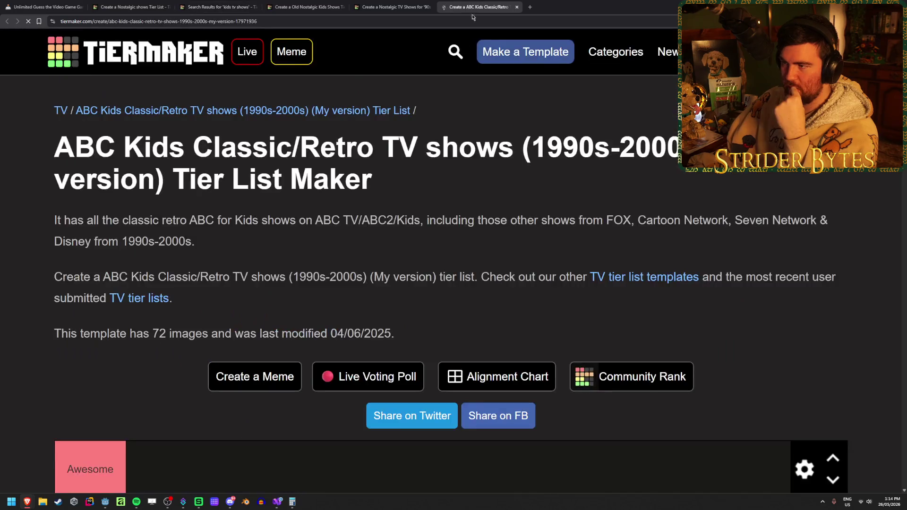
{"action": "scroll", "coordinate": [225, 295], "scroll_direction": "down", "scroll_amount": 15}
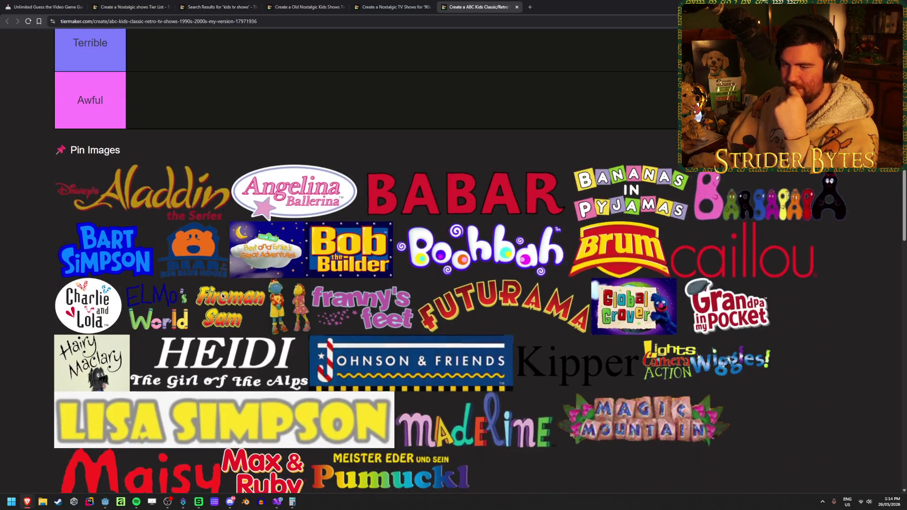
{"action": "scroll", "coordinate": [222, 296], "scroll_direction": "down", "scroll_amount": 8}
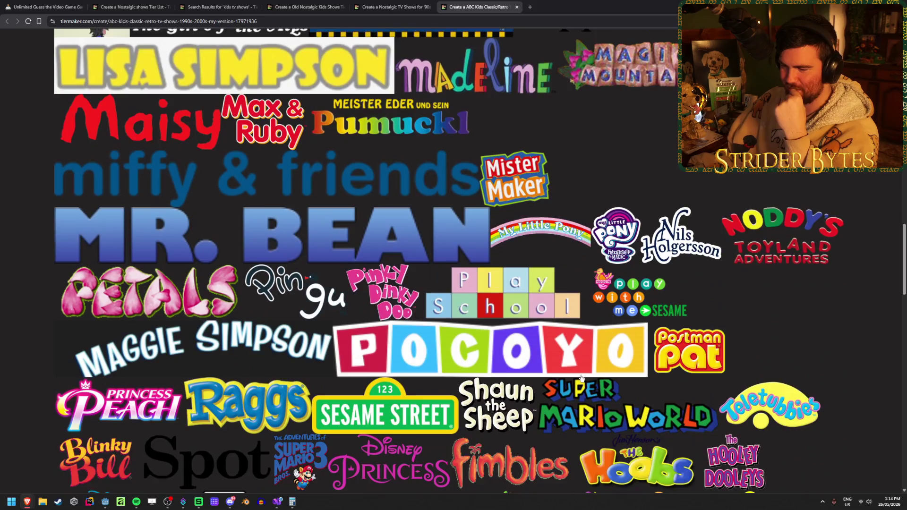
{"action": "scroll", "coordinate": [581, 377], "scroll_direction": "down", "scroll_amount": 4}
{"action": "scroll", "coordinate": [581, 378], "scroll_direction": "up", "scroll_amount": 1}
{"action": "middle_click", "coordinate": [488, 4]}
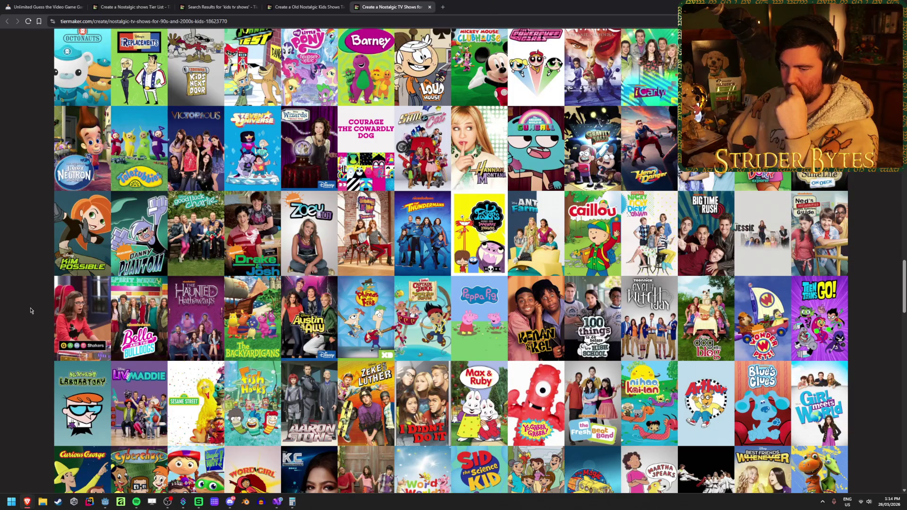
{"action": "scroll", "coordinate": [30, 310], "scroll_direction": "up", "scroll_amount": 3}
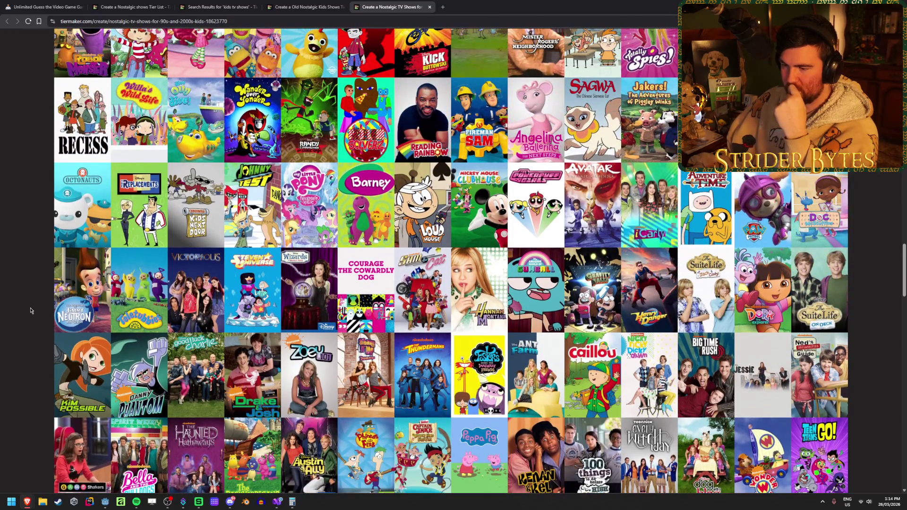
{"action": "scroll", "coordinate": [31, 311], "scroll_direction": "up", "scroll_amount": 4}
{"action": "scroll", "coordinate": [30, 311], "scroll_direction": "up", "scroll_amount": 1}
{"action": "scroll", "coordinate": [30, 311], "scroll_direction": "up", "scroll_amount": 2}
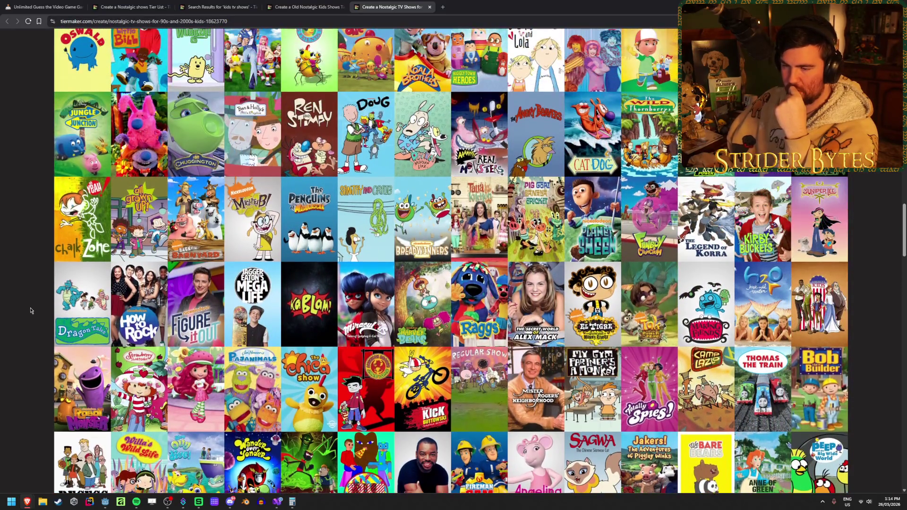
{"action": "scroll", "coordinate": [31, 310], "scroll_direction": "up", "scroll_amount": 3}
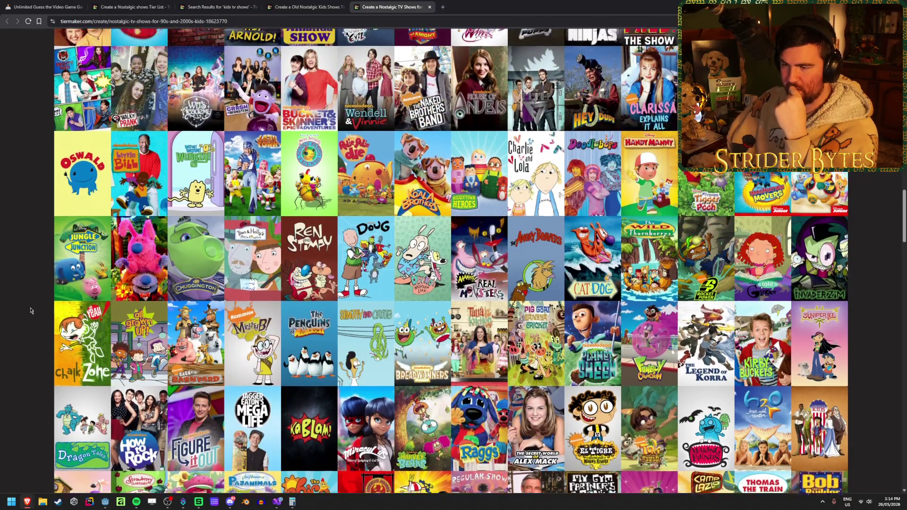
{"action": "scroll", "coordinate": [30, 311], "scroll_direction": "up", "scroll_amount": 3}
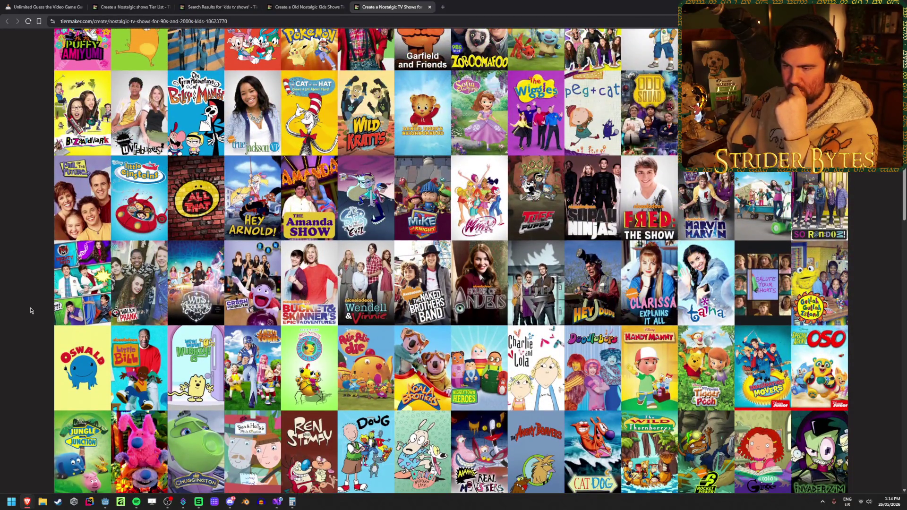
{"action": "scroll", "coordinate": [31, 310], "scroll_direction": "up", "scroll_amount": 1}
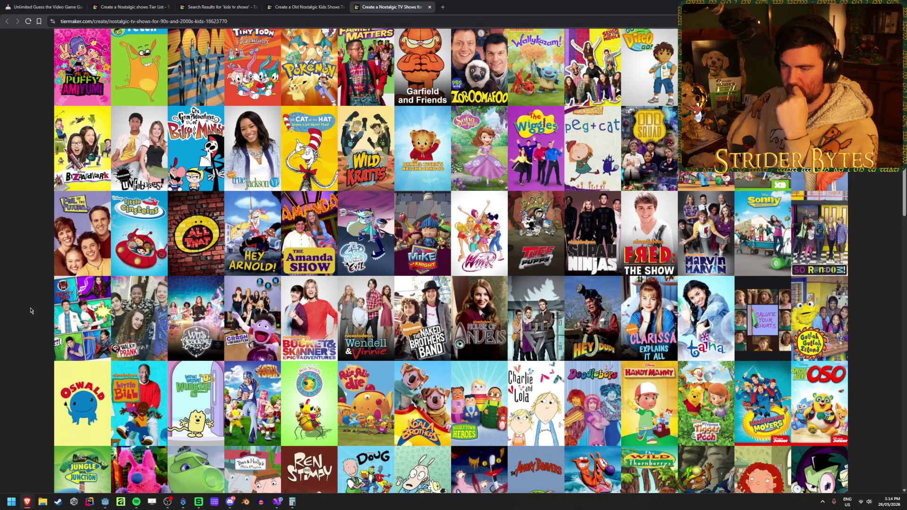
{"action": "scroll", "coordinate": [30, 310], "scroll_direction": "up", "scroll_amount": 1}
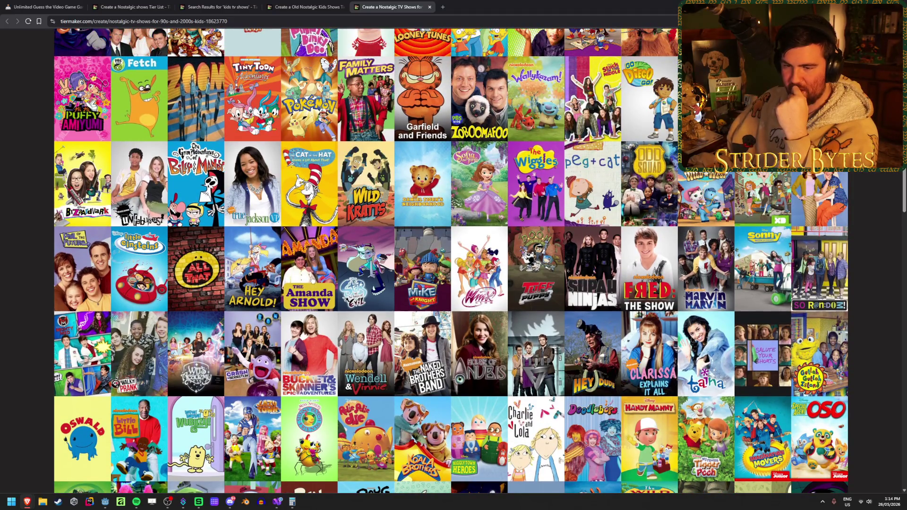
{"action": "scroll", "coordinate": [311, 280], "scroll_direction": "up", "scroll_amount": 1}
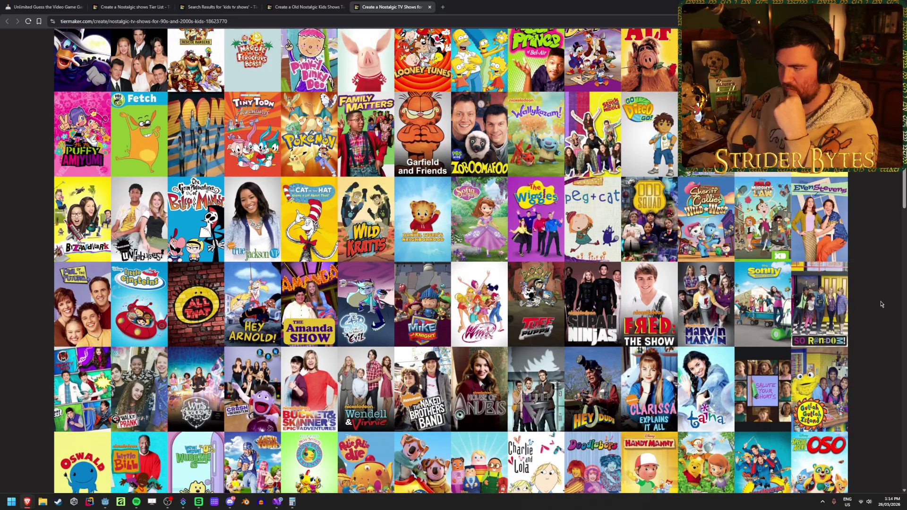
{"action": "scroll", "coordinate": [881, 304], "scroll_direction": "up", "scroll_amount": 2}
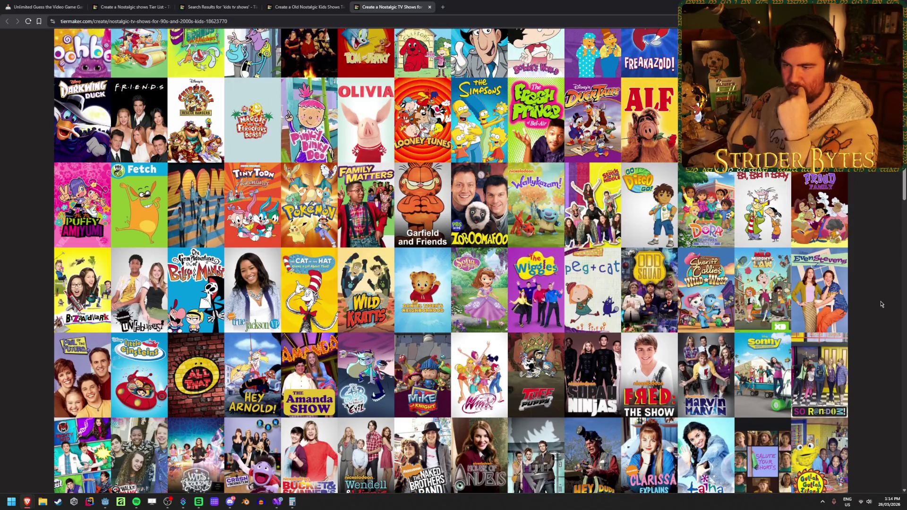
{"action": "scroll", "coordinate": [864, 275], "scroll_direction": "up", "scroll_amount": 2}
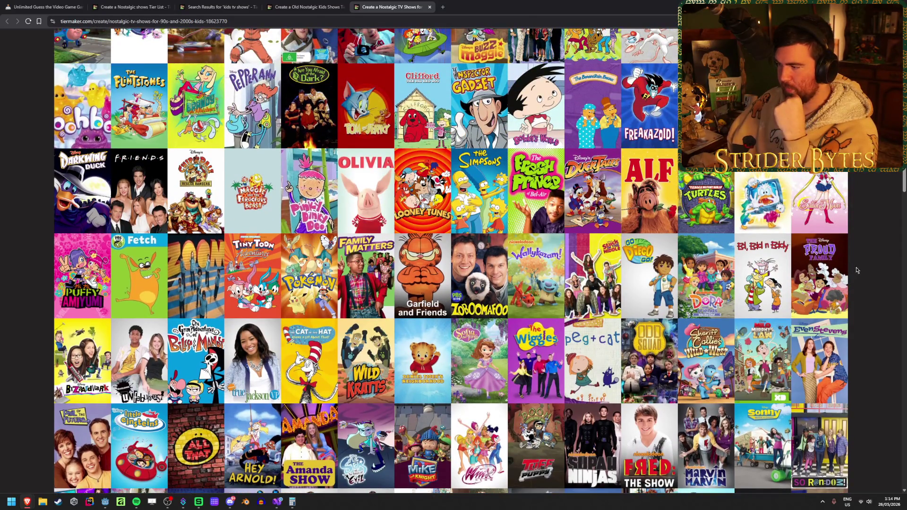
{"action": "scroll", "coordinate": [864, 276], "scroll_direction": "up", "scroll_amount": 4}
{"action": "scroll", "coordinate": [864, 276], "scroll_direction": "down", "scroll_amount": 1}
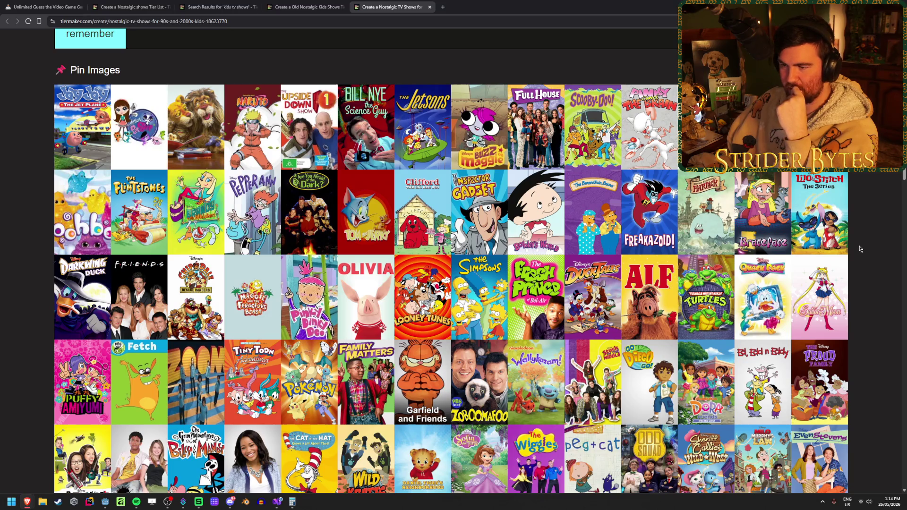
{"action": "scroll", "coordinate": [14, 214], "scroll_direction": "down", "scroll_amount": 15}
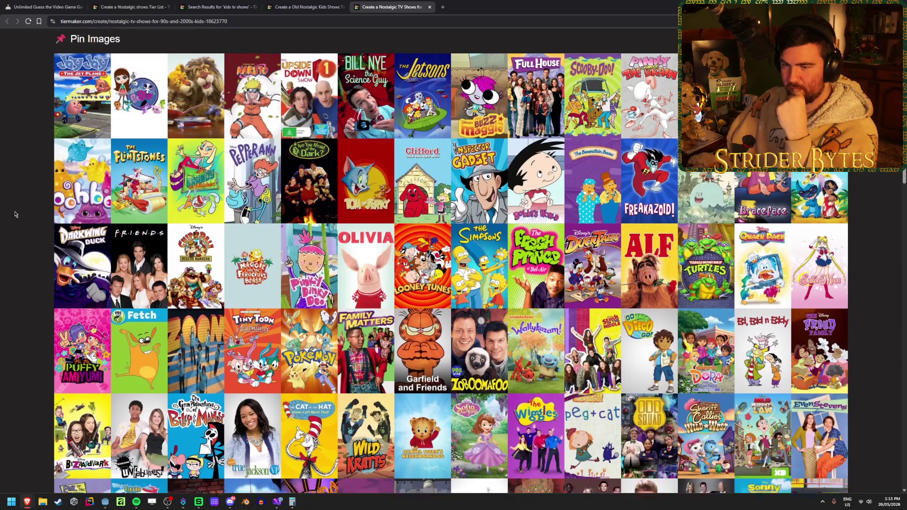
{"action": "scroll", "coordinate": [15, 213], "scroll_direction": "down", "scroll_amount": 15}
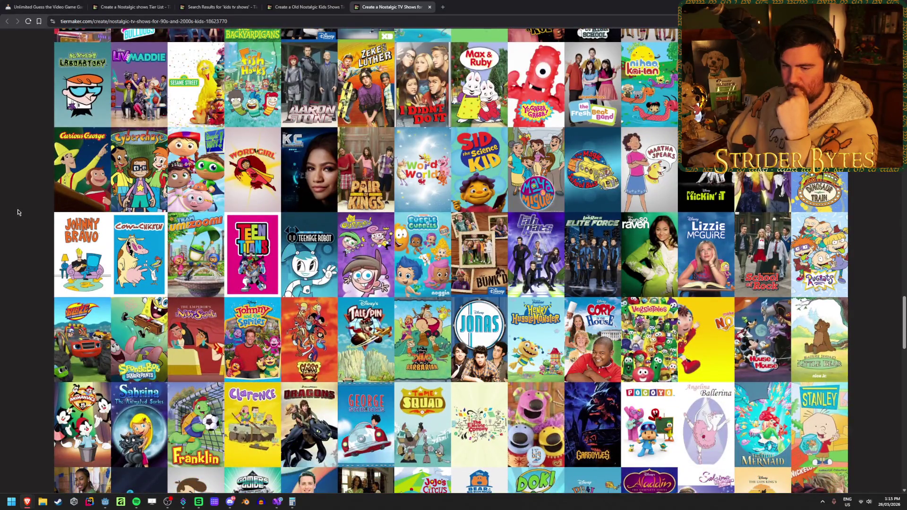
{"action": "scroll", "coordinate": [18, 213], "scroll_direction": "down", "scroll_amount": 5}
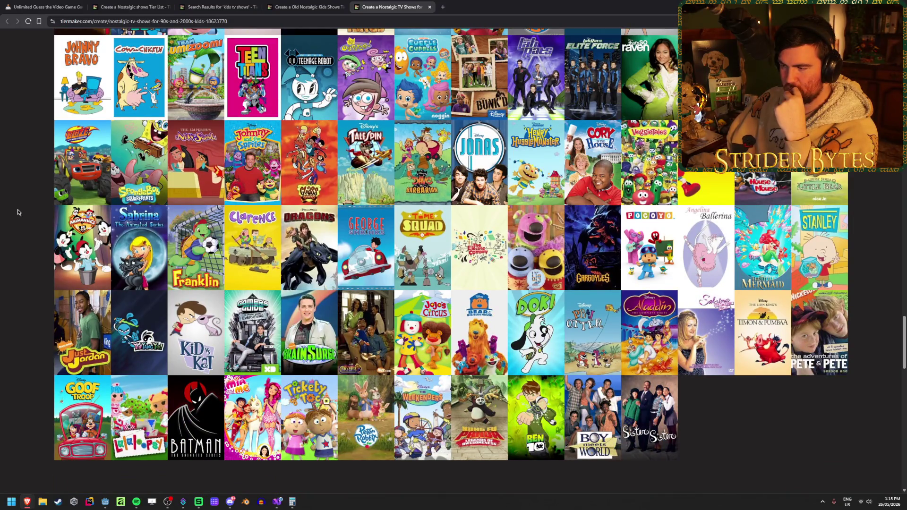
{"action": "scroll", "coordinate": [18, 212], "scroll_direction": "up", "scroll_amount": 3}
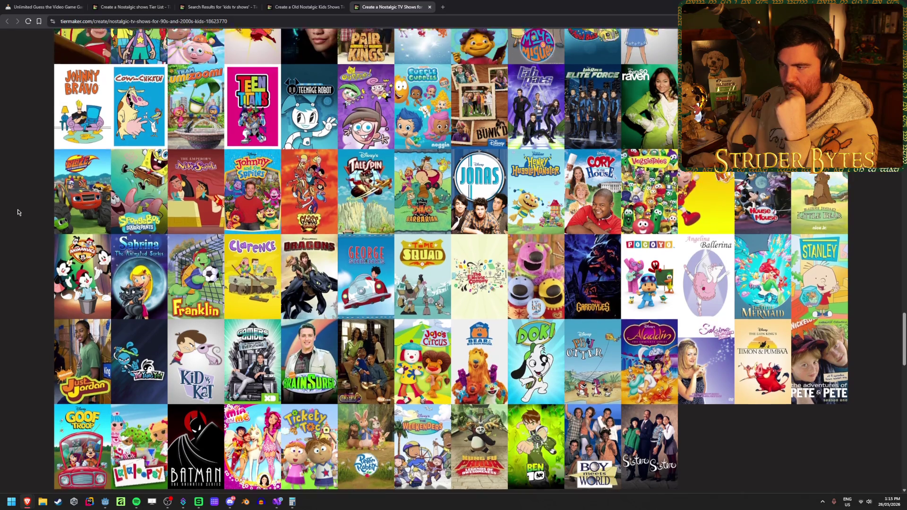
{"action": "scroll", "coordinate": [18, 212], "scroll_direction": "up", "scroll_amount": 4}
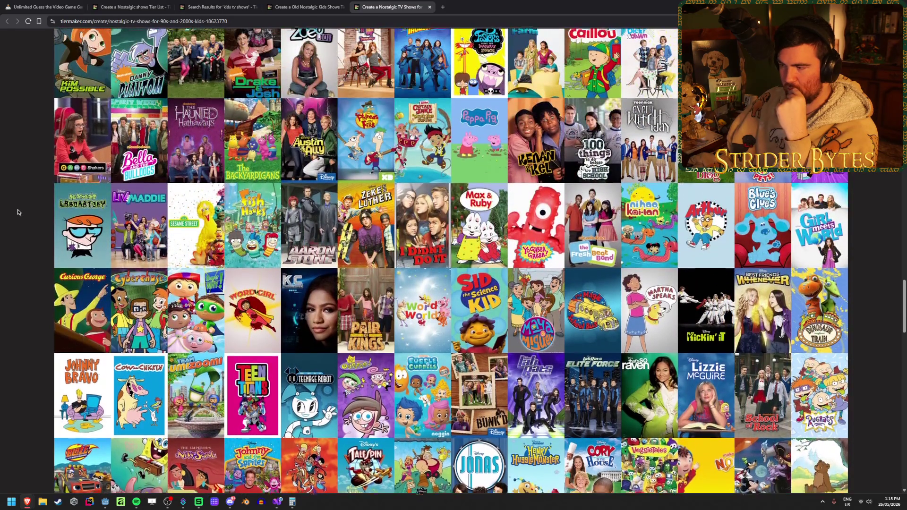
{"action": "scroll", "coordinate": [18, 212], "scroll_direction": "up", "scroll_amount": 3}
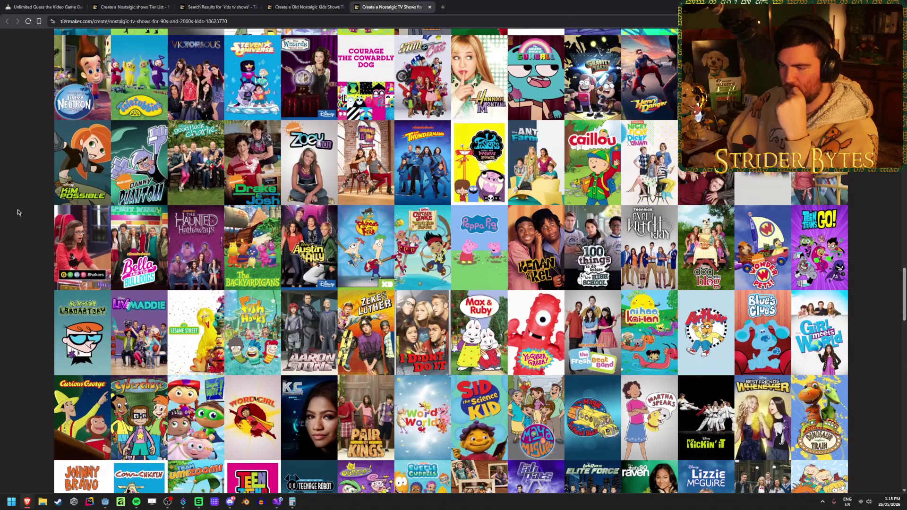
{"action": "scroll", "coordinate": [18, 212], "scroll_direction": "up", "scroll_amount": 2}
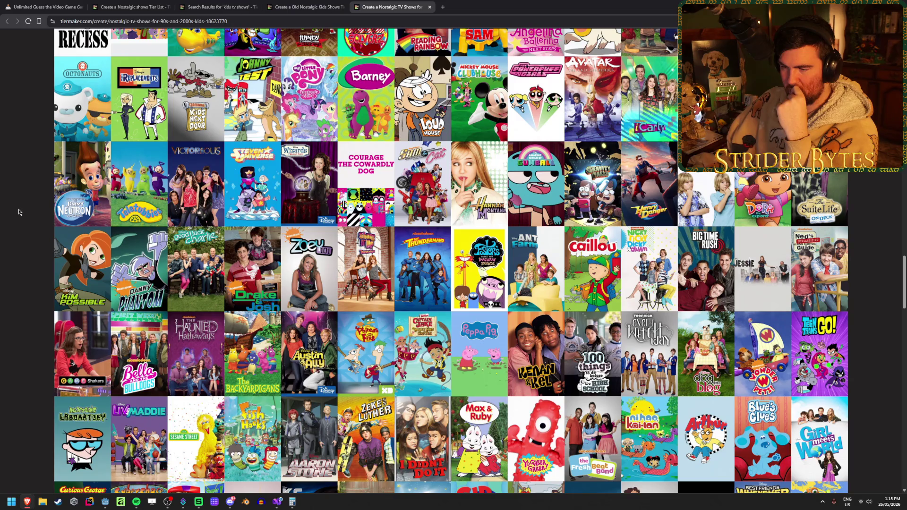
{"action": "scroll", "coordinate": [18, 212], "scroll_direction": "up", "scroll_amount": 3}
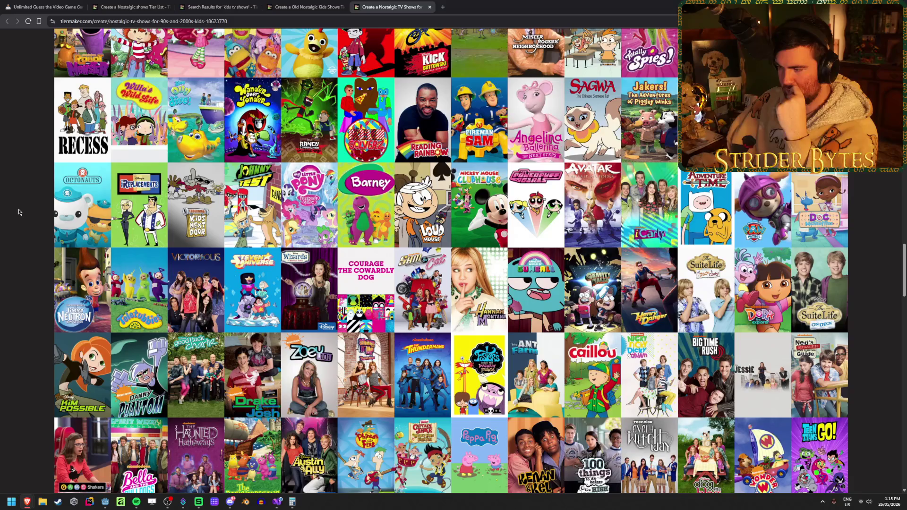
{"action": "scroll", "coordinate": [19, 212], "scroll_direction": "up", "scroll_amount": 3}
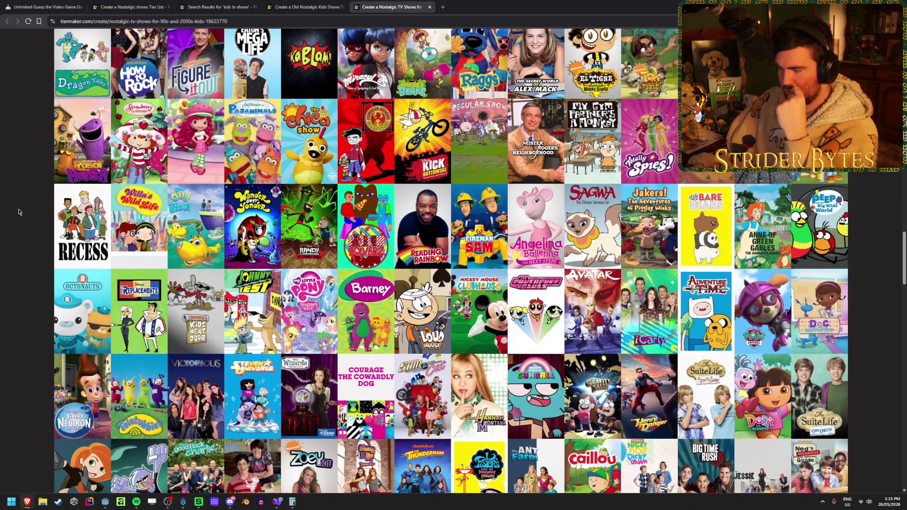
{"action": "scroll", "coordinate": [19, 212], "scroll_direction": "up", "scroll_amount": 15}
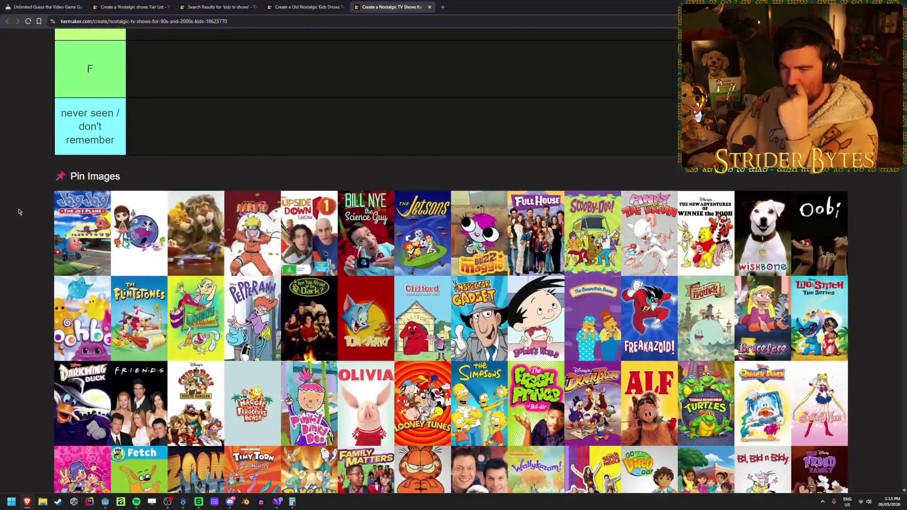
{"action": "scroll", "coordinate": [19, 212], "scroll_direction": "down", "scroll_amount": 1}
{"action": "scroll", "coordinate": [19, 212], "scroll_direction": "down", "scroll_amount": 1}
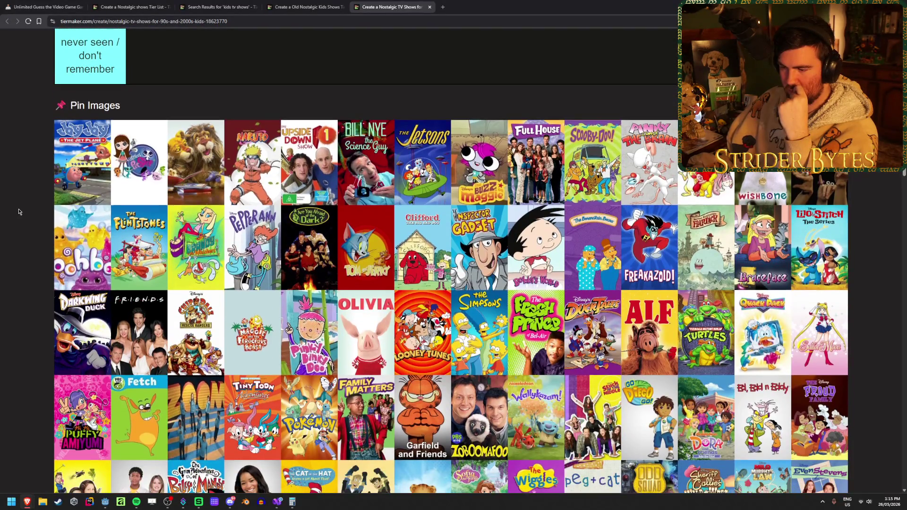
{"action": "scroll", "coordinate": [19, 212], "scroll_direction": "up", "scroll_amount": 2}
{"action": "scroll", "coordinate": [19, 212], "scroll_direction": "down", "scroll_amount": 1}
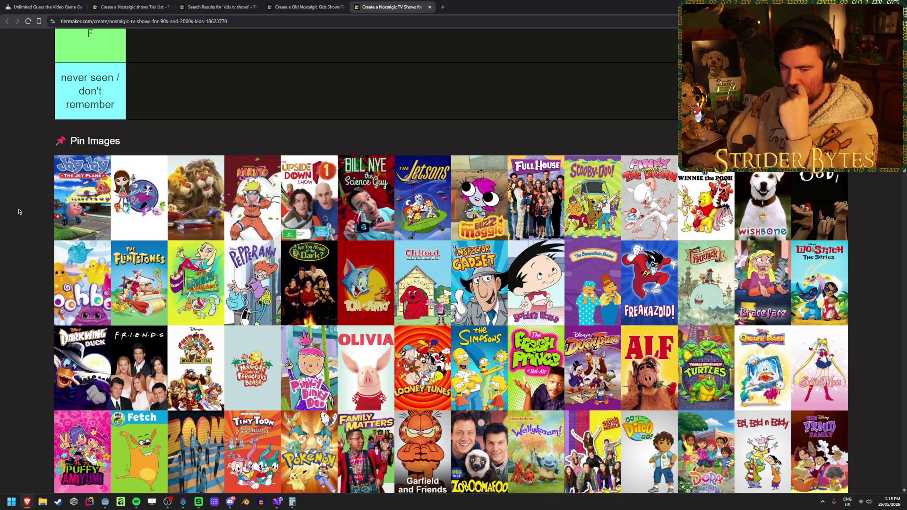
Move through the Old Nostalgic Kids Shows and search tabs back to the Nostalgic shows image pool
{"action": "left_click", "coordinate": [296, 4]}
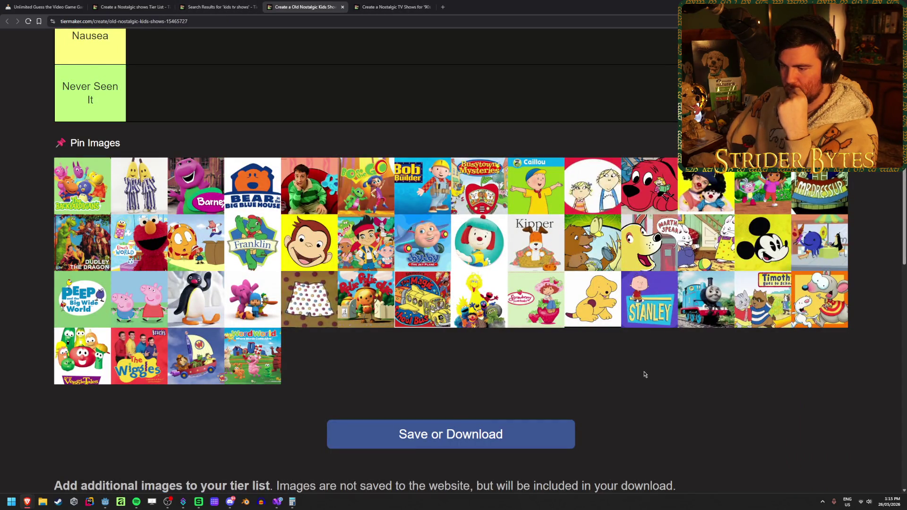
{"action": "left_click", "coordinate": [224, 3]}
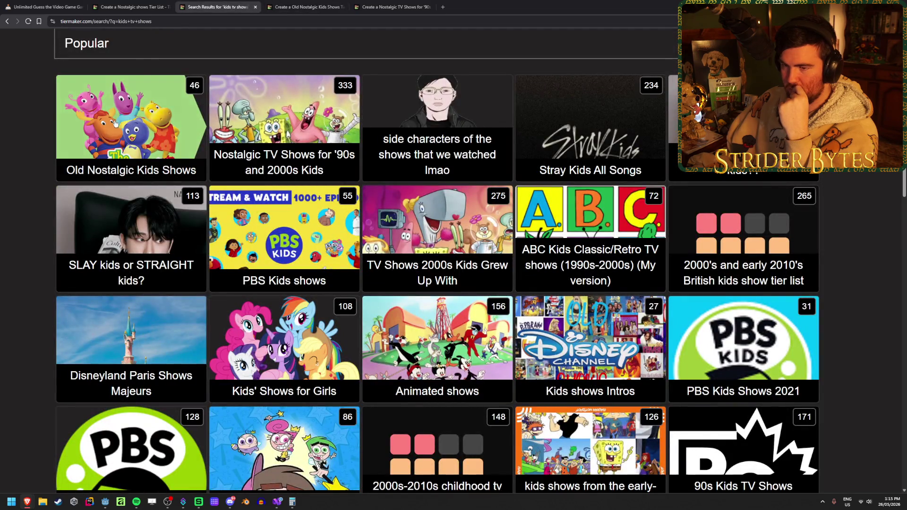
{"action": "left_click", "coordinate": [120, 2]}
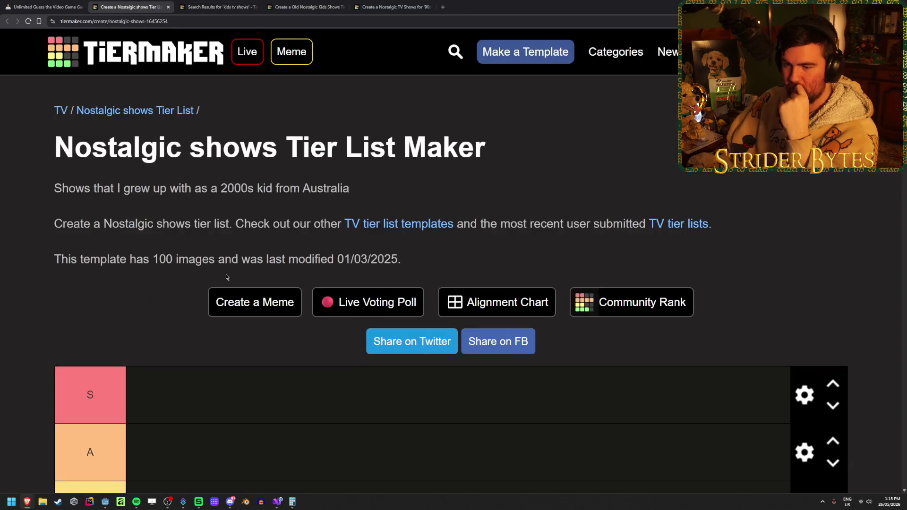
{"action": "scroll", "coordinate": [29, 308], "scroll_direction": "down", "scroll_amount": 9}
{"action": "scroll", "coordinate": [33, 291], "scroll_direction": "down", "scroll_amount": 3}
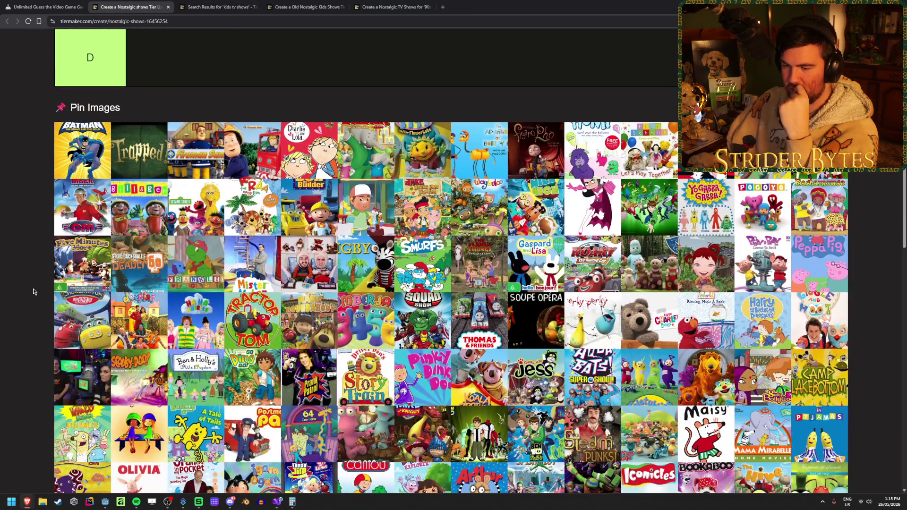
{"action": "scroll", "coordinate": [33, 291], "scroll_direction": "down", "scroll_amount": 1}
{"action": "scroll", "coordinate": [33, 292], "scroll_direction": "down", "scroll_amount": 2}
{"action": "scroll", "coordinate": [33, 292], "scroll_direction": "up", "scroll_amount": 1}
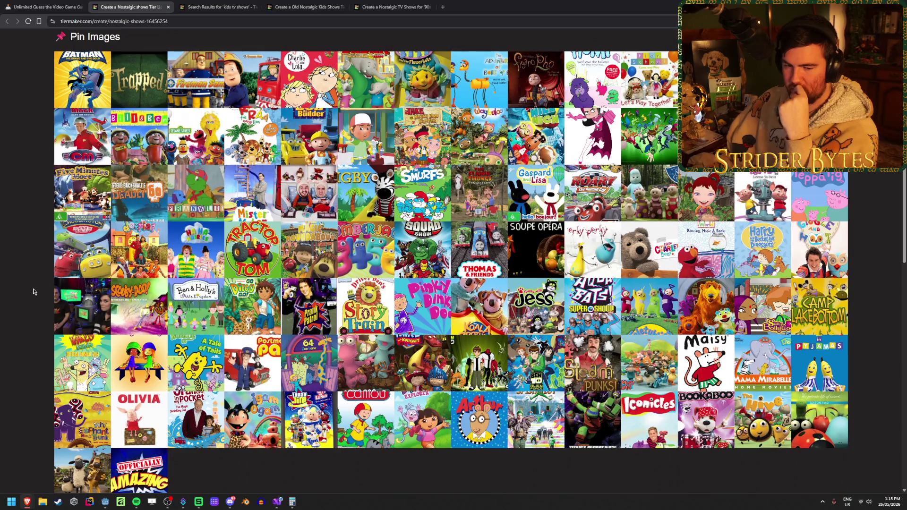
Close the three rightmost tabs, leaving only the Nostalgic shows tier list
{"action": "scroll", "coordinate": [33, 292], "scroll_direction": "down", "scroll_amount": 1}
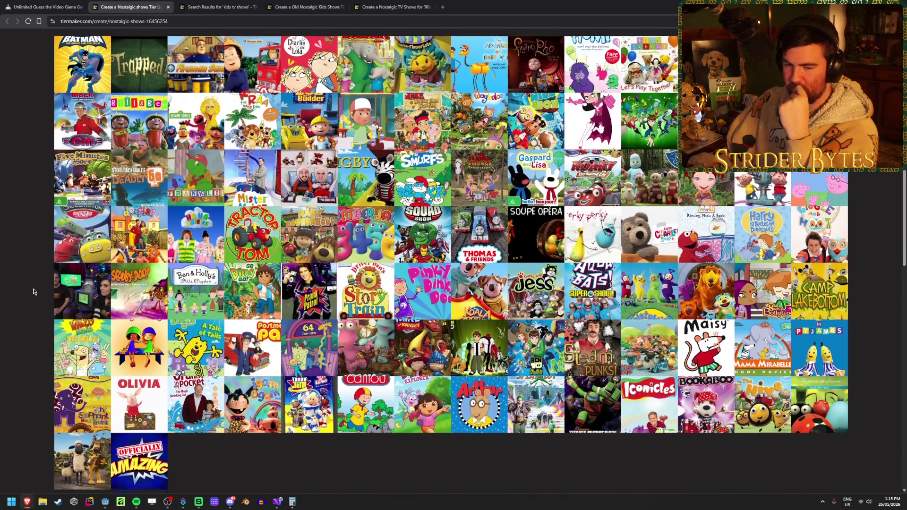
{"action": "scroll", "coordinate": [880, 287], "scroll_direction": "up", "scroll_amount": 2}
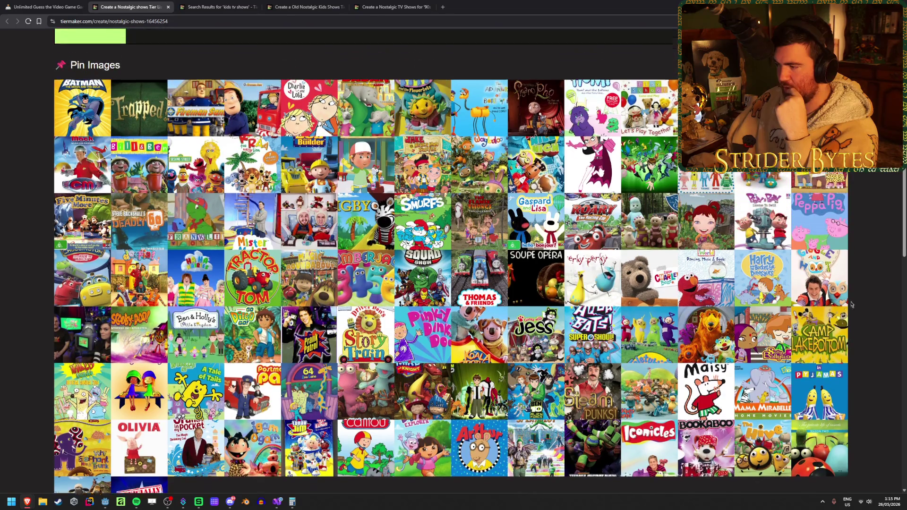
{"action": "scroll", "coordinate": [377, 134], "scroll_direction": "up", "scroll_amount": 1}
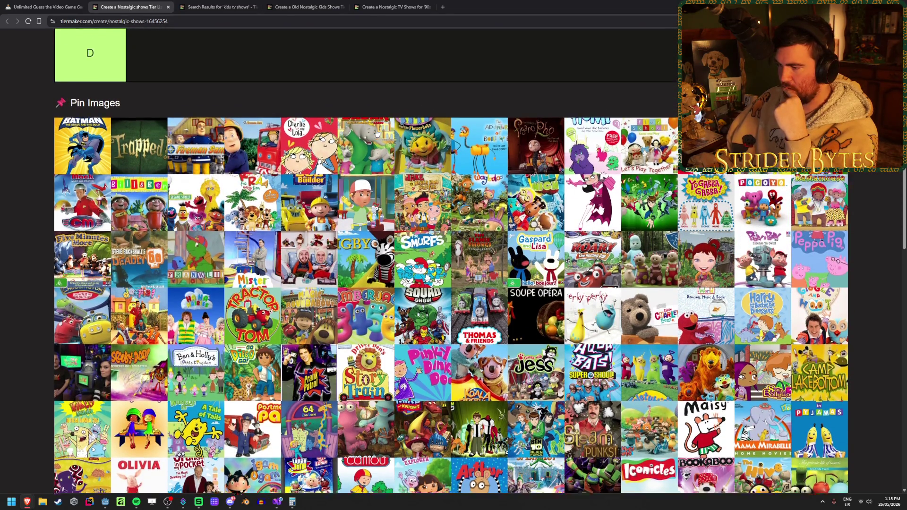
{"action": "left_click", "coordinate": [430, 7]}
{"action": "left_click", "coordinate": [343, 7]}
{"action": "left_click", "coordinate": [256, 7]}
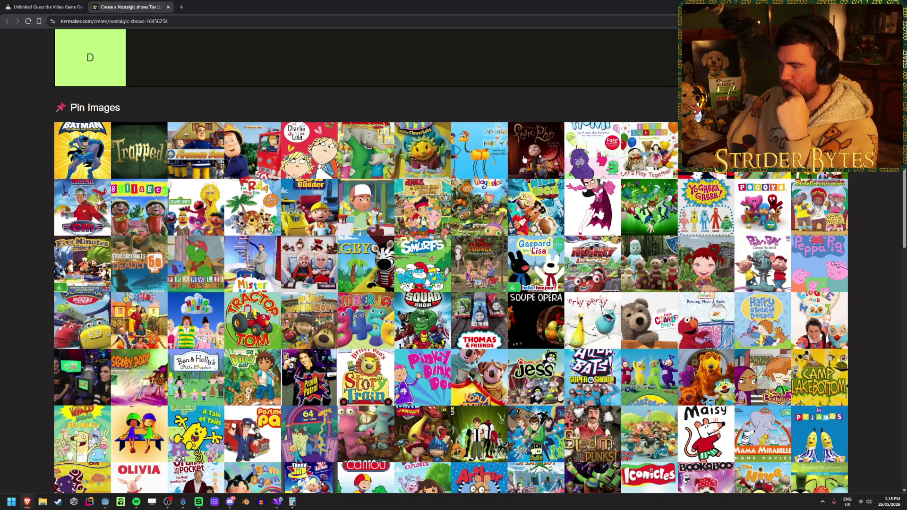
Review the empty B–D tiers and image pool, then drag a show image up toward the tiers
{"action": "scroll", "coordinate": [519, 159], "scroll_direction": "down", "scroll_amount": 2}
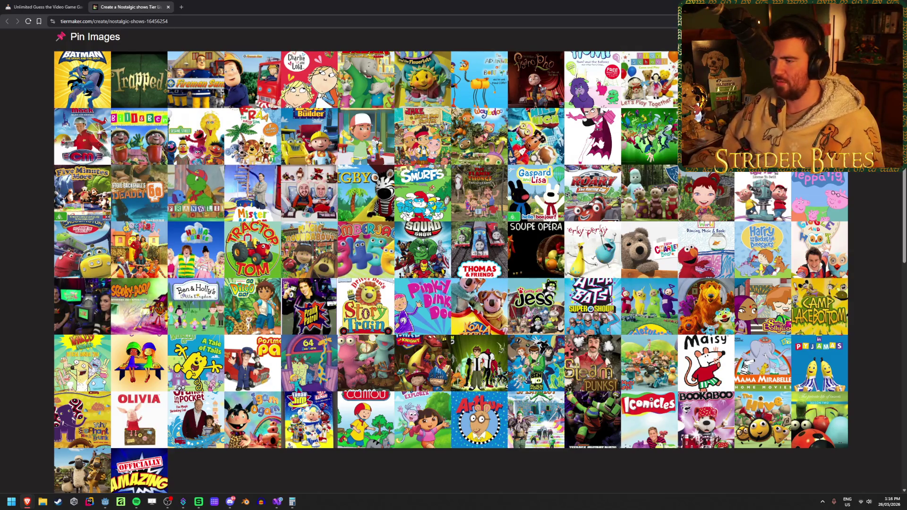
{"action": "scroll", "coordinate": [413, 273], "scroll_direction": "up", "scroll_amount": 8}
{"action": "scroll", "coordinate": [414, 273], "scroll_direction": "down", "scroll_amount": 6}
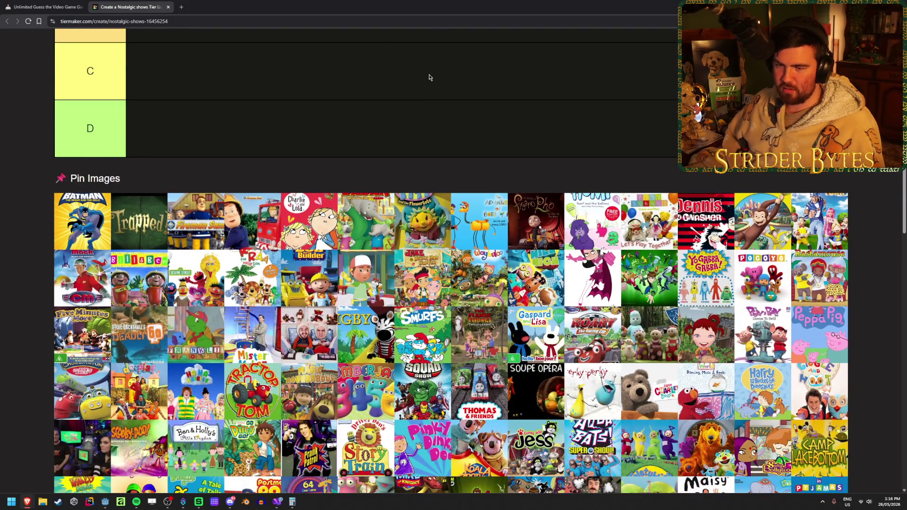
{"action": "scroll", "coordinate": [427, 77], "scroll_direction": "down", "scroll_amount": 2}
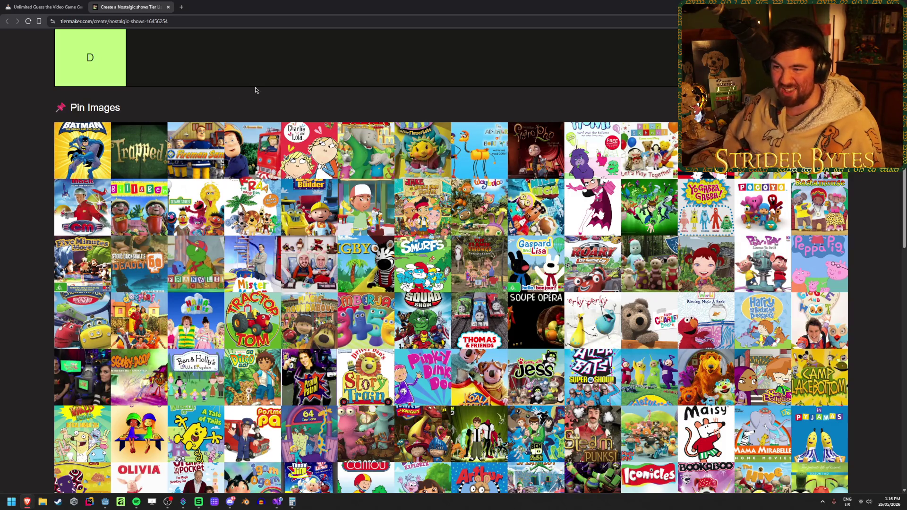
{"action": "scroll", "coordinate": [258, 96], "scroll_direction": "up", "scroll_amount": 1}
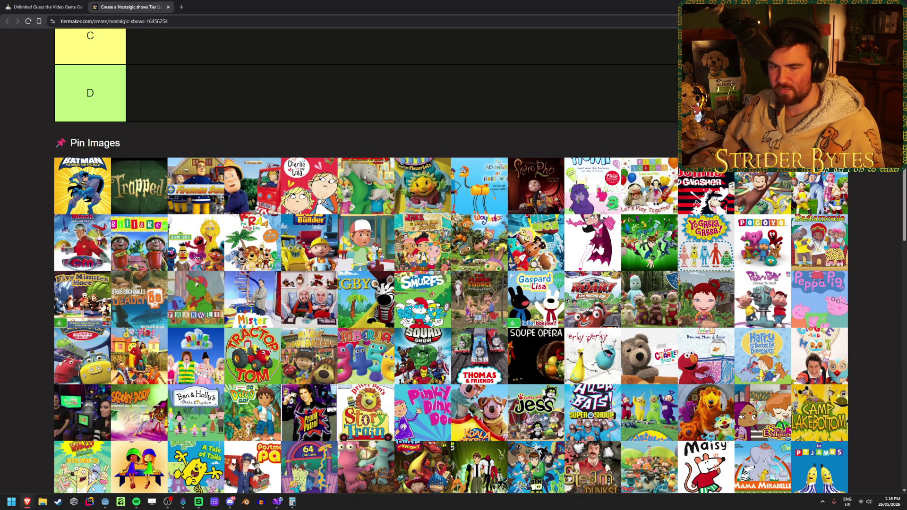
{"action": "mouse_move", "coordinate": [189, 227]}
{"action": "left_mouse_down"}
{"action": "mouse_move", "coordinate": [199, 240]}
{"action": "mouse_move", "coordinate": [250, 92]}
{"action": "mouse_move", "coordinate": [255, 99]}
{"action": "left_mouse_up"}
Drag Sesame Street and Bob the Builder into the S tier
{"action": "scroll", "coordinate": [198, 236], "scroll_direction": "up", "scroll_amount": 5}
{"action": "scroll", "coordinate": [305, 228], "scroll_direction": "down", "scroll_amount": 2}
{"action": "scroll", "coordinate": [218, 174], "scroll_direction": "down", "scroll_amount": 3}
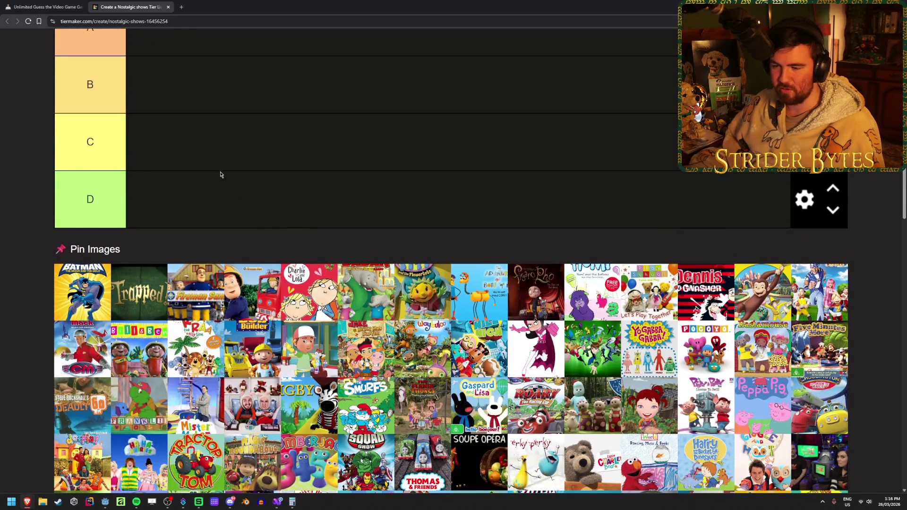
{"action": "mouse_move", "coordinate": [279, 316]}
{"action": "left_mouse_down"}
{"action": "mouse_move", "coordinate": [261, 292]}
{"action": "mouse_move", "coordinate": [268, 118]}
{"action": "left_mouse_up"}
{"action": "scroll", "coordinate": [261, 293], "scroll_direction": "up", "scroll_amount": 5}
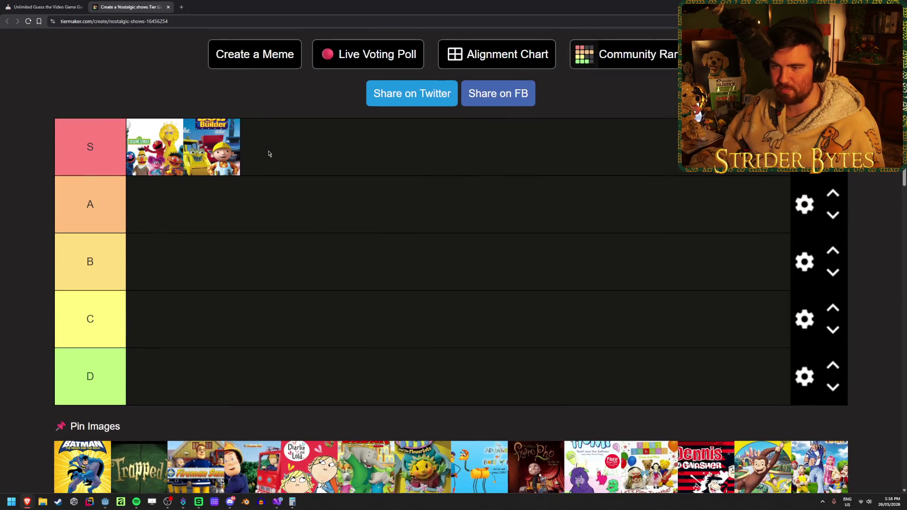
{"action": "scroll", "coordinate": [266, 142], "scroll_direction": "down", "scroll_amount": 5}
{"action": "scroll", "coordinate": [262, 116], "scroll_direction": "down", "scroll_amount": 1}
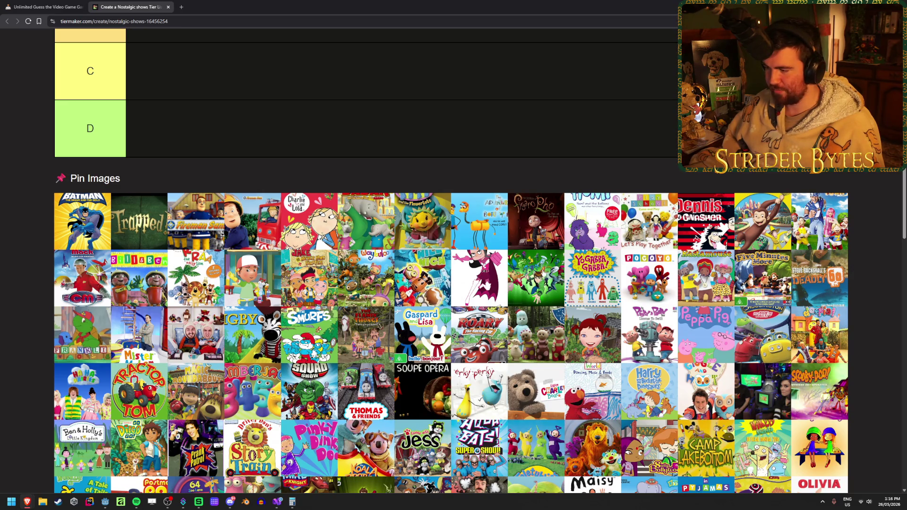
{"action": "scroll", "coordinate": [543, 273], "scroll_direction": "down", "scroll_amount": 5}
{"action": "mouse_move", "coordinate": [367, 337]}
{"action": "left_mouse_down"}
{"action": "mouse_move", "coordinate": [261, 204]}
{"action": "mouse_move", "coordinate": [305, 214]}
{"action": "mouse_move", "coordinate": [349, 157]}
{"action": "mouse_move", "coordinate": [359, 181]}
{"action": "mouse_move", "coordinate": [387, 124]}
{"action": "mouse_move", "coordinate": [378, 157]}
{"action": "left_mouse_up"}
Scroll down the pool and pick up the Maisy image to rank it
{"action": "scroll", "coordinate": [366, 341], "scroll_direction": "up", "scroll_amount": 6}
{"action": "scroll", "coordinate": [261, 204], "scroll_direction": "up", "scroll_amount": 4}
{"action": "scroll", "coordinate": [378, 157], "scroll_direction": "down", "scroll_amount": 5}
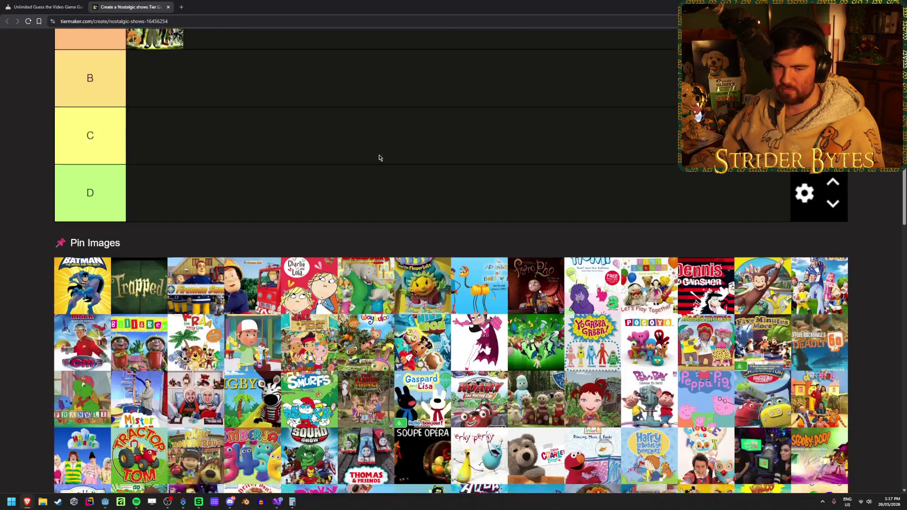
{"action": "scroll", "coordinate": [343, 72], "scroll_direction": "down", "scroll_amount": 1}
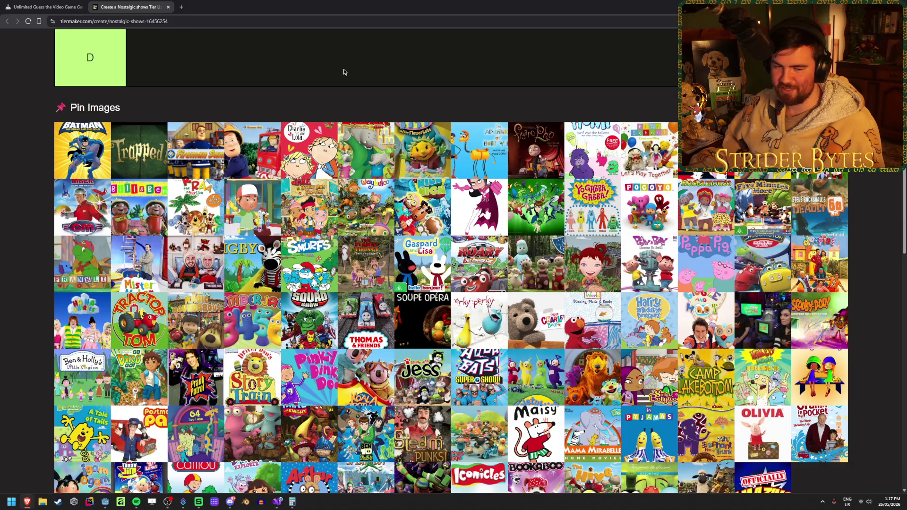
{"action": "scroll", "coordinate": [344, 72], "scroll_direction": "down", "scroll_amount": 1}
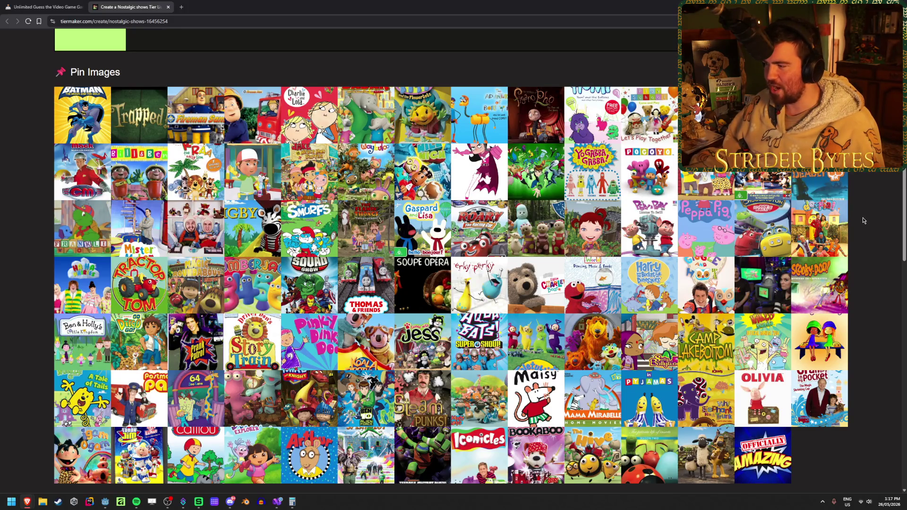
{"action": "scroll", "coordinate": [863, 223], "scroll_direction": "down", "scroll_amount": 1}
{"action": "scroll", "coordinate": [863, 220], "scroll_direction": "down", "scroll_amount": 1}
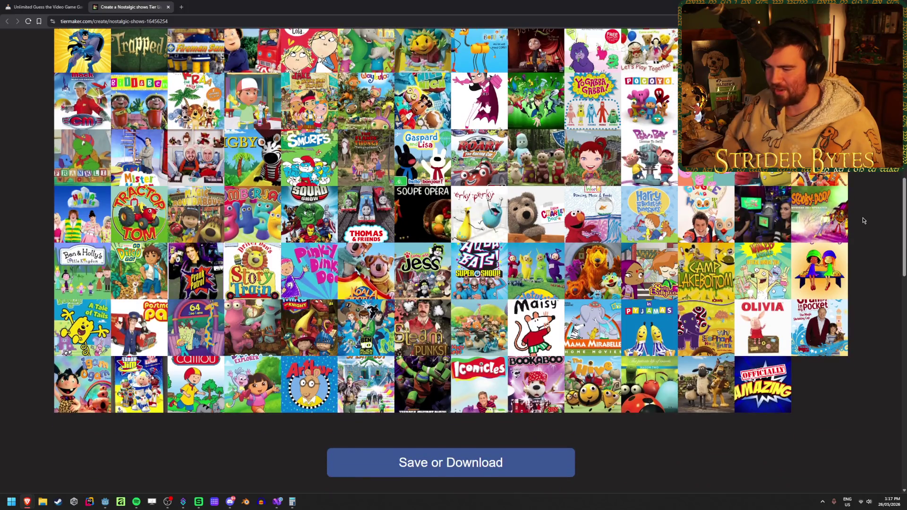
{"action": "scroll", "coordinate": [862, 220], "scroll_direction": "up", "scroll_amount": 2}
{"action": "scroll", "coordinate": [862, 221], "scroll_direction": "down", "scroll_amount": 1}
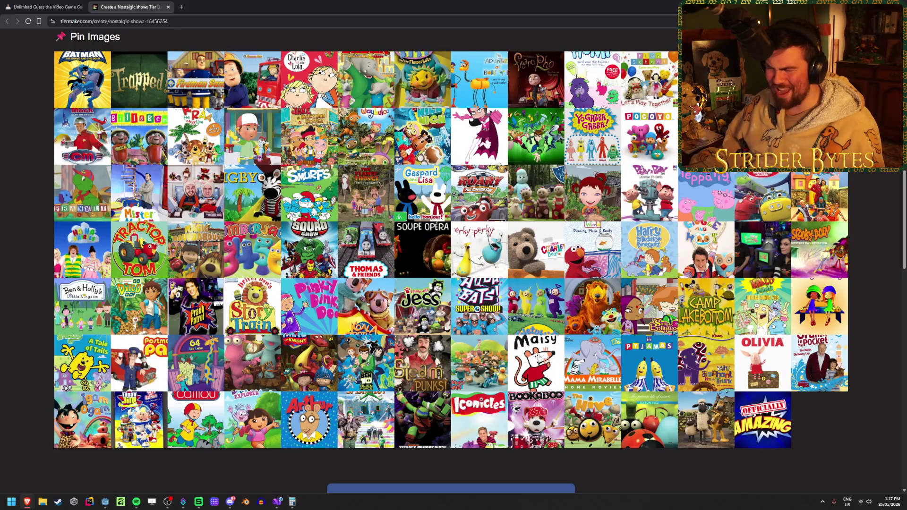
{"action": "left_click_drag", "start_coordinate": [539, 353], "coordinate": [536, 371]}
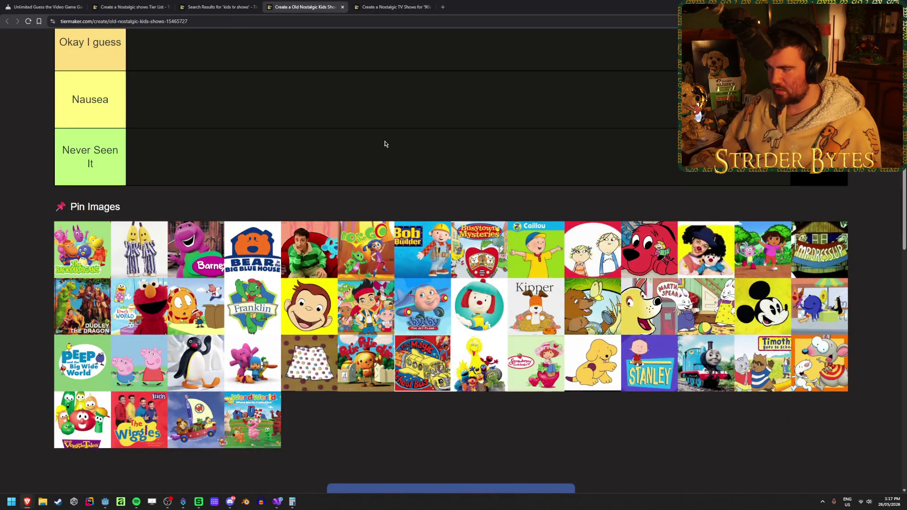
Switch to the Nostalgic TV Shows for '90s and 2000s Kids tier list tab
{"action": "left_click", "coordinate": [357, 4]}
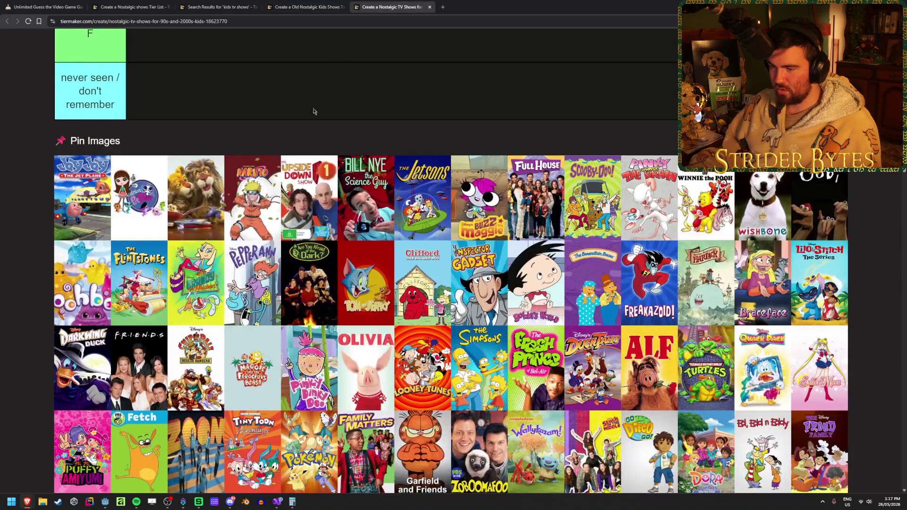
Delete the 'never seen / don't remember' row, leaving tiers S through F
{"action": "scroll", "coordinate": [240, 201], "scroll_direction": "up", "scroll_amount": 2}
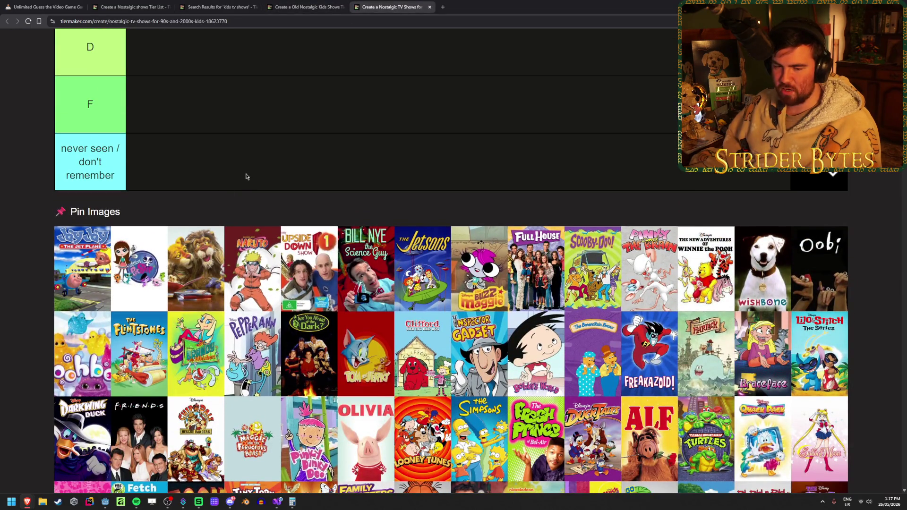
{"action": "scroll", "coordinate": [245, 177], "scroll_direction": "down", "scroll_amount": 2}
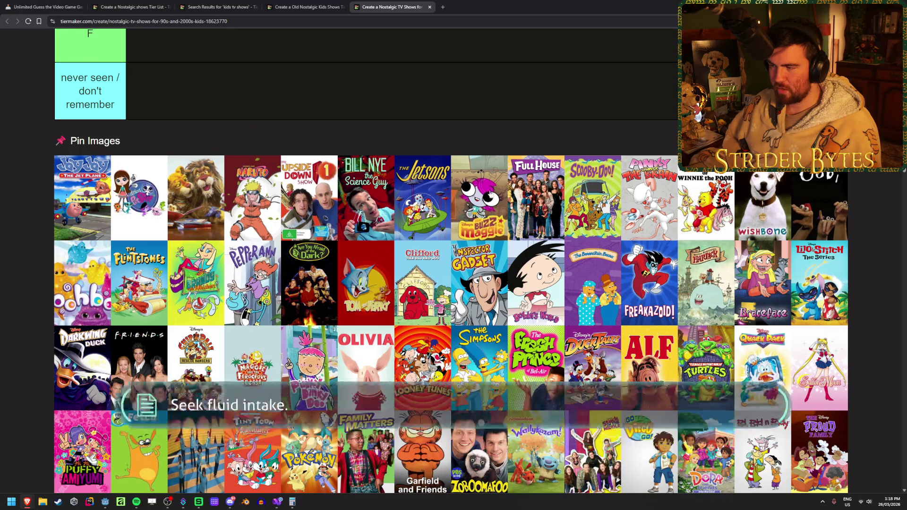
{"action": "scroll", "coordinate": [514, 269], "scroll_direction": "down", "scroll_amount": 1}
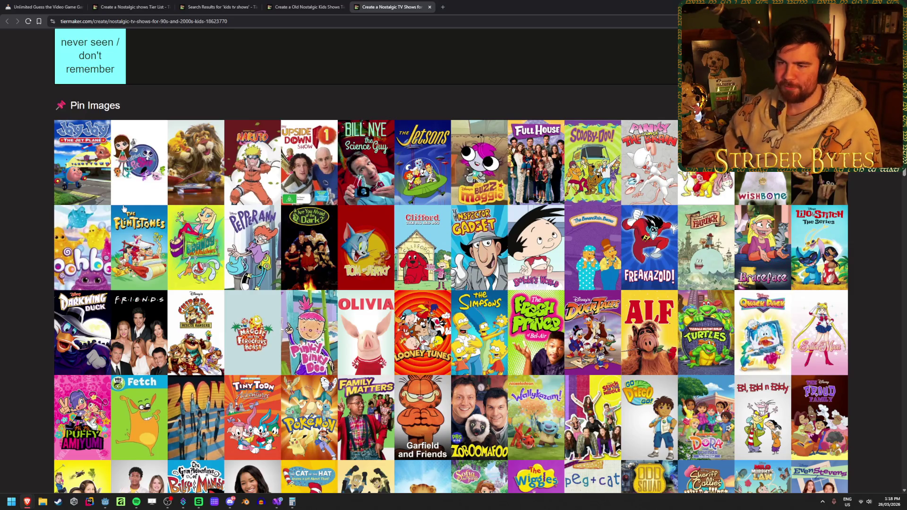
{"action": "scroll", "coordinate": [246, 172], "scroll_direction": "up", "scroll_amount": 5}
{"action": "scroll", "coordinate": [250, 175], "scroll_direction": "up", "scroll_amount": 4}
{"action": "scroll", "coordinate": [263, 251], "scroll_direction": "down", "scroll_amount": 2}
{"action": "left_click", "coordinate": [805, 373]}
{"action": "left_click", "coordinate": [359, 242]}
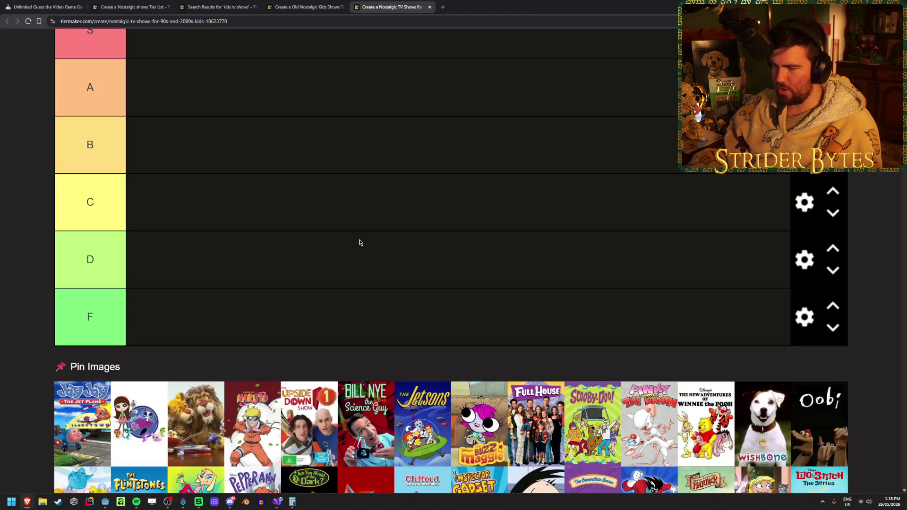
Drag Naruto from the image pool into the S tier
{"action": "scroll", "coordinate": [244, 273], "scroll_direction": "down", "scroll_amount": 3}
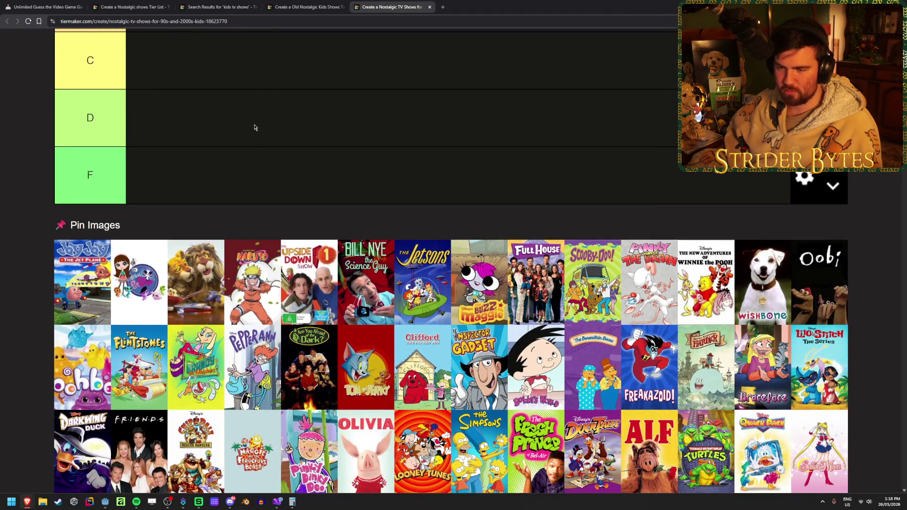
{"action": "scroll", "coordinate": [247, 188], "scroll_direction": "up", "scroll_amount": 3}
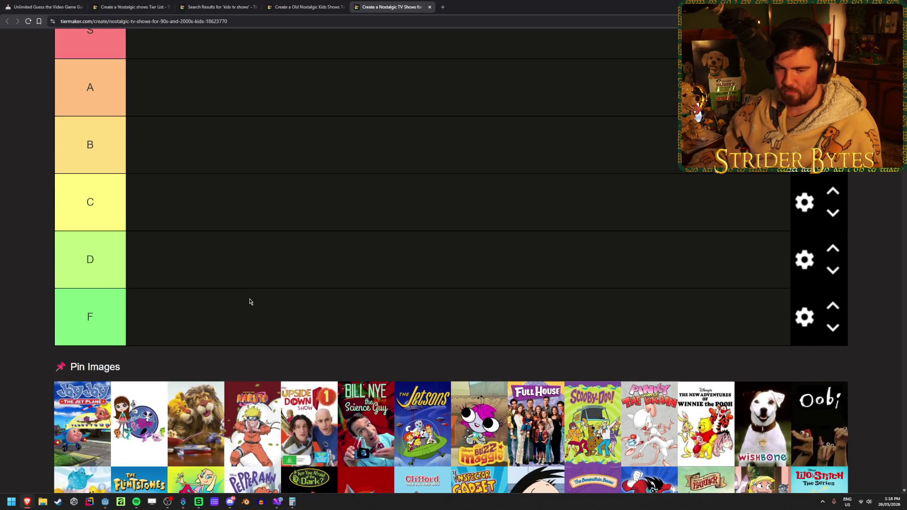
{"action": "scroll", "coordinate": [260, 236], "scroll_direction": "down", "scroll_amount": 2}
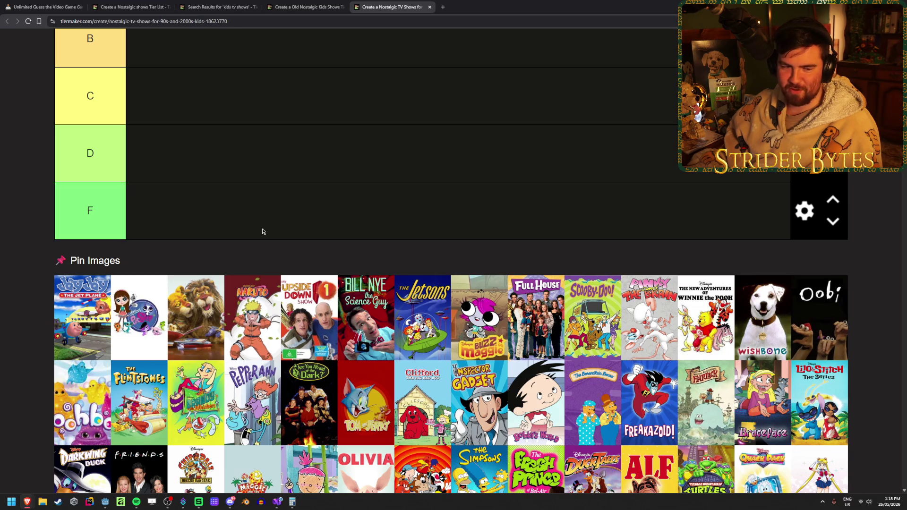
{"action": "scroll", "coordinate": [264, 217], "scroll_direction": "down", "scroll_amount": 2}
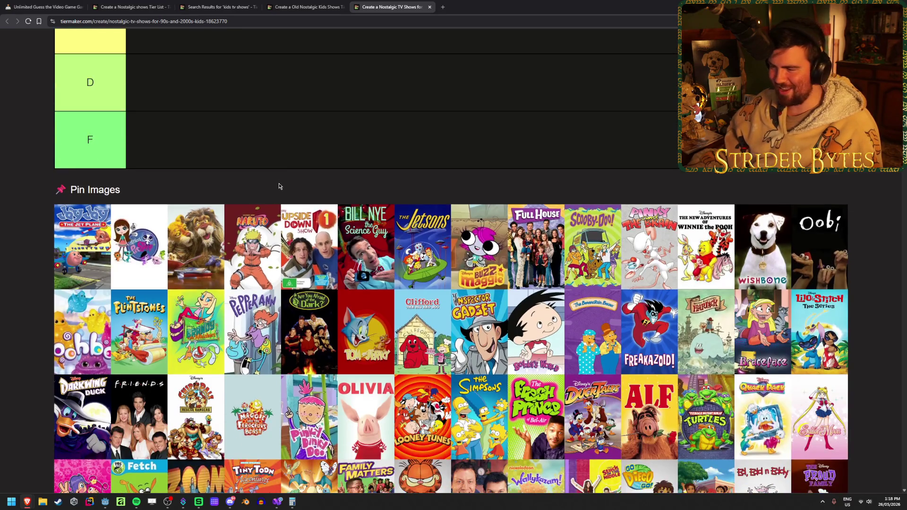
{"action": "scroll", "coordinate": [269, 217], "scroll_direction": "up", "scroll_amount": 2}
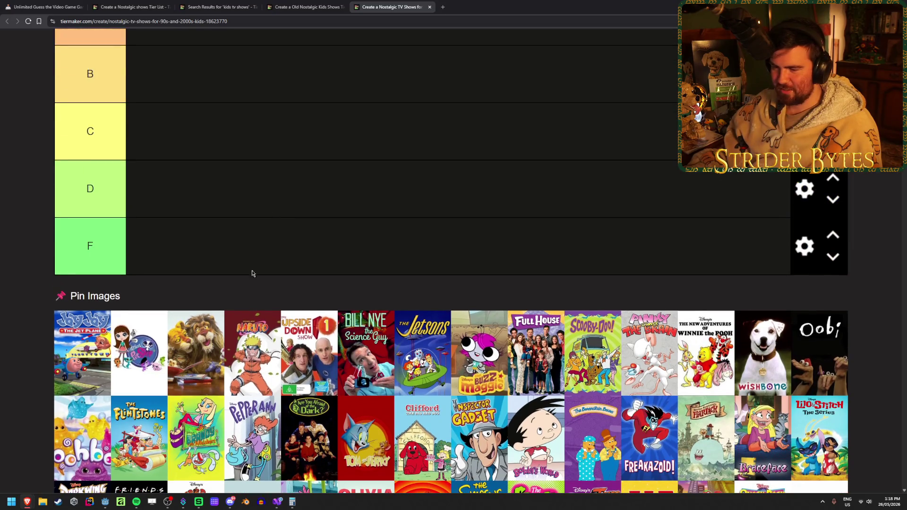
{"action": "scroll", "coordinate": [273, 212], "scroll_direction": "up", "scroll_amount": 4}
{"action": "mouse_move", "coordinate": [255, 359]}
{"action": "left_mouse_down"}
{"action": "mouse_move", "coordinate": [273, 212]}
{"action": "mouse_move", "coordinate": [189, 156]}
{"action": "left_mouse_up"}
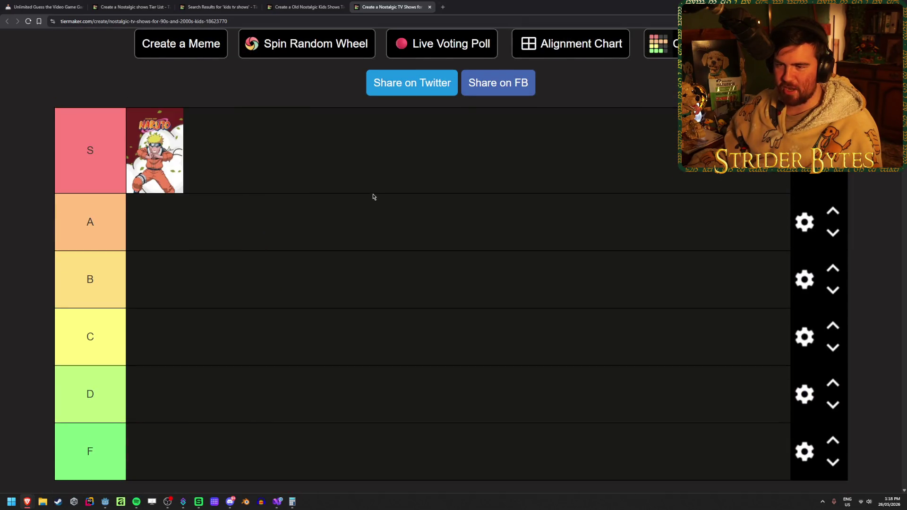
Move The Jetsons from the pool into tier C
{"action": "scroll", "coordinate": [377, 198], "scroll_direction": "down", "scroll_amount": 2}
{"action": "scroll", "coordinate": [376, 198], "scroll_direction": "down", "scroll_amount": 3}
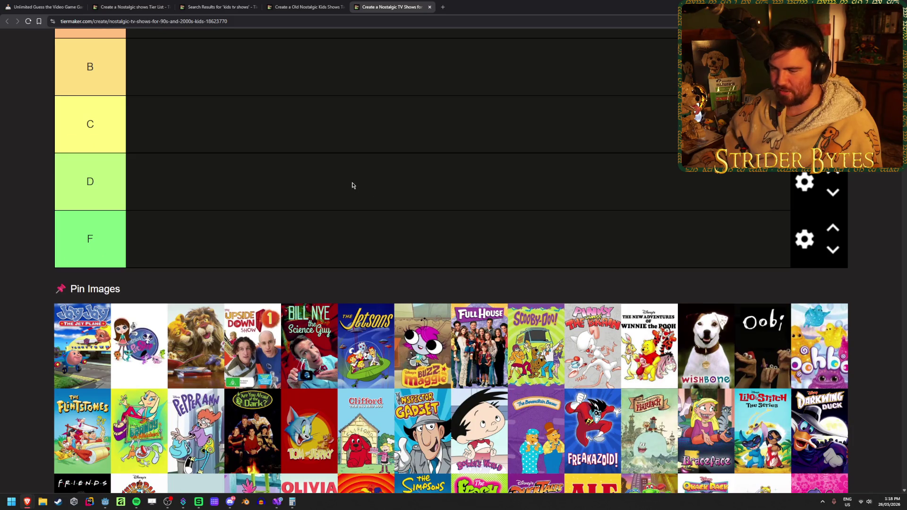
{"action": "scroll", "coordinate": [352, 186], "scroll_direction": "down", "scroll_amount": 1}
{"action": "scroll", "coordinate": [352, 185], "scroll_direction": "up", "scroll_amount": 1}
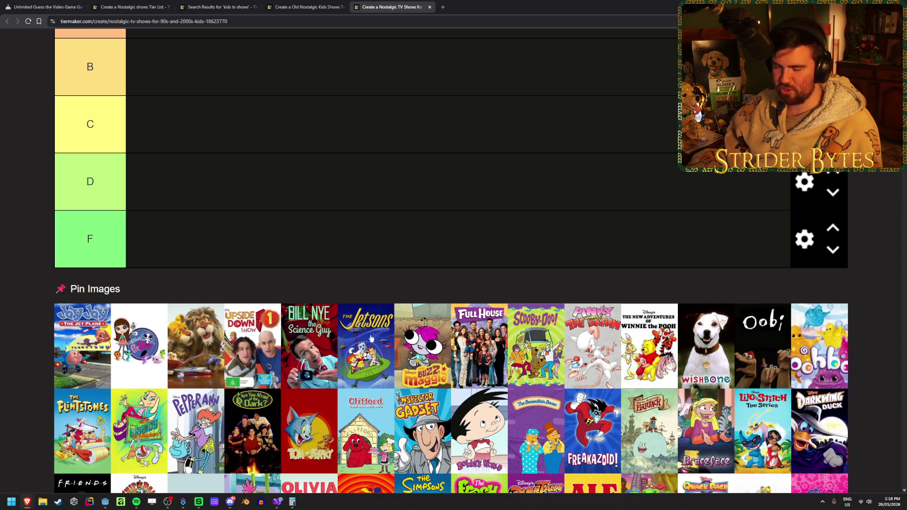
{"action": "left_click_drag", "start_coordinate": [377, 329], "coordinate": [392, 314]}
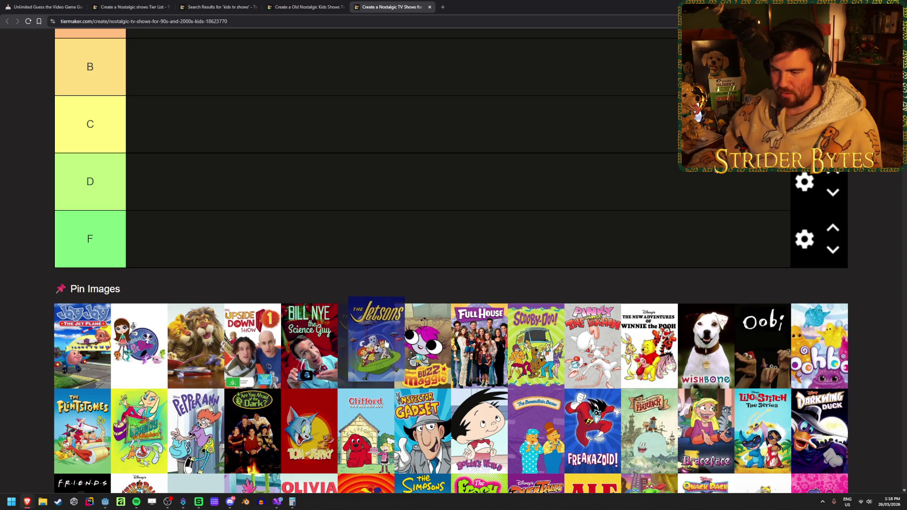
{"action": "mouse_move", "coordinate": [366, 345]}
{"action": "left_mouse_down"}
{"action": "mouse_move", "coordinate": [374, 340]}
{"action": "mouse_move", "coordinate": [359, 285]}
{"action": "mouse_move", "coordinate": [340, 255]}
{"action": "mouse_move", "coordinate": [370, 211]}
{"action": "mouse_move", "coordinate": [359, 253]}
{"action": "left_mouse_up"}
Place Scooby-Doo in tier S beside Naruto
{"action": "scroll", "coordinate": [373, 340], "scroll_direction": "up", "scroll_amount": 3}
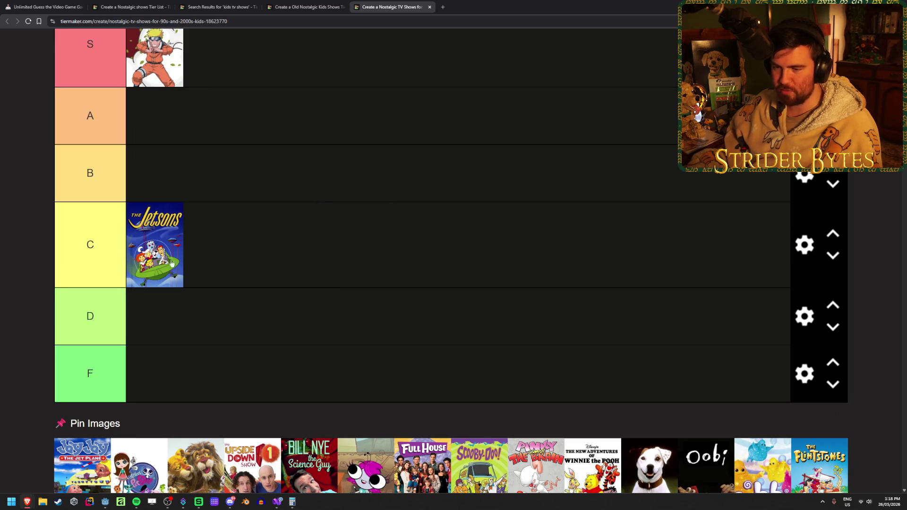
{"action": "scroll", "coordinate": [491, 271], "scroll_direction": "up", "scroll_amount": 2}
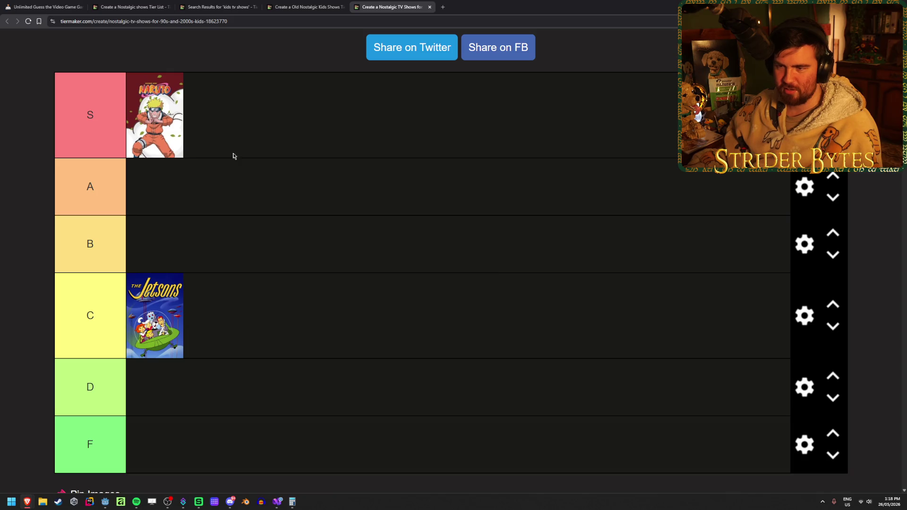
{"action": "scroll", "coordinate": [215, 141], "scroll_direction": "down", "scroll_amount": 2}
{"action": "scroll", "coordinate": [219, 137], "scroll_direction": "up", "scroll_amount": 2}
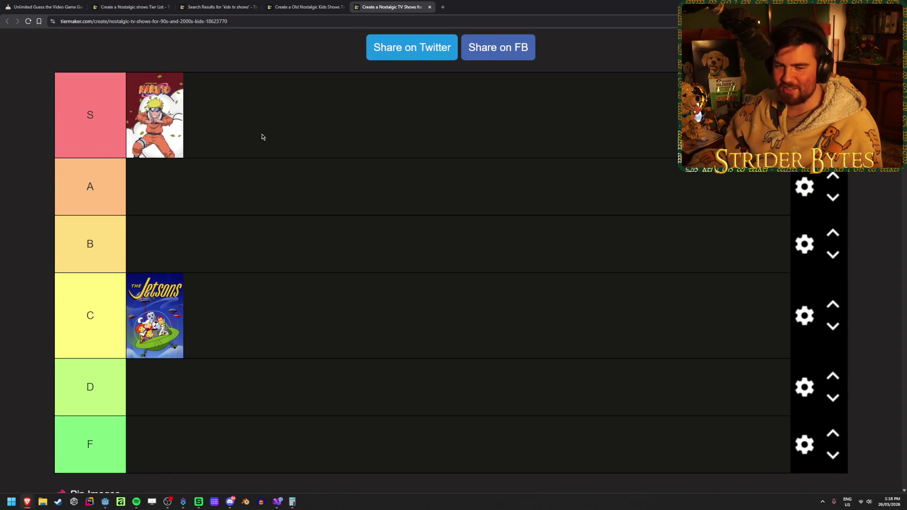
{"action": "scroll", "coordinate": [413, 266], "scroll_direction": "down", "scroll_amount": 5}
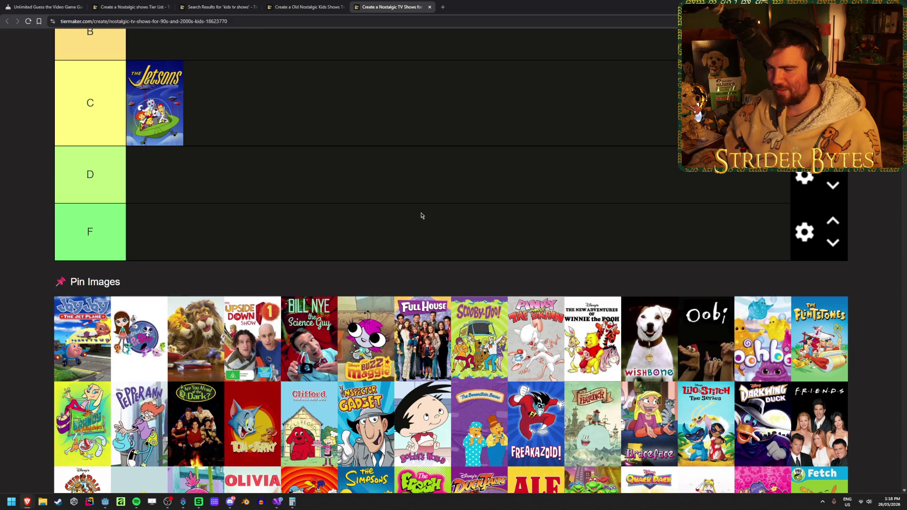
{"action": "mouse_move", "coordinate": [482, 335]}
{"action": "left_mouse_down"}
{"action": "mouse_move", "coordinate": [472, 255]}
{"action": "mouse_move", "coordinate": [440, 161]}
{"action": "mouse_move", "coordinate": [458, 70]}
{"action": "mouse_move", "coordinate": [452, 145]}
{"action": "mouse_move", "coordinate": [456, 80]}
{"action": "left_mouse_up"}
{"action": "scroll", "coordinate": [520, 212], "scroll_direction": "down", "scroll_amount": 4}
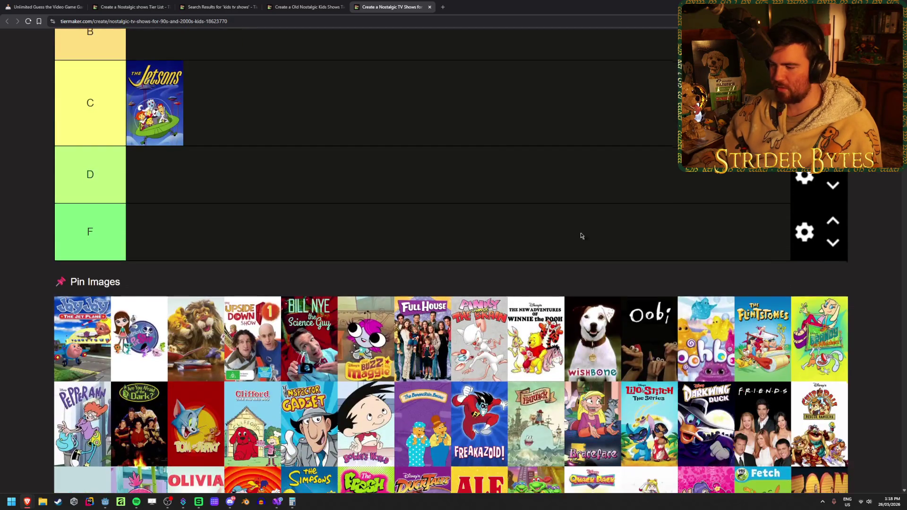
{"action": "scroll", "coordinate": [504, 148], "scroll_direction": "down", "scroll_amount": 1}
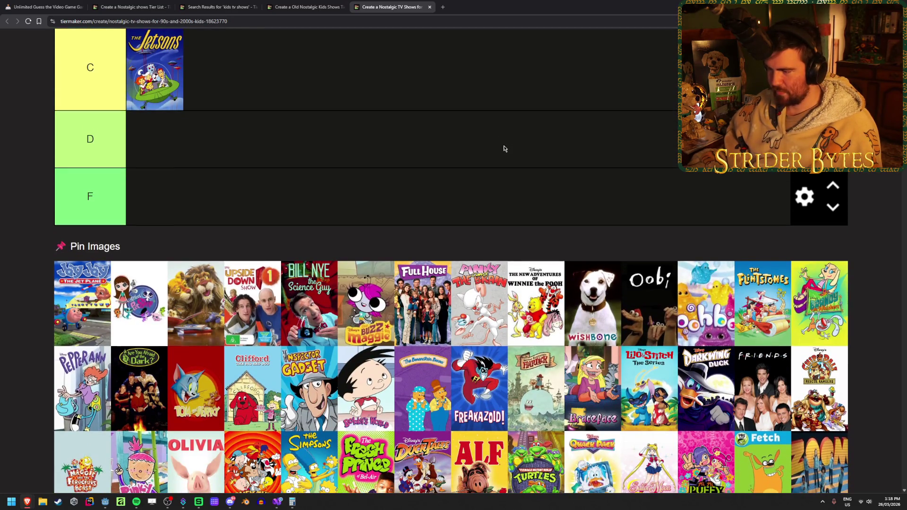
Rank Tom and Jerry in B and The Flintstones in C beside The Jetsons
{"action": "left_click_drag", "start_coordinate": [554, 341], "coordinate": [406, 151]}
{"action": "scroll", "coordinate": [480, 230], "scroll_direction": "down", "scroll_amount": 3}
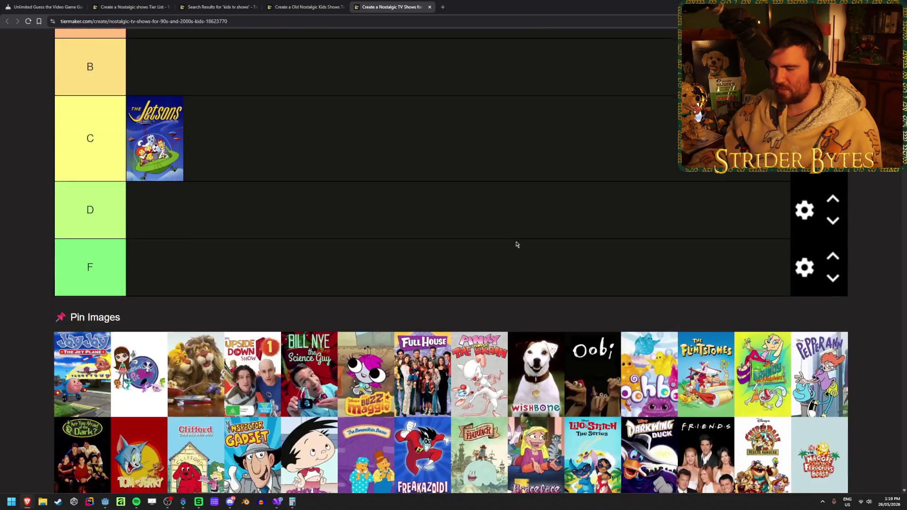
{"action": "mouse_move", "coordinate": [684, 351]}
{"action": "left_mouse_down"}
{"action": "mouse_move", "coordinate": [555, 232]}
{"action": "mouse_move", "coordinate": [197, 107]}
{"action": "left_mouse_up"}
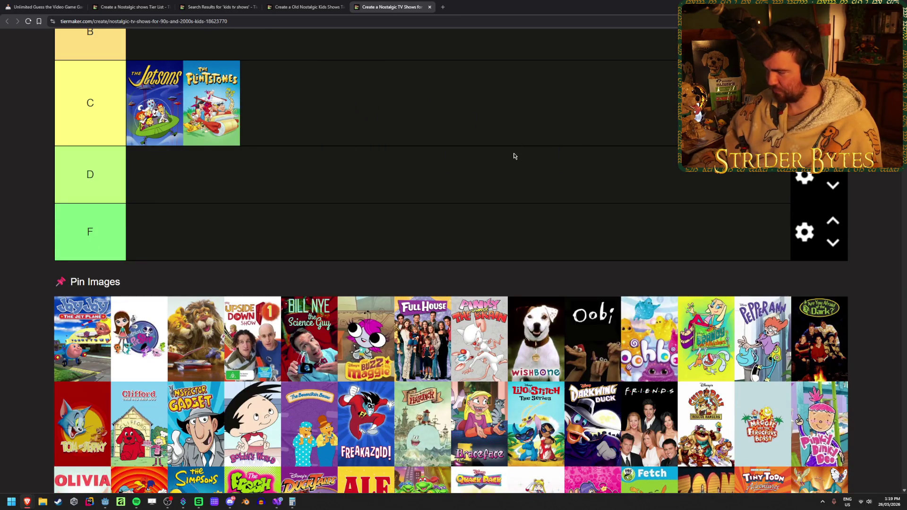
{"action": "scroll", "coordinate": [532, 211], "scroll_direction": "down", "scroll_amount": 2}
Drag Looney Tunes into tier A and The Simpsons into tier S
{"action": "mouse_move", "coordinate": [77, 351]}
{"action": "left_mouse_down"}
{"action": "mouse_move", "coordinate": [139, 357]}
{"action": "mouse_move", "coordinate": [438, 307]}
{"action": "mouse_move", "coordinate": [444, 228]}
{"action": "mouse_move", "coordinate": [435, 147]}
{"action": "mouse_move", "coordinate": [433, 230]}
{"action": "mouse_move", "coordinate": [444, 155]}
{"action": "mouse_move", "coordinate": [436, 197]}
{"action": "mouse_move", "coordinate": [447, 176]}
{"action": "left_mouse_up"}
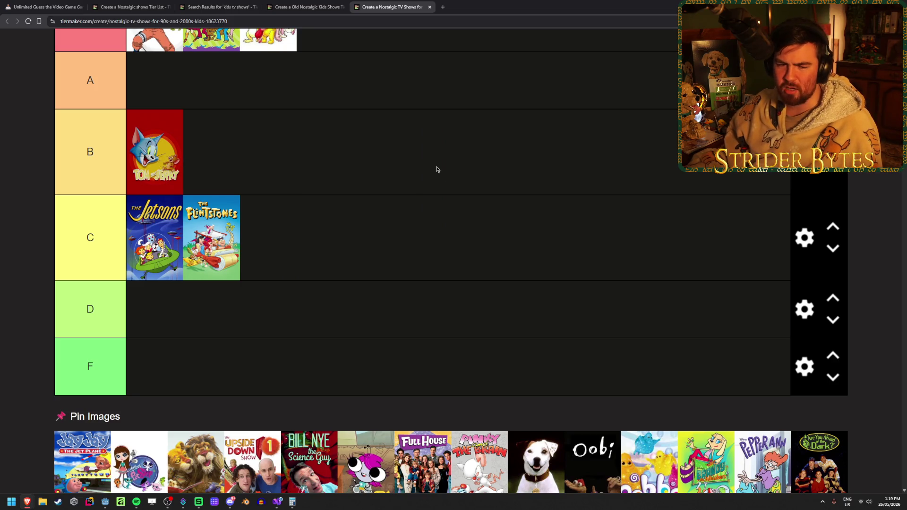
{"action": "scroll", "coordinate": [437, 170], "scroll_direction": "down", "scroll_amount": 2}
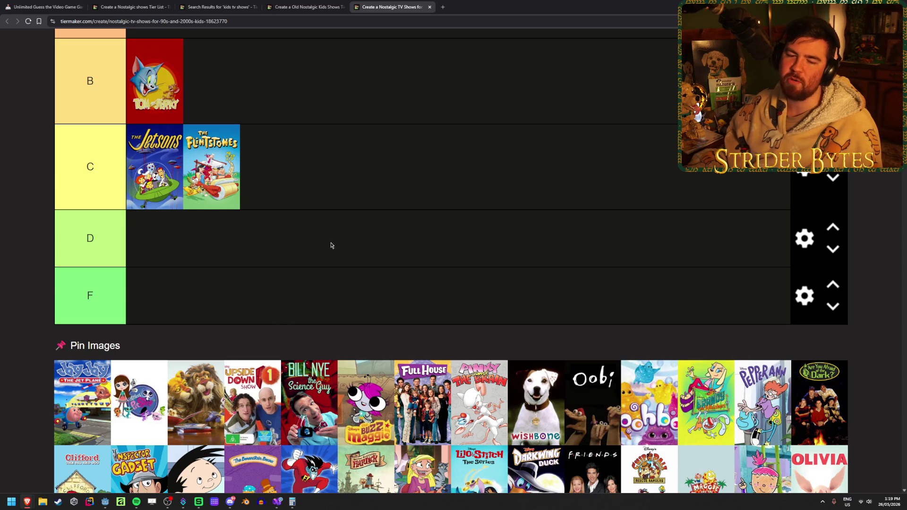
{"action": "scroll", "coordinate": [357, 225], "scroll_direction": "down", "scroll_amount": 1}
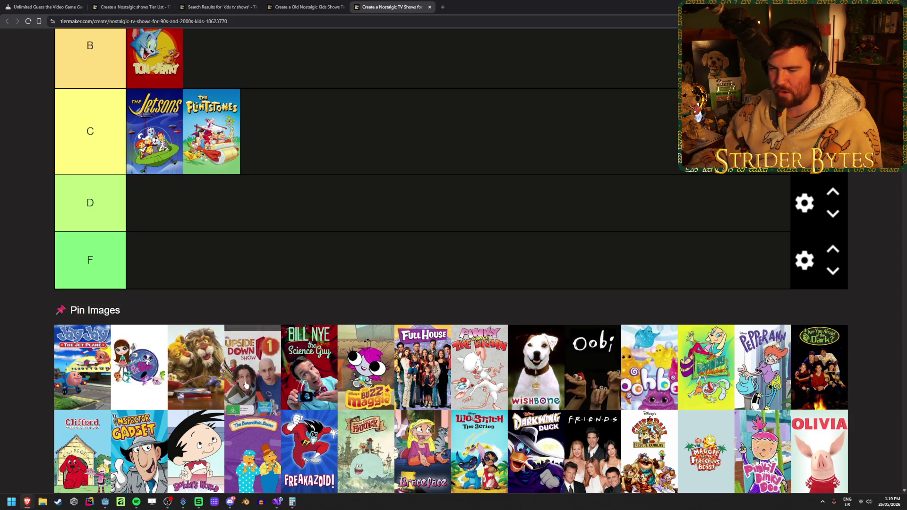
{"action": "scroll", "coordinate": [312, 251], "scroll_direction": "down", "scroll_amount": 1}
{"action": "scroll", "coordinate": [311, 251], "scroll_direction": "down", "scroll_amount": 3}
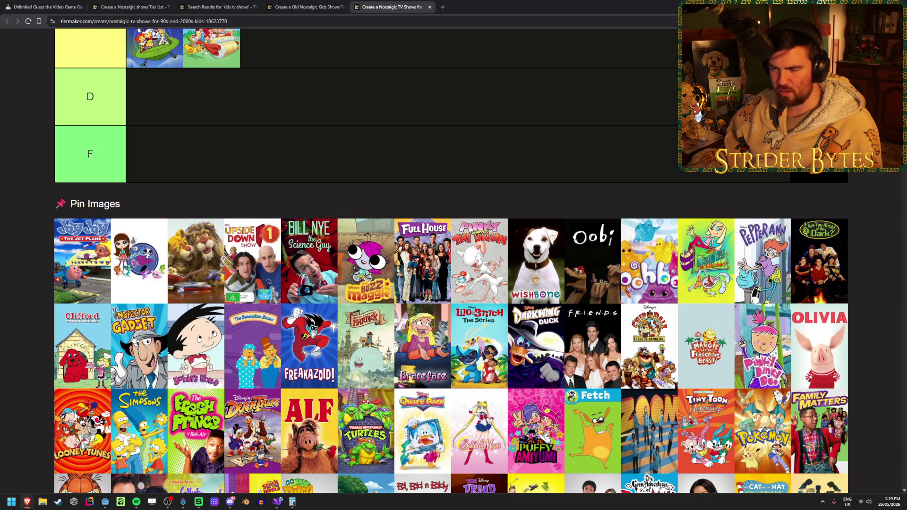
{"action": "mouse_move", "coordinate": [491, 357]}
{"action": "left_mouse_down"}
{"action": "mouse_move", "coordinate": [389, 155]}
{"action": "mouse_move", "coordinate": [447, 248]}
{"action": "mouse_move", "coordinate": [442, 189]}
{"action": "left_mouse_up"}
{"action": "scroll", "coordinate": [447, 248], "scroll_direction": "up", "scroll_amount": 2}
{"action": "scroll", "coordinate": [303, 212], "scroll_direction": "up", "scroll_amount": 1}
{"action": "scroll", "coordinate": [306, 216], "scroll_direction": "down", "scroll_amount": 1}
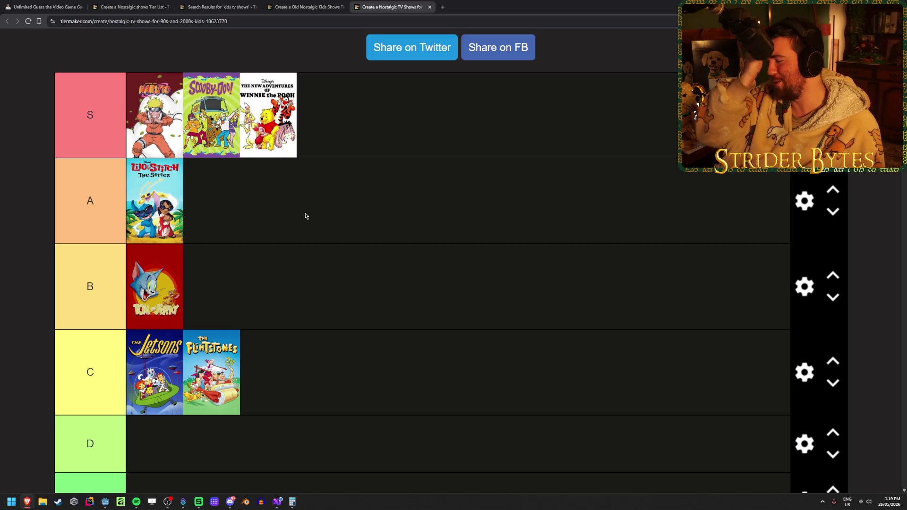
{"action": "scroll", "coordinate": [533, 208], "scroll_direction": "down", "scroll_amount": 6}
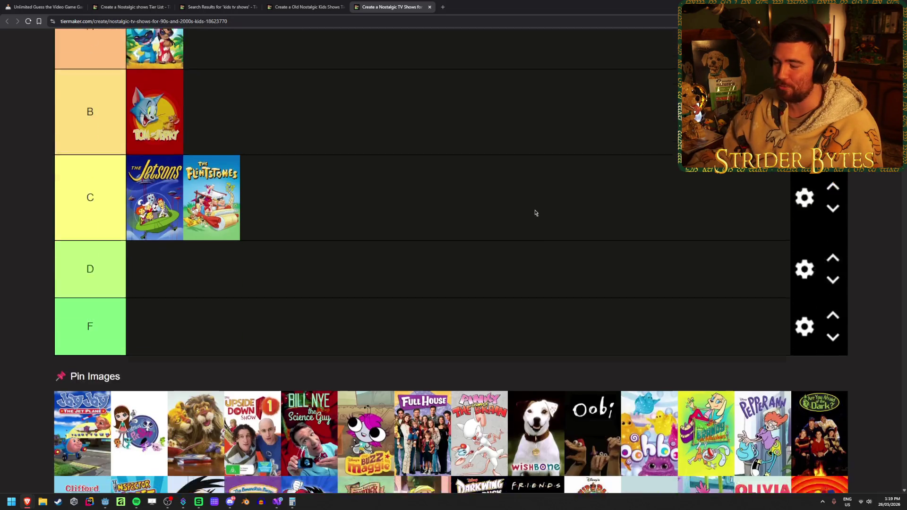
{"action": "scroll", "coordinate": [529, 172], "scroll_direction": "down", "scroll_amount": 1}
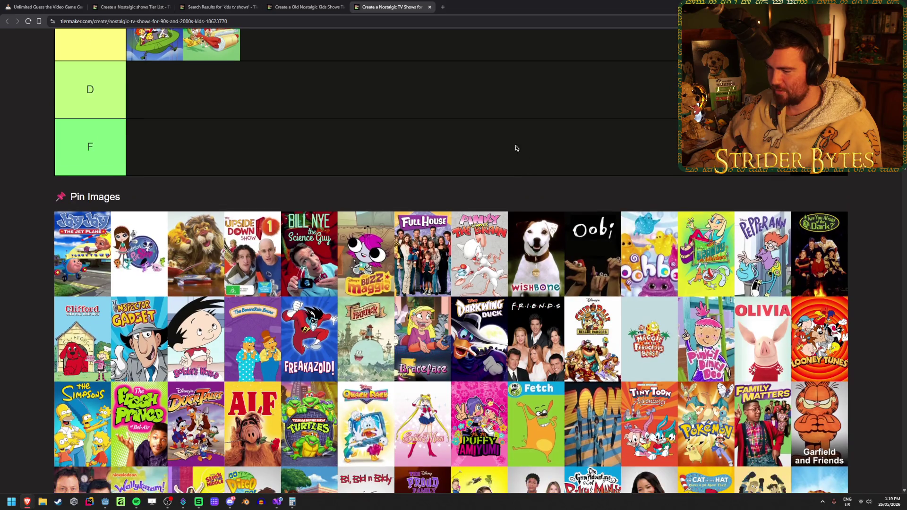
{"action": "mouse_move", "coordinate": [531, 304]}
{"action": "left_mouse_down"}
{"action": "mouse_move", "coordinate": [359, 147]}
{"action": "mouse_move", "coordinate": [344, 189]}
{"action": "left_mouse_up"}
Keep ranking pool shows, putting Friends in F and The Fresh Prince of Bel-Air in C
{"action": "scroll", "coordinate": [359, 146], "scroll_direction": "up", "scroll_amount": 1}
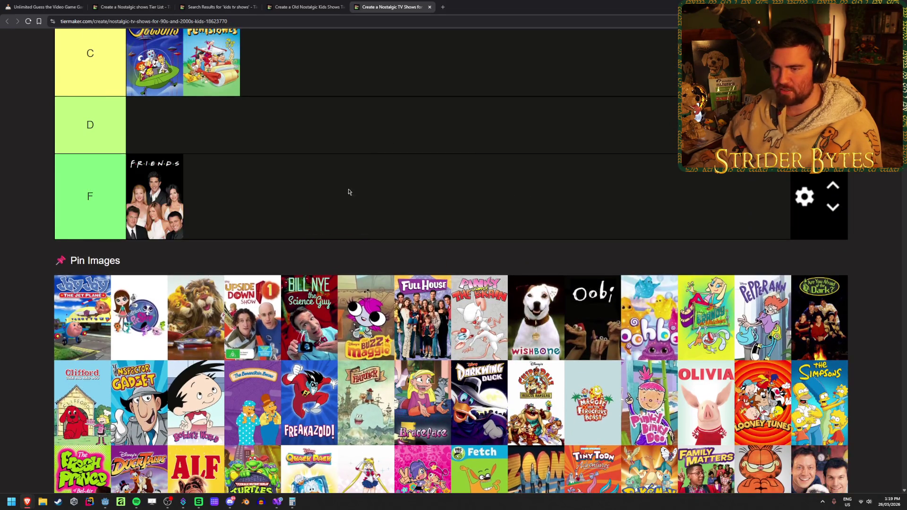
{"action": "scroll", "coordinate": [471, 97], "scroll_direction": "down", "scroll_amount": 2}
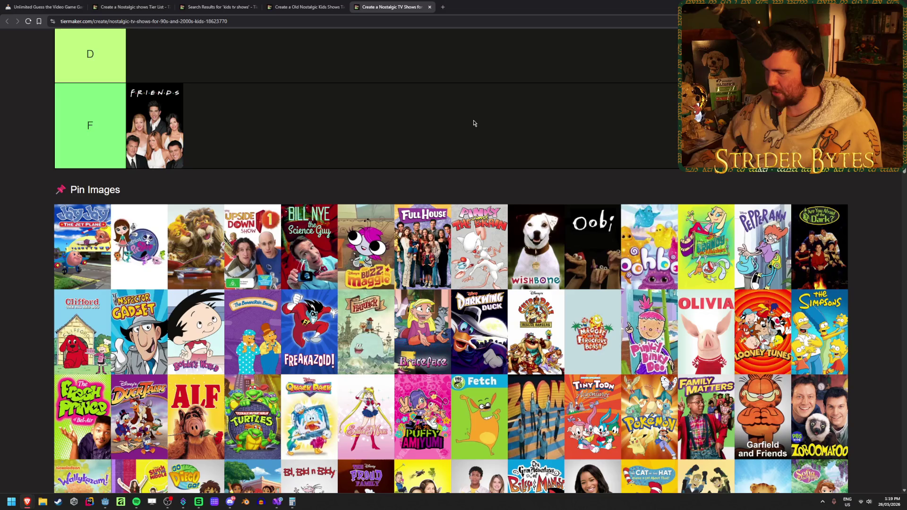
{"action": "mouse_move", "coordinate": [771, 340]}
{"action": "left_mouse_down"}
{"action": "mouse_move", "coordinate": [430, 208]}
{"action": "mouse_move", "coordinate": [435, 218]}
{"action": "mouse_move", "coordinate": [449, 184]}
{"action": "left_mouse_up"}
{"action": "scroll", "coordinate": [612, 273], "scroll_direction": "up", "scroll_amount": 6}
{"action": "scroll", "coordinate": [444, 198], "scroll_direction": "up", "scroll_amount": 1}
{"action": "scroll", "coordinate": [449, 185], "scroll_direction": "down", "scroll_amount": 4}
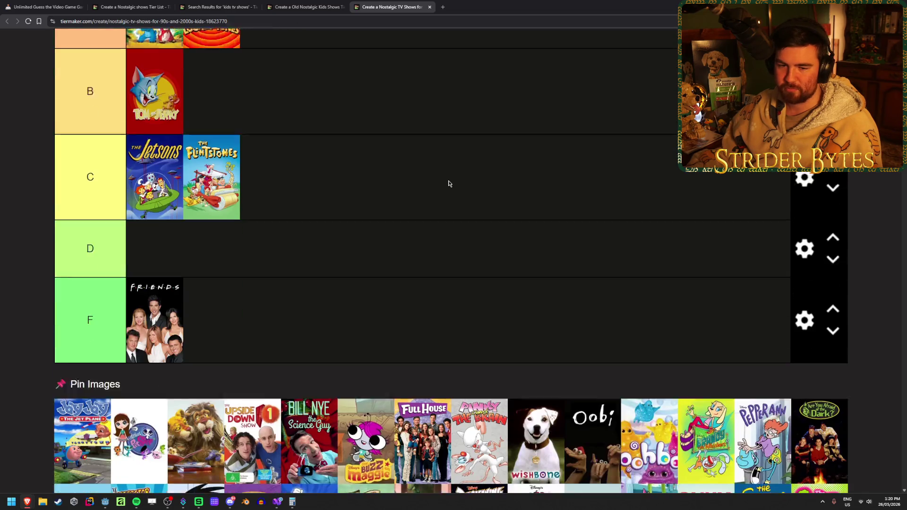
{"action": "scroll", "coordinate": [449, 184], "scroll_direction": "down", "scroll_amount": 2}
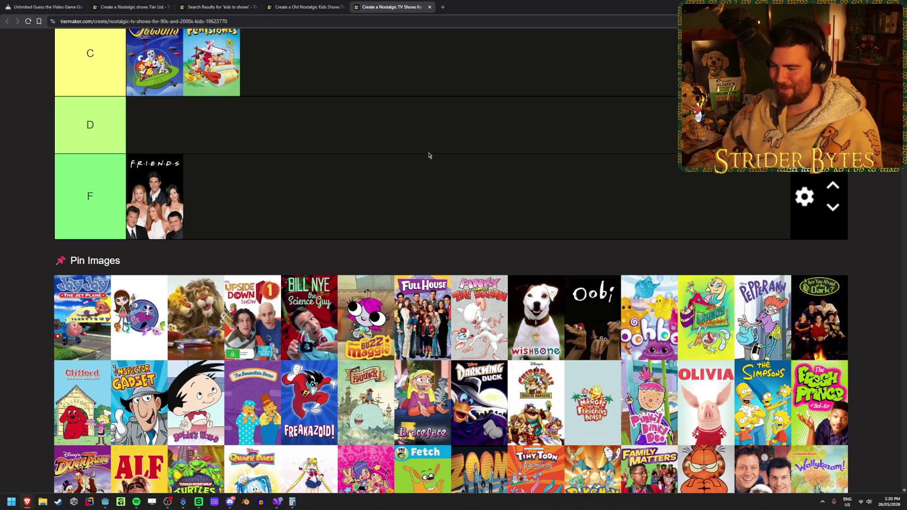
{"action": "scroll", "coordinate": [429, 155], "scroll_direction": "down", "scroll_amount": 1}
{"action": "scroll", "coordinate": [446, 119], "scroll_direction": "down", "scroll_amount": 1}
{"action": "mouse_move", "coordinate": [736, 312]}
{"action": "left_mouse_down"}
{"action": "mouse_move", "coordinate": [730, 212]}
{"action": "mouse_move", "coordinate": [519, 236]}
{"action": "mouse_move", "coordinate": [439, 104]}
{"action": "mouse_move", "coordinate": [504, 183]}
{"action": "left_mouse_up"}
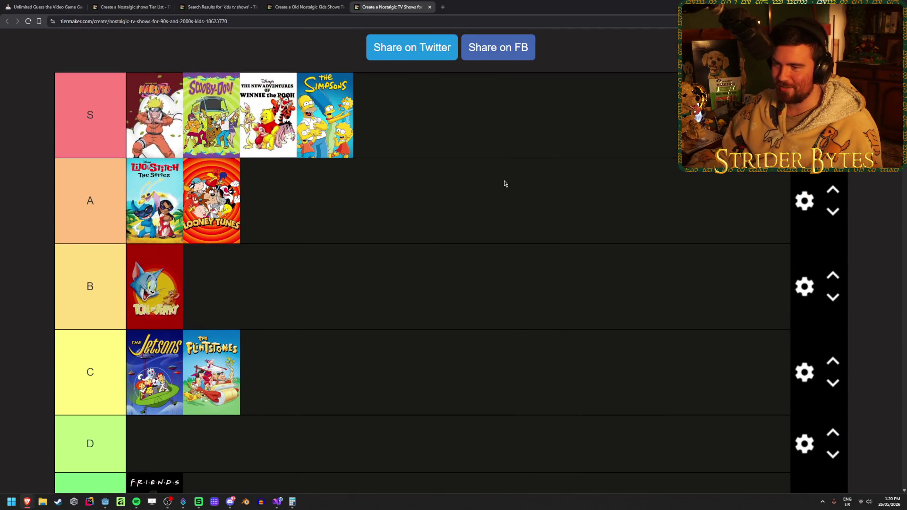
{"action": "scroll", "coordinate": [391, 148], "scroll_direction": "up", "scroll_amount": 1}
{"action": "scroll", "coordinate": [320, 120], "scroll_direction": "down", "scroll_amount": 1}
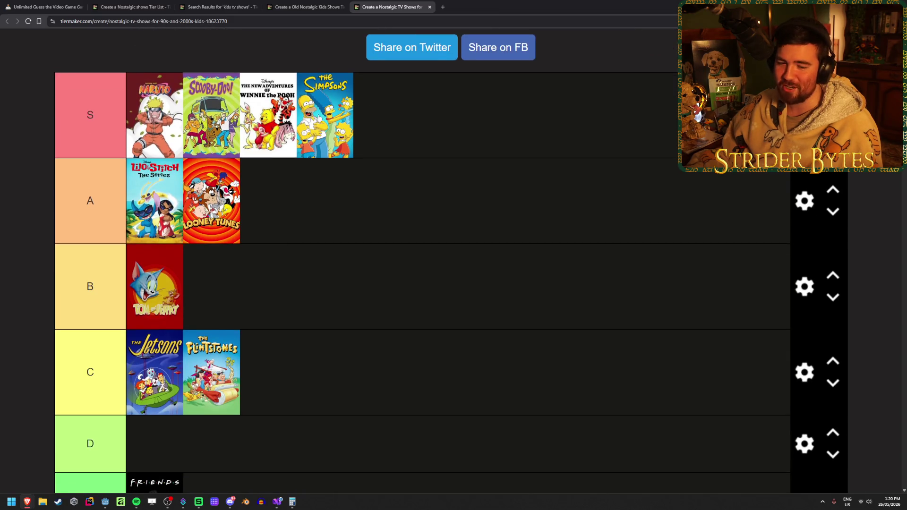
{"action": "scroll", "coordinate": [381, 190], "scroll_direction": "down", "scroll_amount": 6}
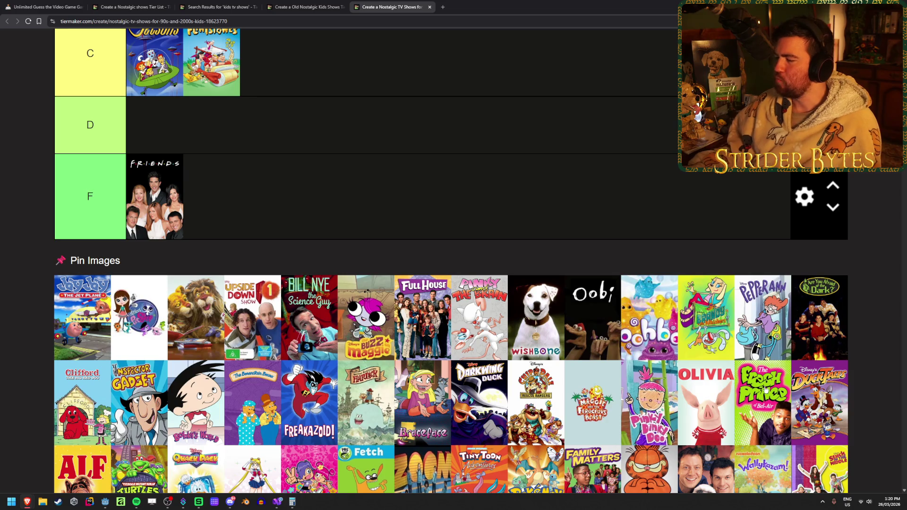
{"action": "mouse_move", "coordinate": [771, 418]}
{"action": "left_mouse_down"}
{"action": "mouse_move", "coordinate": [475, 255]}
{"action": "mouse_move", "coordinate": [464, 211]}
{"action": "left_mouse_up"}
Place Fresh Prince in tier C and Teenage Mutant Ninja Turtles in tier A
{"action": "scroll", "coordinate": [474, 253], "scroll_direction": "up", "scroll_amount": 3}
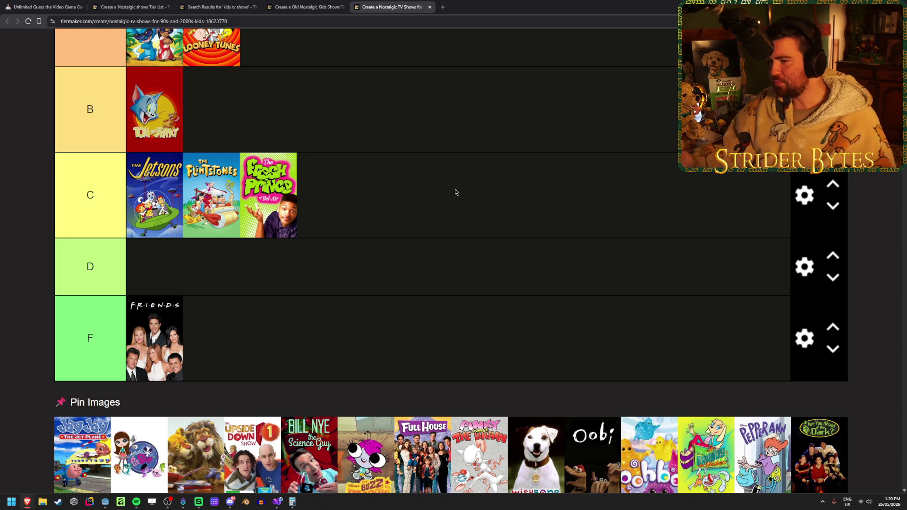
{"action": "scroll", "coordinate": [456, 192], "scroll_direction": "down", "scroll_amount": 3}
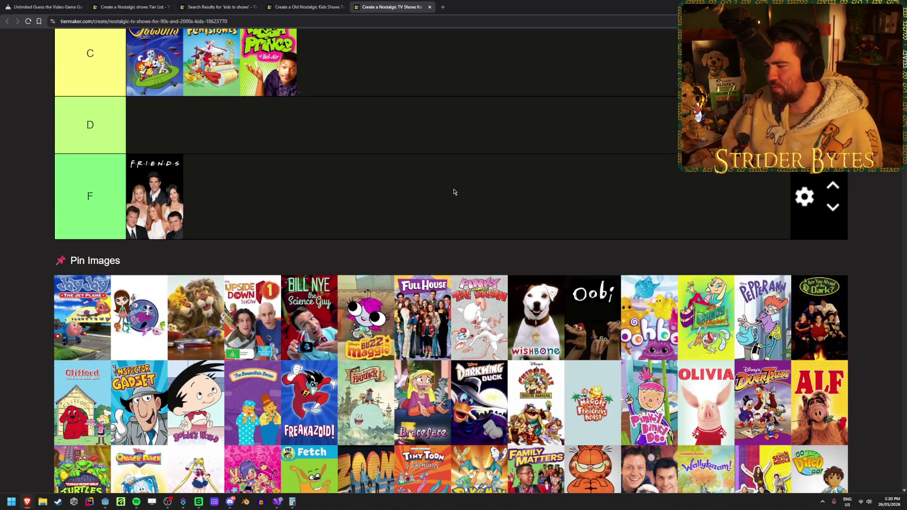
{"action": "scroll", "coordinate": [454, 192], "scroll_direction": "down", "scroll_amount": 1}
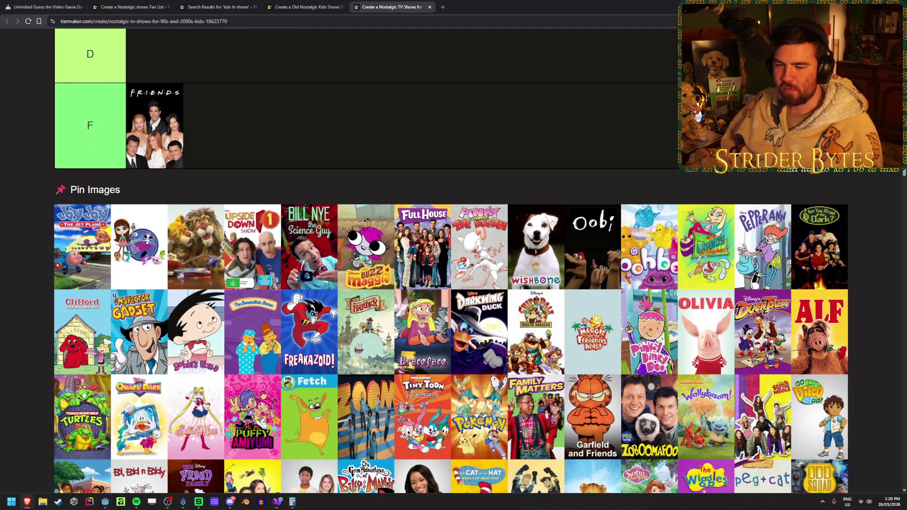
{"action": "mouse_move", "coordinate": [83, 424]}
{"action": "left_mouse_down"}
{"action": "mouse_move", "coordinate": [89, 382]}
{"action": "mouse_move", "coordinate": [382, 270]}
{"action": "mouse_move", "coordinate": [400, 234]}
{"action": "mouse_move", "coordinate": [410, 159]}
{"action": "mouse_move", "coordinate": [427, 251]}
{"action": "mouse_move", "coordinate": [447, 165]}
{"action": "mouse_move", "coordinate": [449, 184]}
{"action": "left_mouse_up"}
{"action": "scroll", "coordinate": [88, 387], "scroll_direction": "up", "scroll_amount": 5}
{"action": "scroll", "coordinate": [404, 184], "scroll_direction": "up", "scroll_amount": 1}
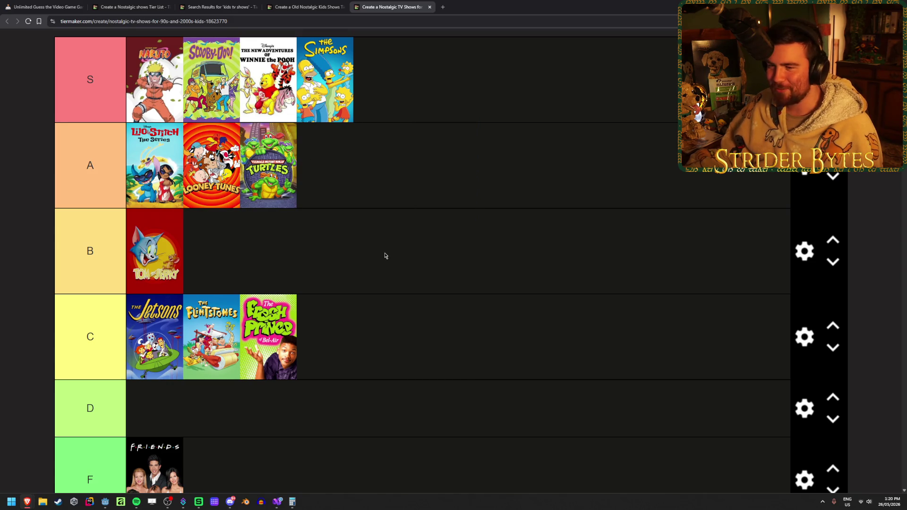
{"action": "scroll", "coordinate": [419, 180], "scroll_direction": "up", "scroll_amount": 1}
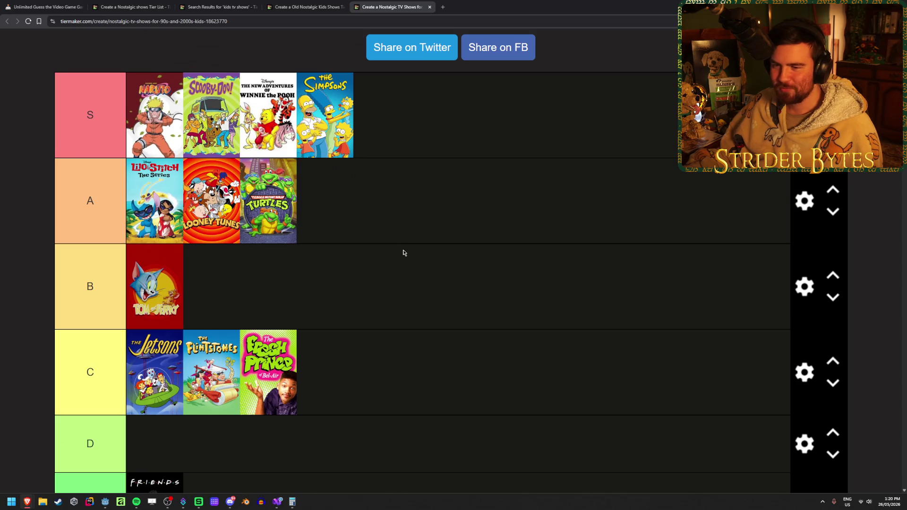
{"action": "scroll", "coordinate": [330, 257], "scroll_direction": "down", "scroll_amount": 10}
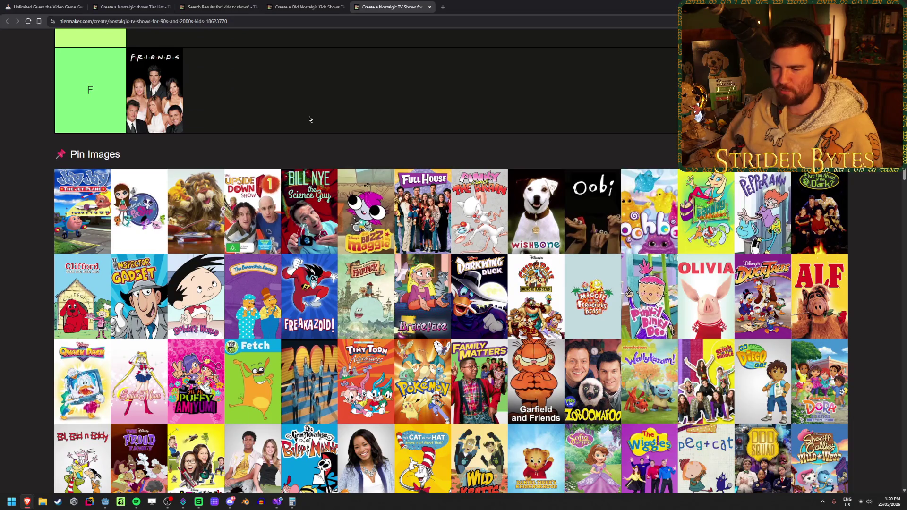
{"action": "scroll", "coordinate": [309, 119], "scroll_direction": "down", "scroll_amount": 1}
Rank Sailor Moon and Pokémon together in the S tier
{"action": "mouse_move", "coordinate": [145, 345]}
{"action": "left_mouse_down"}
{"action": "mouse_move", "coordinate": [243, 267]}
{"action": "mouse_move", "coordinate": [472, 182]}
{"action": "mouse_move", "coordinate": [478, 127]}
{"action": "mouse_move", "coordinate": [360, 72]}
{"action": "left_mouse_up"}
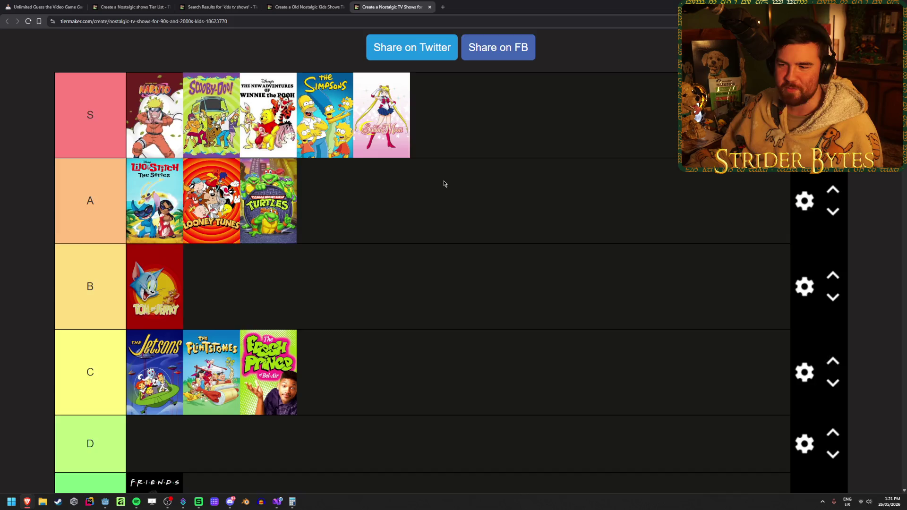
{"action": "scroll", "coordinate": [441, 182], "scroll_direction": "down", "scroll_amount": 9}
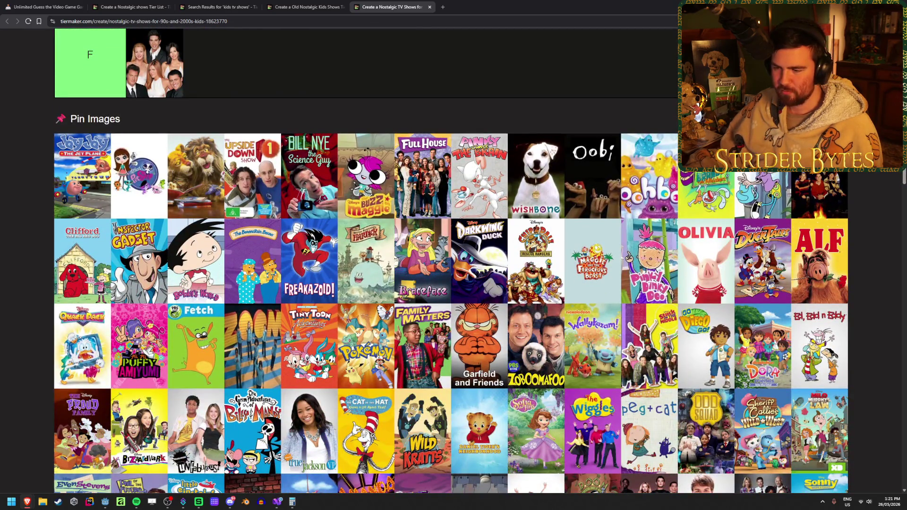
{"action": "mouse_move", "coordinate": [371, 348]}
{"action": "left_mouse_down"}
{"action": "mouse_move", "coordinate": [361, 322]}
{"action": "mouse_move", "coordinate": [444, 343]}
{"action": "mouse_move", "coordinate": [508, 165]}
{"action": "left_mouse_up"}
{"action": "scroll", "coordinate": [363, 323], "scroll_direction": "up", "scroll_amount": 5}
{"action": "scroll", "coordinate": [366, 321], "scroll_direction": "up", "scroll_amount": 6}
{"action": "scroll", "coordinate": [515, 184], "scroll_direction": "down", "scroll_amount": 1}
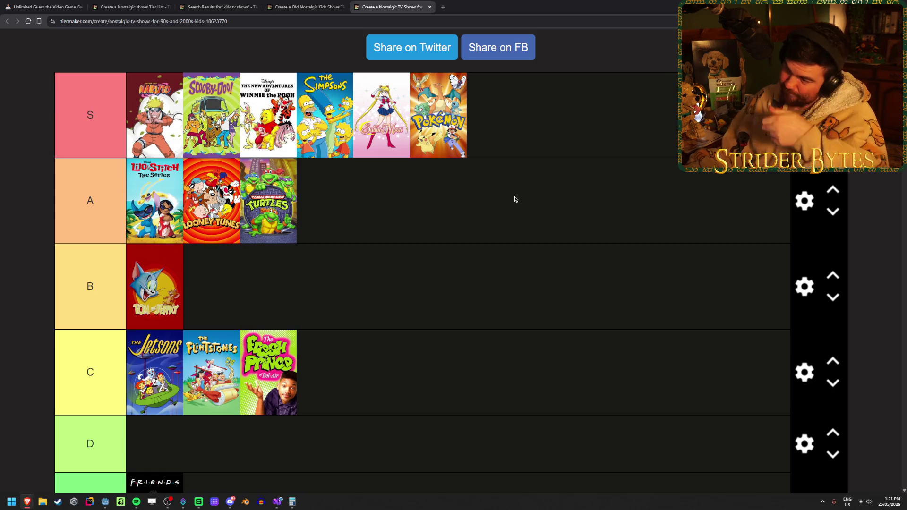
{"action": "scroll", "coordinate": [508, 198], "scroll_direction": "down", "scroll_amount": 8}
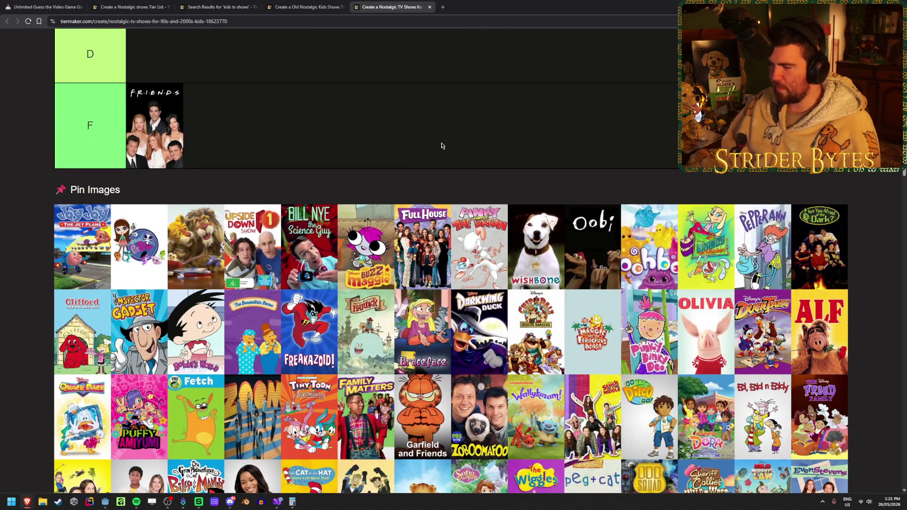
{"action": "scroll", "coordinate": [373, 161], "scroll_direction": "down", "scroll_amount": 1}
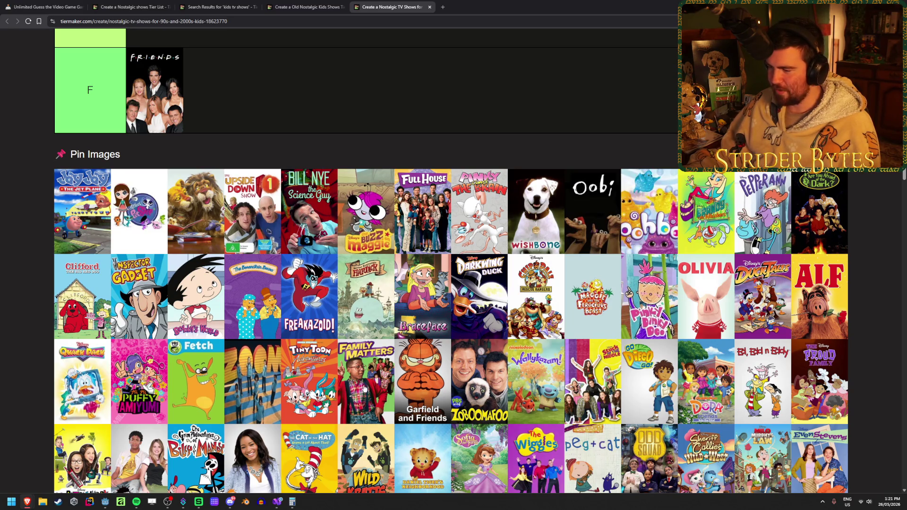
Drop Ed, Edd n Eddy into the list, then move it from S down to A
{"action": "mouse_move", "coordinate": [768, 390]}
{"action": "left_mouse_down"}
{"action": "mouse_move", "coordinate": [730, 301]}
{"action": "mouse_move", "coordinate": [654, 314]}
{"action": "mouse_move", "coordinate": [524, 186]}
{"action": "mouse_move", "coordinate": [582, 219]}
{"action": "mouse_move", "coordinate": [605, 142]}
{"action": "left_mouse_up"}
{"action": "left_click_drag", "start_coordinate": [497, 107], "coordinate": [499, 198]}
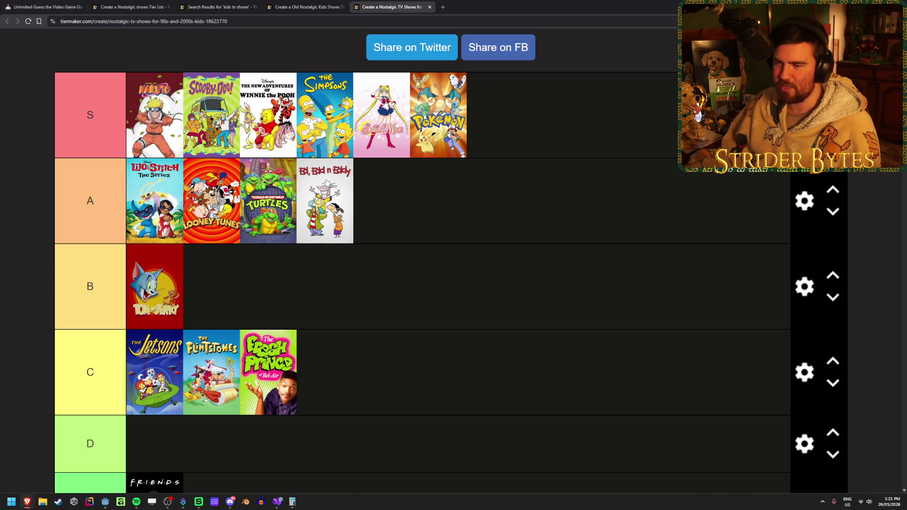
{"action": "scroll", "coordinate": [514, 228], "scroll_direction": "down", "scroll_amount": 5}
{"action": "scroll", "coordinate": [515, 225], "scroll_direction": "down", "scroll_amount": 2}
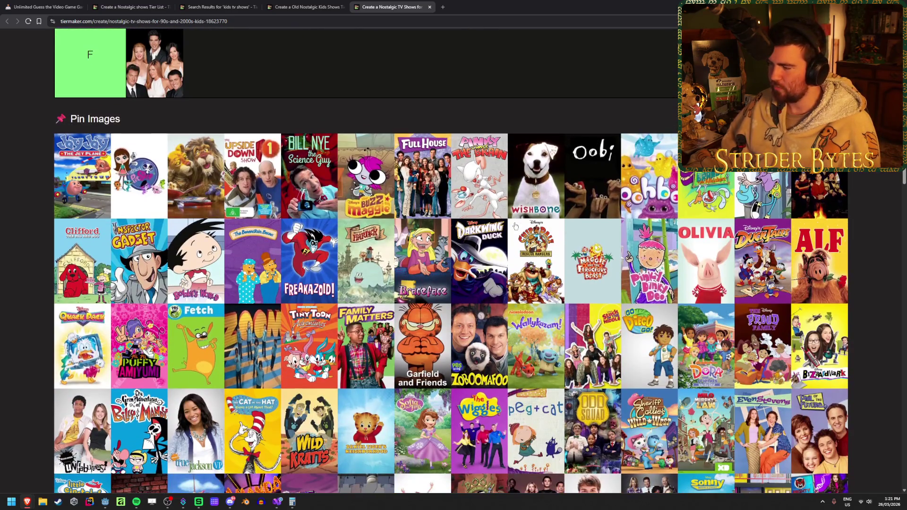
{"action": "scroll", "coordinate": [515, 225], "scroll_direction": "down", "scroll_amount": 1}
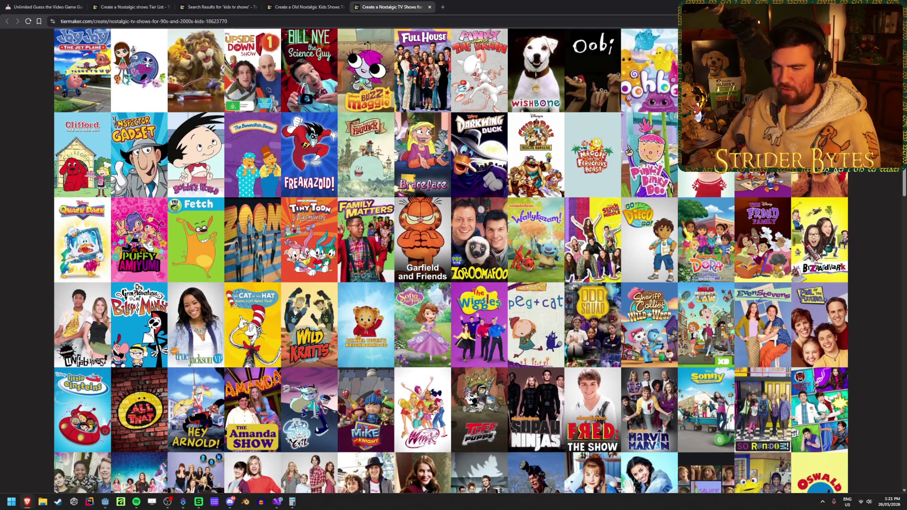
Rank Billy & Mandy in tier B and The Wiggles in tier S
{"action": "mouse_move", "coordinate": [127, 325]}
{"action": "left_mouse_down"}
{"action": "mouse_move", "coordinate": [216, 313]}
{"action": "mouse_move", "coordinate": [423, 260]}
{"action": "mouse_move", "coordinate": [436, 241]}
{"action": "mouse_move", "coordinate": [460, 301]}
{"action": "mouse_move", "coordinate": [481, 212]}
{"action": "left_mouse_up"}
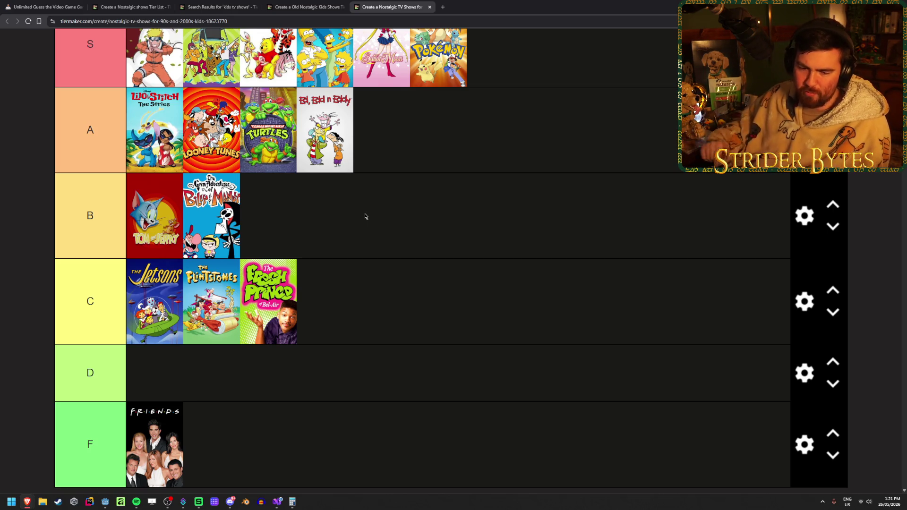
{"action": "scroll", "coordinate": [377, 224], "scroll_direction": "down", "scroll_amount": 8}
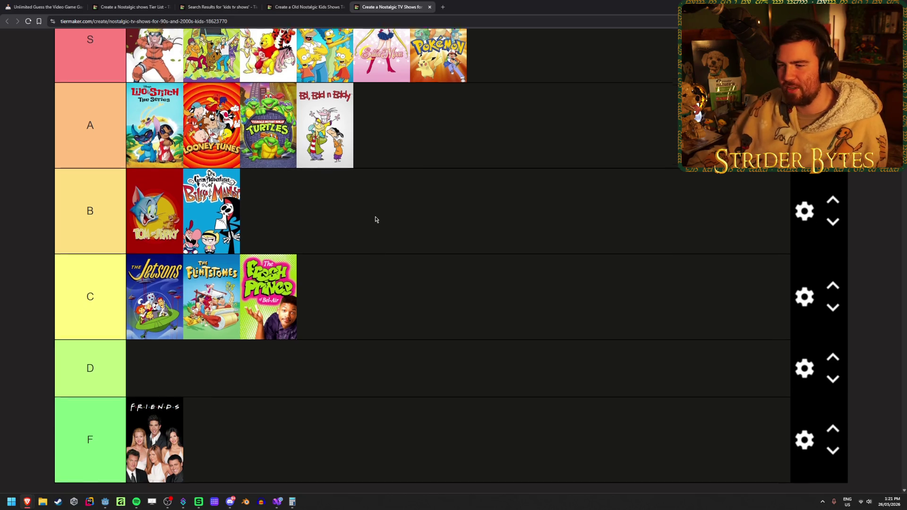
{"action": "scroll", "coordinate": [375, 216], "scroll_direction": "down", "scroll_amount": 2}
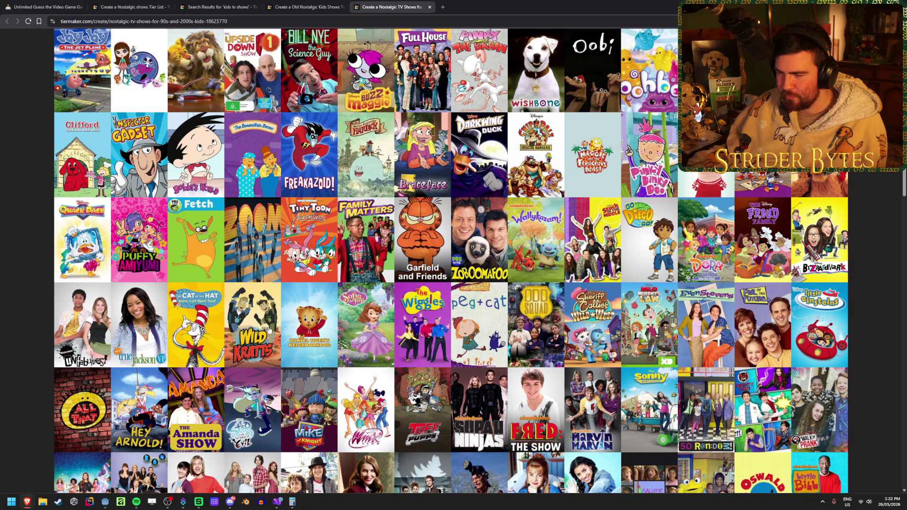
{"action": "mouse_move", "coordinate": [452, 354]}
{"action": "left_mouse_down"}
{"action": "mouse_move", "coordinate": [444, 354]}
{"action": "mouse_move", "coordinate": [595, 194]}
{"action": "mouse_move", "coordinate": [605, 230]}
{"action": "left_mouse_up"}
{"action": "scroll", "coordinate": [602, 234], "scroll_direction": "down", "scroll_amount": 10}
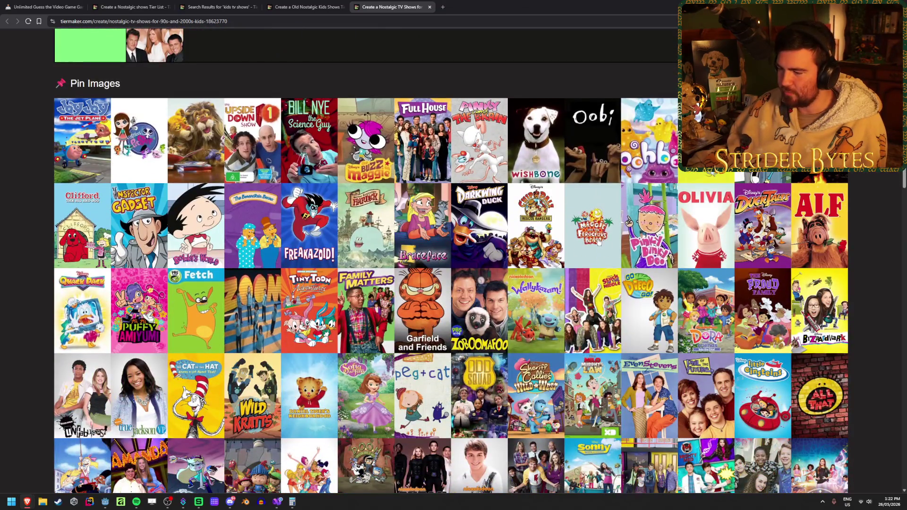
{"action": "scroll", "coordinate": [599, 242], "scroll_direction": "down", "scroll_amount": 2}
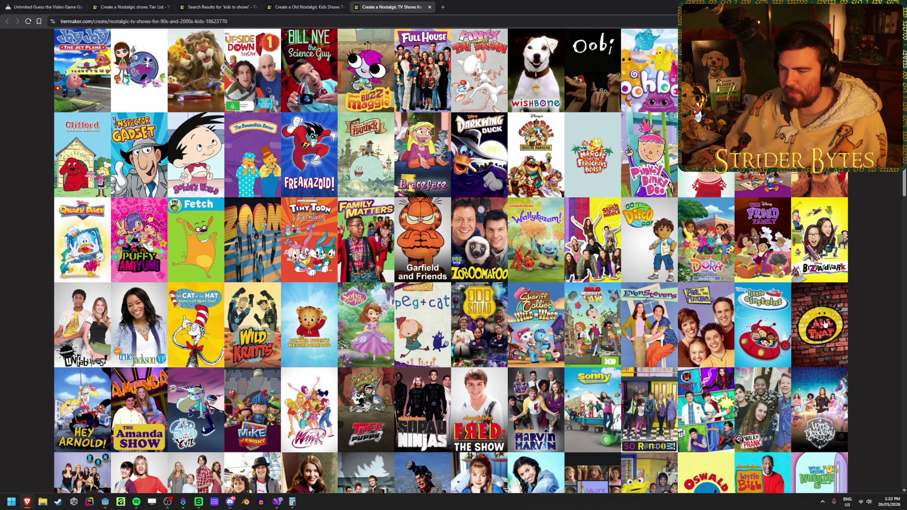
Rank The Amanda Show in tier A and Hey Arnold! in tier B
{"action": "scroll", "coordinate": [824, 324], "scroll_direction": "down", "scroll_amount": 1}
{"action": "mouse_move", "coordinate": [81, 374]}
{"action": "left_mouse_down"}
{"action": "mouse_move", "coordinate": [50, 345]}
{"action": "mouse_move", "coordinate": [486, 286]}
{"action": "mouse_move", "coordinate": [519, 219]}
{"action": "left_mouse_up"}
{"action": "scroll", "coordinate": [51, 345], "scroll_direction": "up", "scroll_amount": 15}
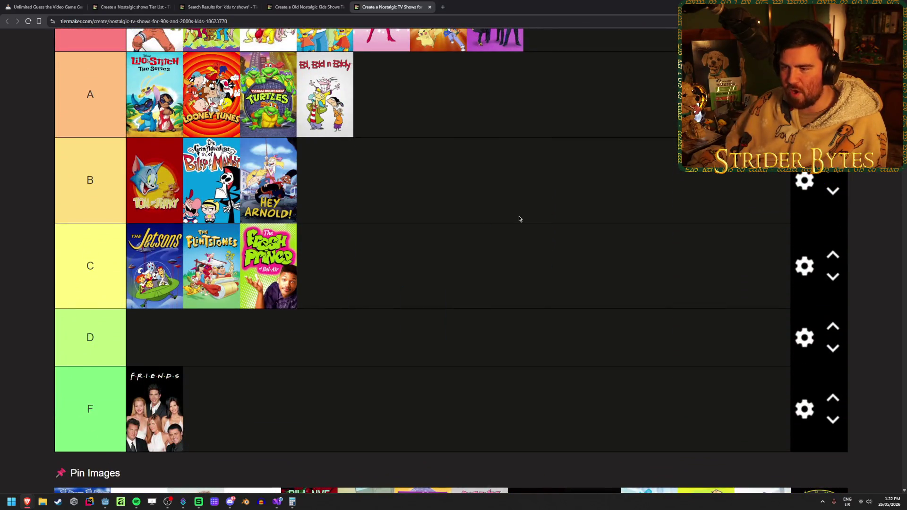
{"action": "scroll", "coordinate": [313, 216], "scroll_direction": "up", "scroll_amount": 1}
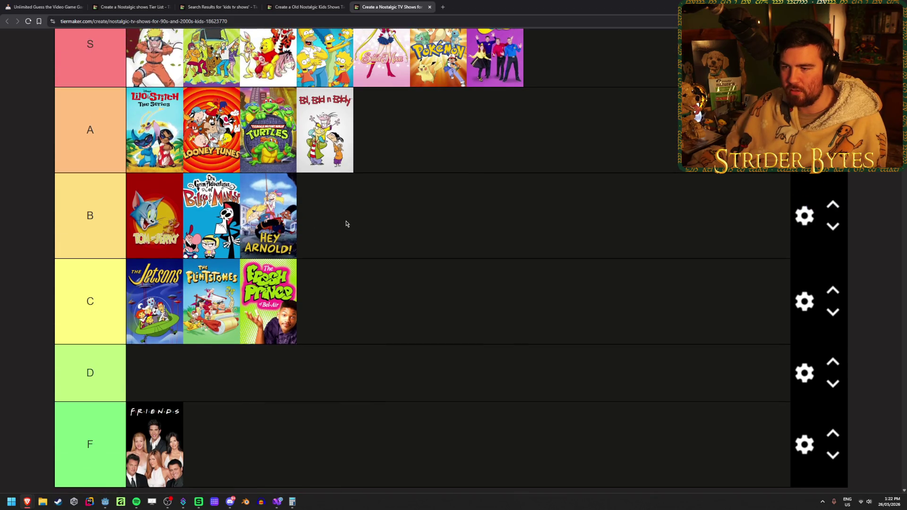
{"action": "scroll", "coordinate": [346, 224], "scroll_direction": "down", "scroll_amount": 3}
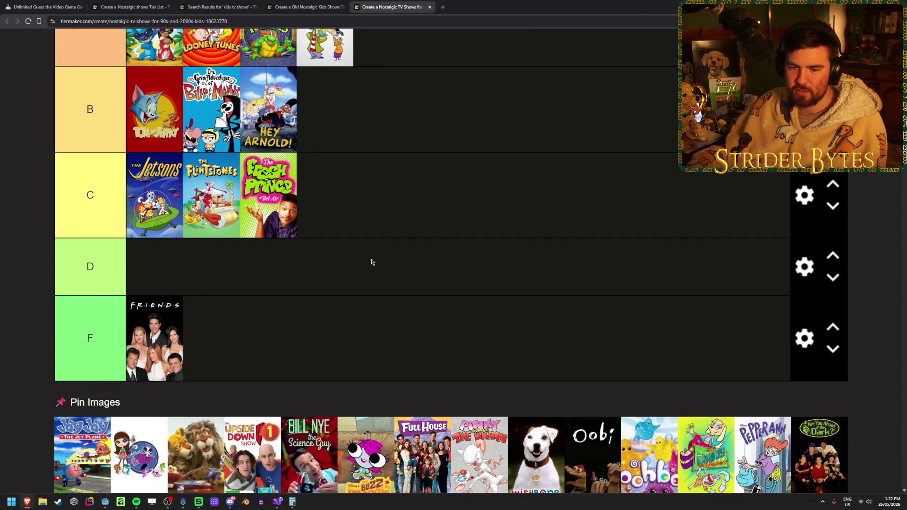
{"action": "scroll", "coordinate": [372, 262], "scroll_direction": "down", "scroll_amount": 3}
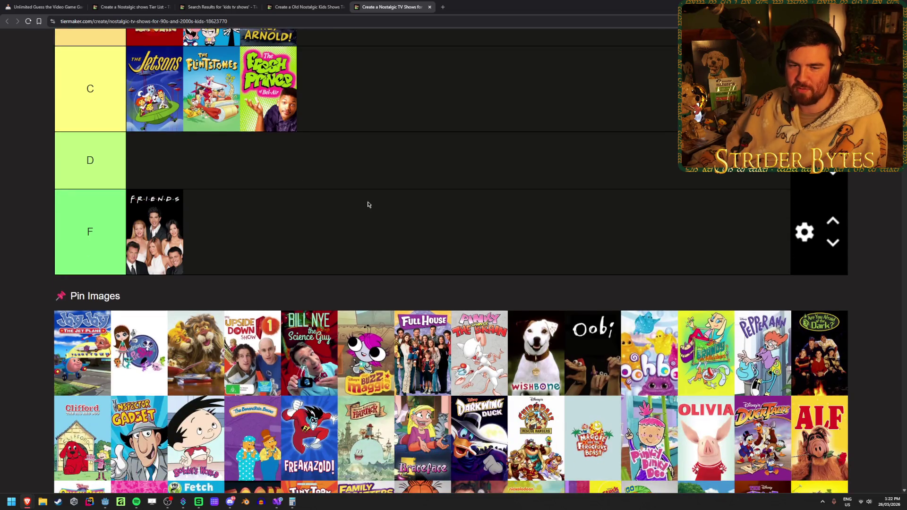
{"action": "scroll", "coordinate": [368, 200], "scroll_direction": "down", "scroll_amount": 8}
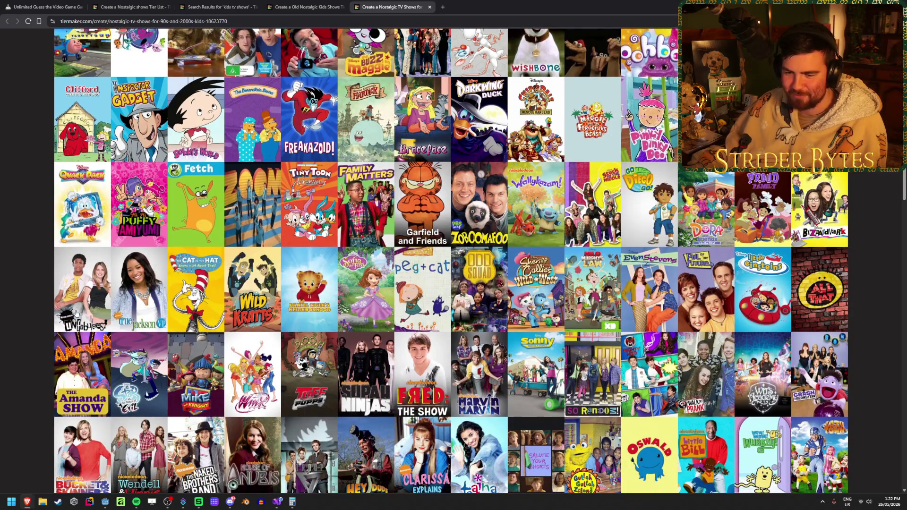
{"action": "mouse_move", "coordinate": [82, 378]}
{"action": "left_mouse_down"}
{"action": "mouse_move", "coordinate": [101, 303]}
{"action": "mouse_move", "coordinate": [597, 213]}
{"action": "mouse_move", "coordinate": [621, 191]}
{"action": "mouse_move", "coordinate": [422, 224]}
{"action": "left_mouse_up"}
Drag Winx Club from the pool to the end of the A tier
{"action": "scroll", "coordinate": [89, 340], "scroll_direction": "up", "scroll_amount": 15}
{"action": "scroll", "coordinate": [331, 260], "scroll_direction": "up", "scroll_amount": 2}
{"action": "scroll", "coordinate": [467, 204], "scroll_direction": "down", "scroll_amount": 1}
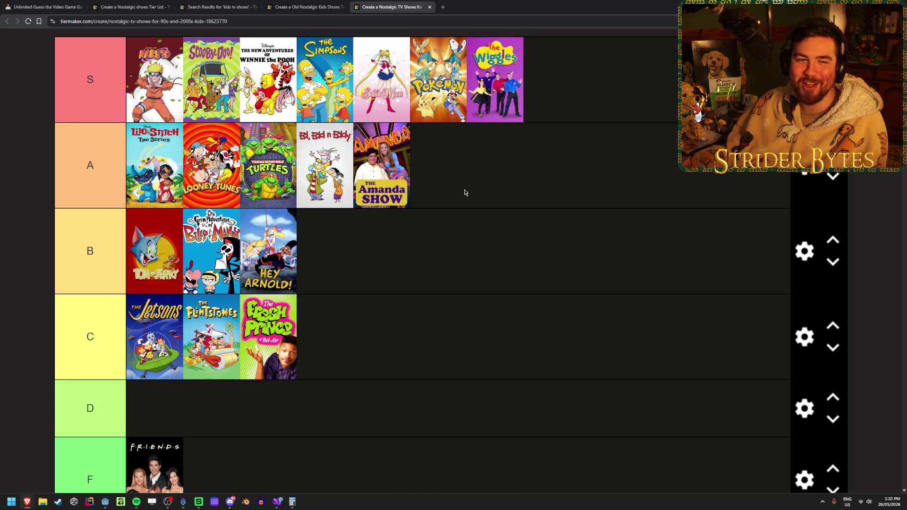
{"action": "scroll", "coordinate": [511, 245], "scroll_direction": "down", "scroll_amount": 3}
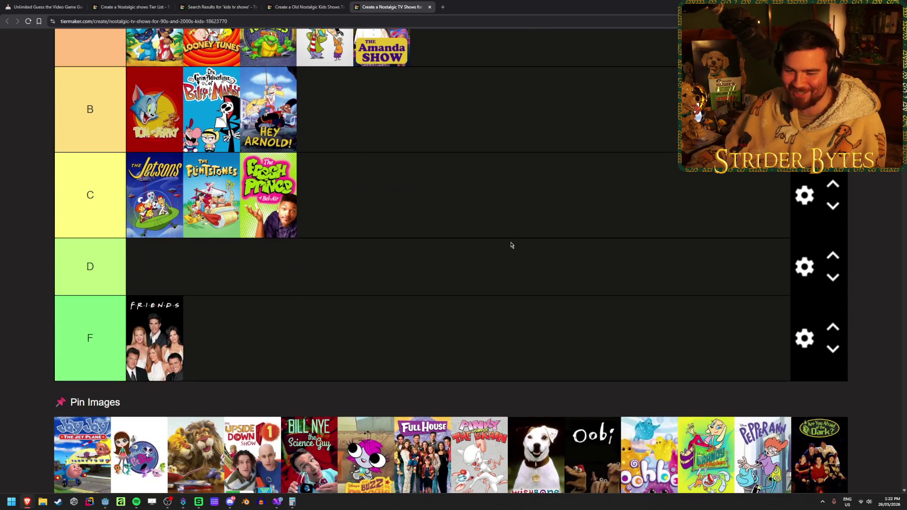
{"action": "scroll", "coordinate": [507, 229], "scroll_direction": "down", "scroll_amount": 9}
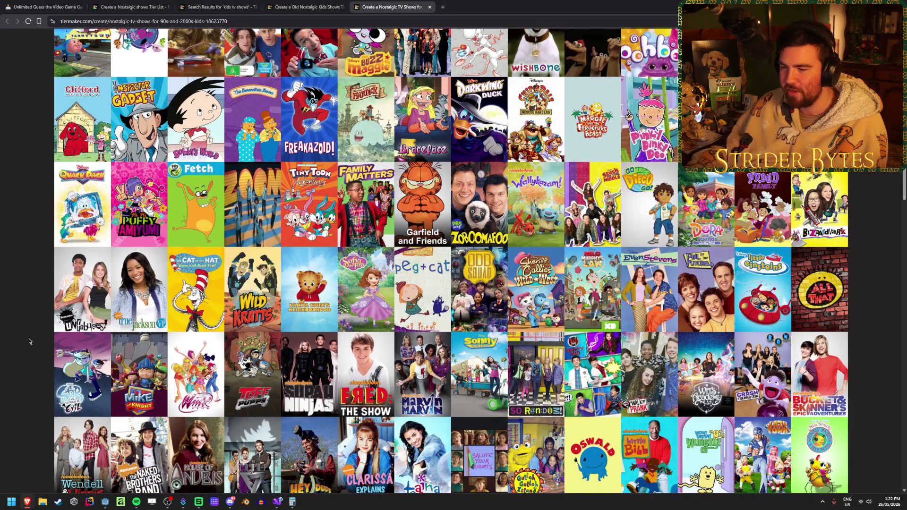
{"action": "scroll", "coordinate": [28, 341], "scroll_direction": "down", "scroll_amount": 1}
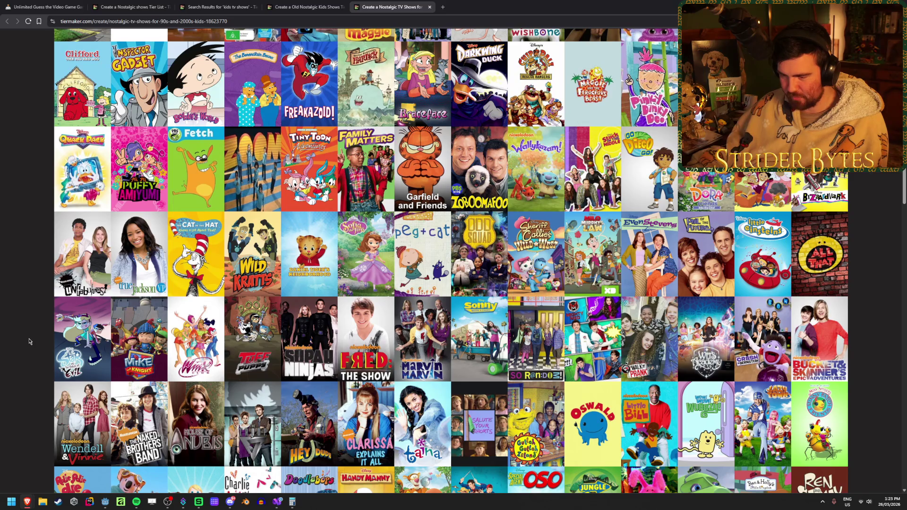
{"action": "mouse_move", "coordinate": [199, 347]}
{"action": "left_mouse_down"}
{"action": "mouse_move", "coordinate": [203, 326]}
{"action": "mouse_move", "coordinate": [359, 307]}
{"action": "mouse_move", "coordinate": [534, 213]}
{"action": "mouse_move", "coordinate": [547, 263]}
{"action": "left_mouse_up"}
{"action": "scroll", "coordinate": [548, 263], "scroll_direction": "down", "scroll_amount": 3}
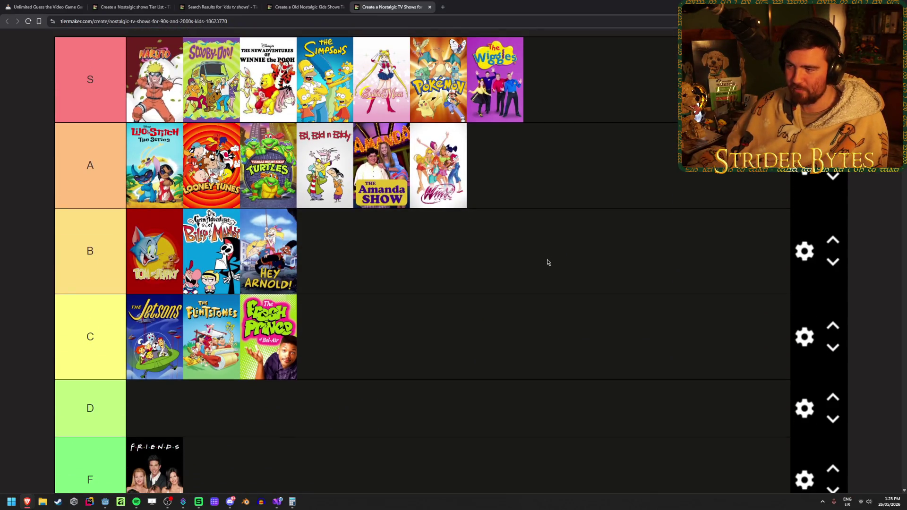
{"action": "scroll", "coordinate": [548, 263], "scroll_direction": "down", "scroll_amount": 7}
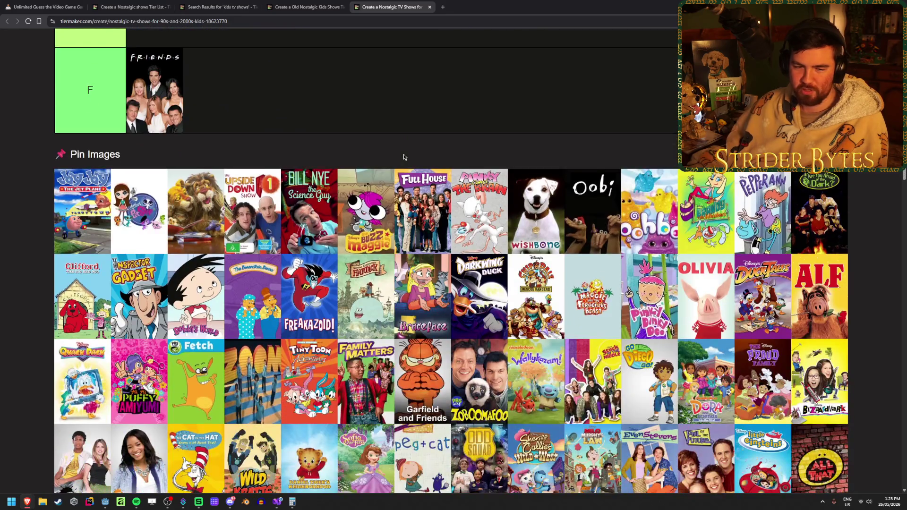
Rank Doug in the C tier and Real Monsters and Ren & Stimpy in the D tier
{"action": "scroll", "coordinate": [404, 156], "scroll_direction": "down", "scroll_amount": 3}
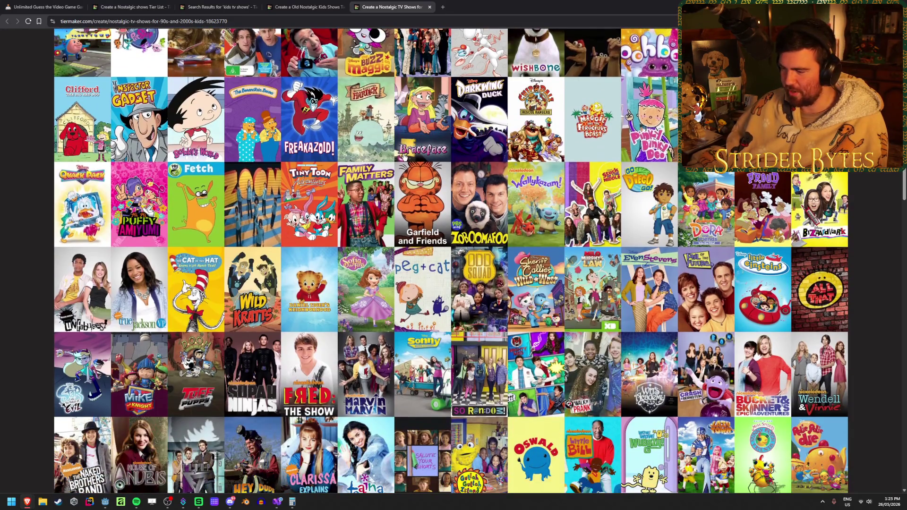
{"action": "scroll", "coordinate": [404, 157], "scroll_direction": "down", "scroll_amount": 1}
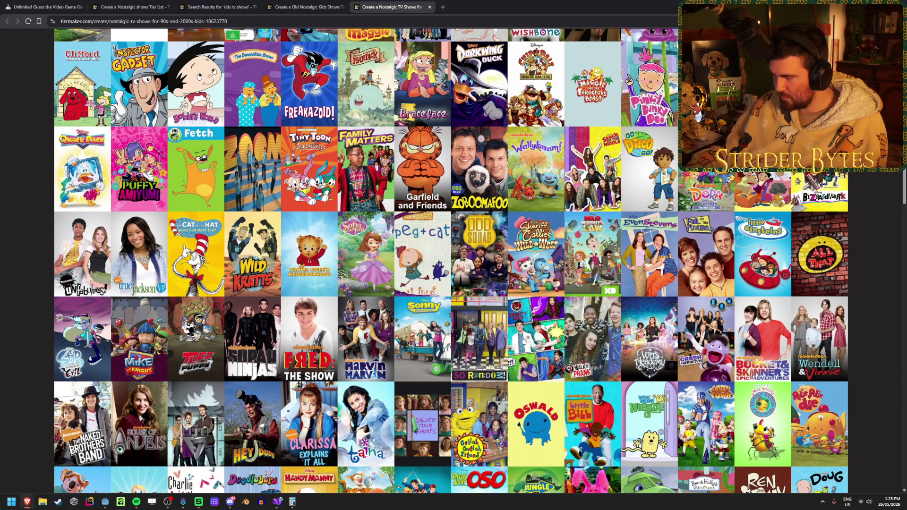
{"action": "scroll", "coordinate": [786, 239], "scroll_direction": "down", "scroll_amount": 3}
{"action": "scroll", "coordinate": [844, 291], "scroll_direction": "down", "scroll_amount": 1}
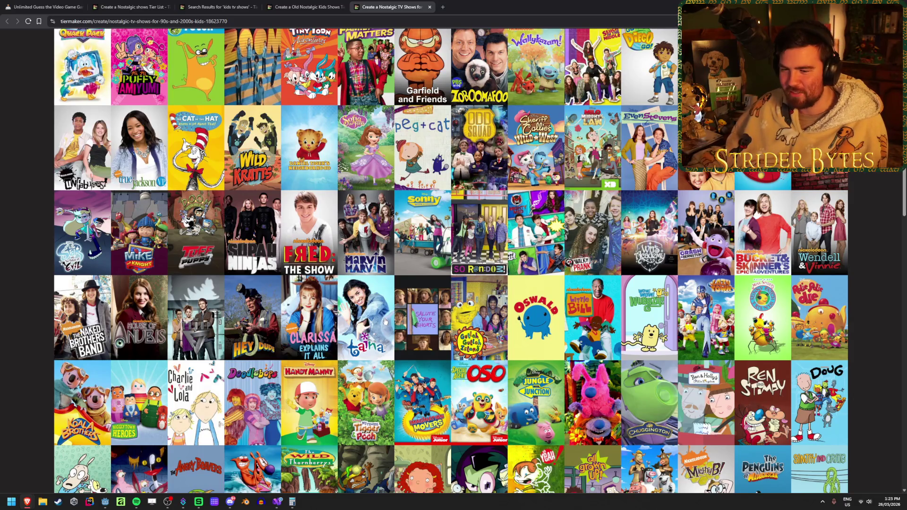
{"action": "scroll", "coordinate": [42, 332], "scroll_direction": "down", "scroll_amount": 2}
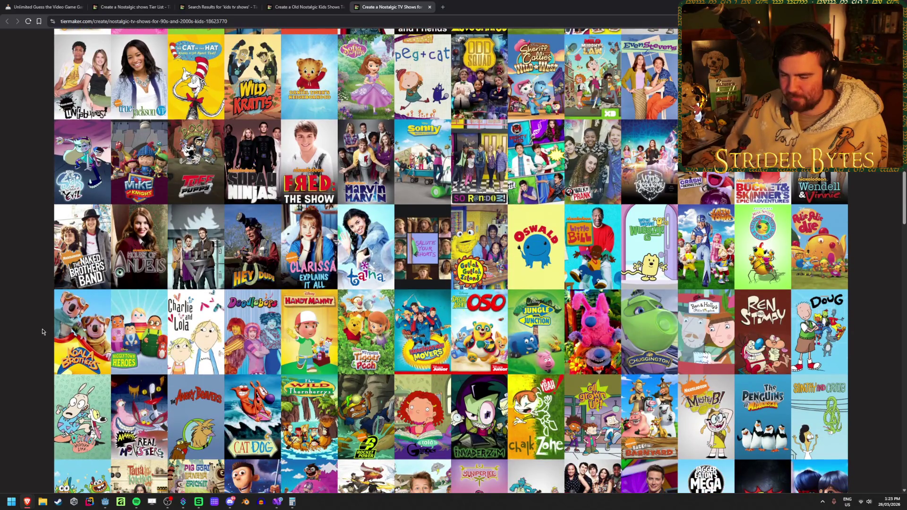
{"action": "scroll", "coordinate": [42, 332], "scroll_direction": "down", "scroll_amount": 1}
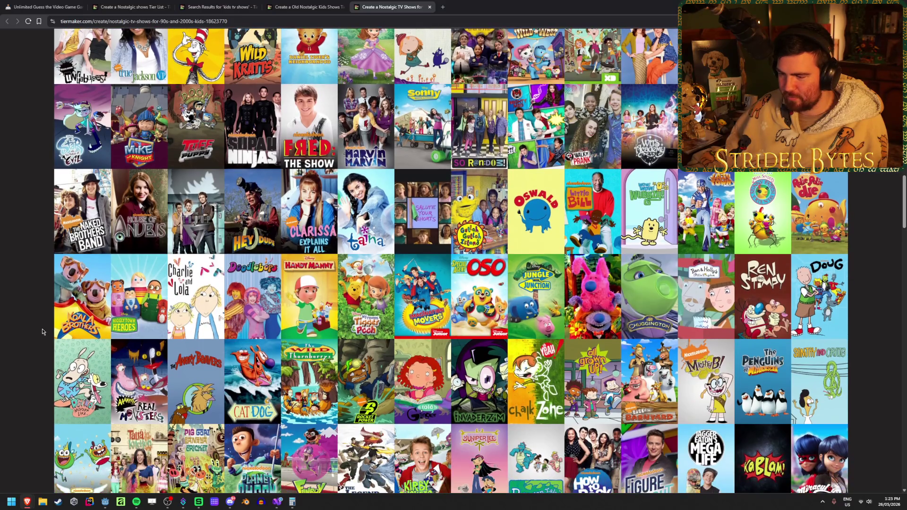
{"action": "scroll", "coordinate": [60, 321], "scroll_direction": "down", "scroll_amount": 1}
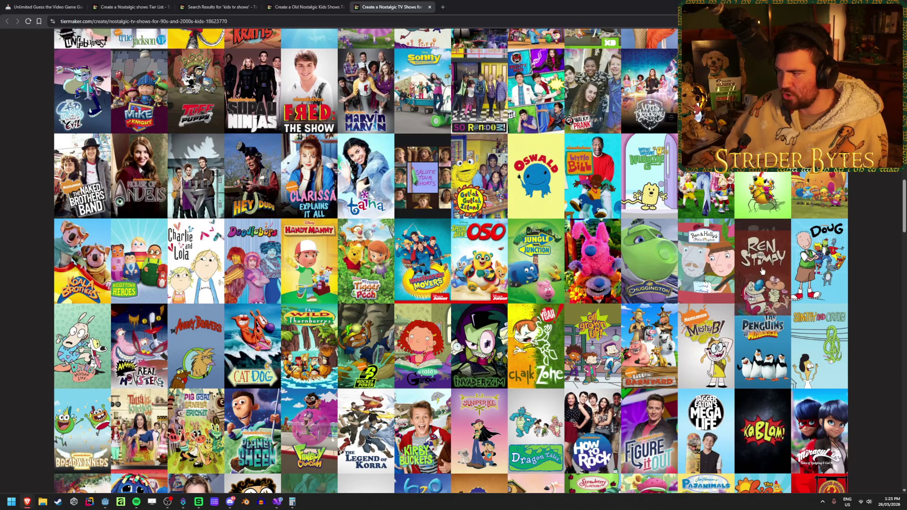
{"action": "left_click_drag", "start_coordinate": [820, 268], "coordinate": [820, 272]}
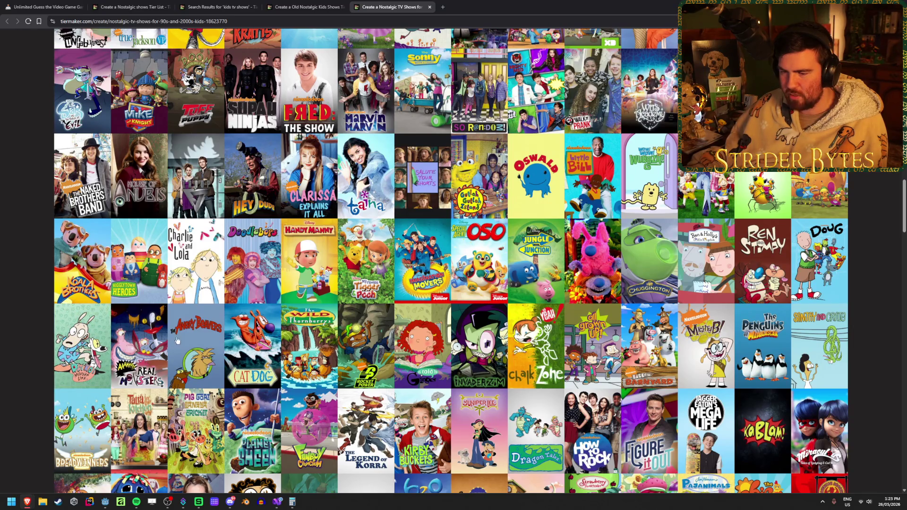
{"action": "mouse_move", "coordinate": [152, 362]}
{"action": "left_mouse_down"}
{"action": "mouse_move", "coordinate": [264, 142]}
{"action": "mouse_move", "coordinate": [330, 57]}
{"action": "mouse_move", "coordinate": [375, 260]}
{"action": "left_mouse_up"}
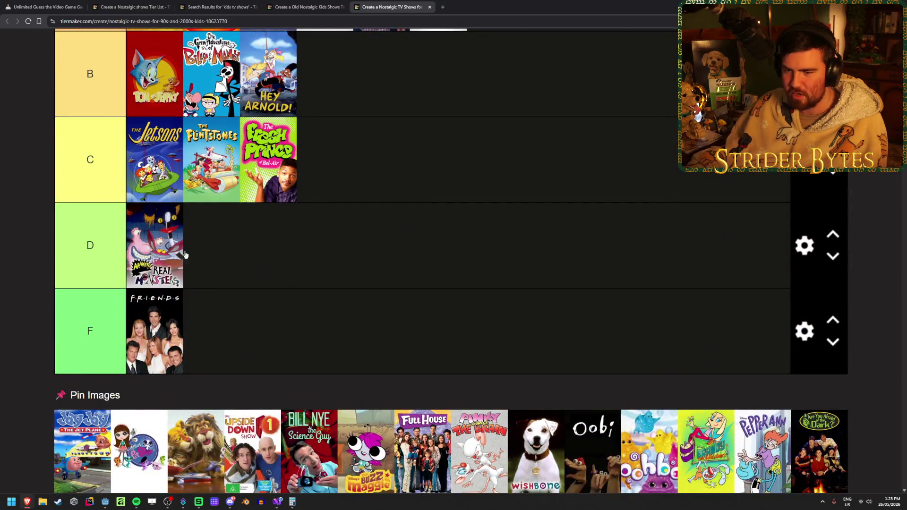
{"action": "scroll", "coordinate": [307, 277], "scroll_direction": "down", "scroll_amount": 15}
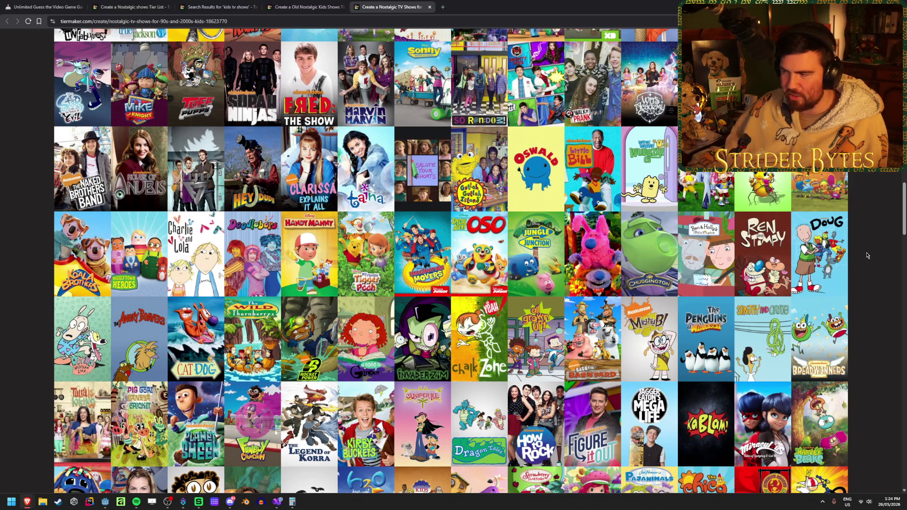
{"action": "scroll", "coordinate": [567, 283], "scroll_direction": "up", "scroll_amount": 15}
{"action": "mouse_move", "coordinate": [763, 255]}
{"action": "left_mouse_down"}
{"action": "mouse_move", "coordinate": [395, 299]}
{"action": "mouse_move", "coordinate": [360, 259]}
{"action": "left_mouse_up"}
{"action": "scroll", "coordinate": [361, 259], "scroll_direction": "down", "scroll_amount": 8}
{"action": "scroll", "coordinate": [444, 283], "scroll_direction": "down", "scroll_amount": 15}
{"action": "scroll", "coordinate": [123, 288], "scroll_direction": "down", "scroll_amount": 1}
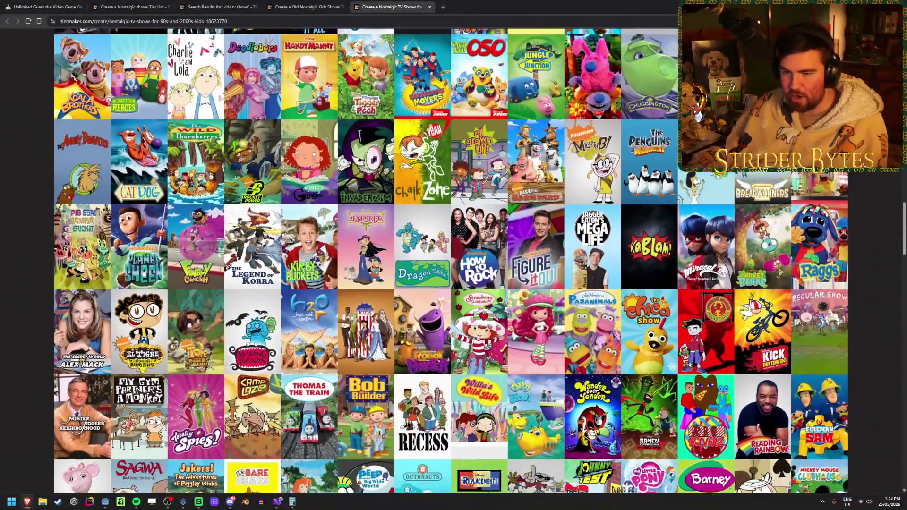
{"action": "scroll", "coordinate": [123, 287], "scroll_direction": "up", "scroll_amount": 3}
{"action": "mouse_move", "coordinate": [73, 322]}
{"action": "left_mouse_down"}
{"action": "mouse_move", "coordinate": [66, 269]}
{"action": "mouse_move", "coordinate": [632, 338]}
{"action": "mouse_move", "coordinate": [506, 185]}
{"action": "mouse_move", "coordinate": [245, 138]}
{"action": "left_mouse_up"}
{"action": "scroll", "coordinate": [66, 283], "scroll_direction": "up", "scroll_amount": 10}
{"action": "scroll", "coordinate": [506, 186], "scroll_direction": "up", "scroll_amount": 2}
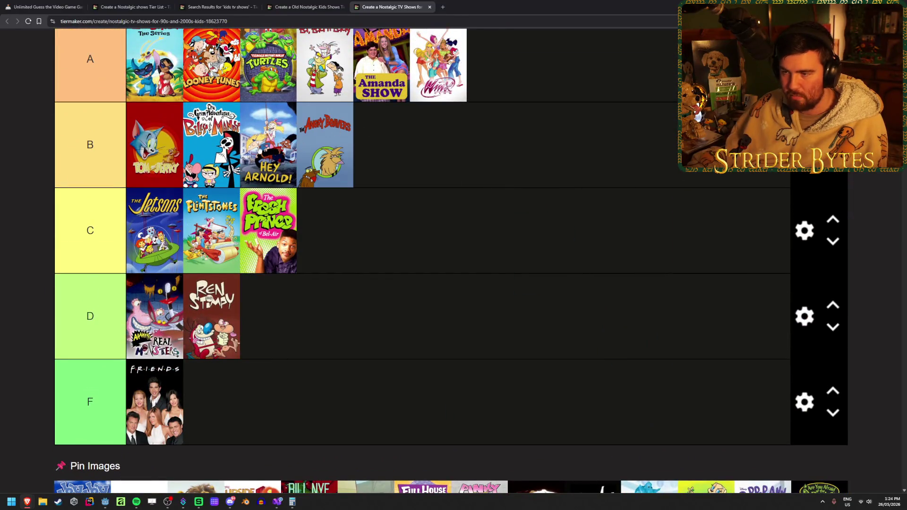
{"action": "scroll", "coordinate": [383, 284], "scroll_direction": "down", "scroll_amount": 15}
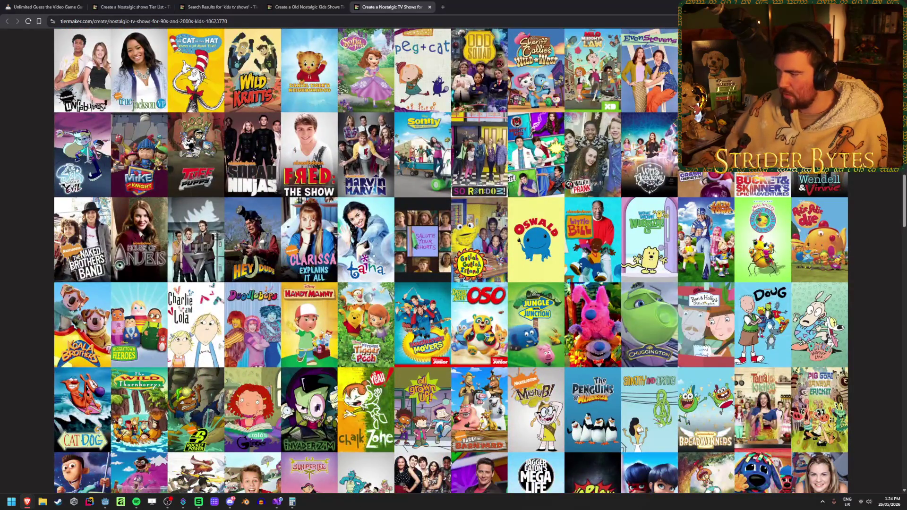
{"action": "mouse_move", "coordinate": [768, 326]}
{"action": "left_mouse_down"}
{"action": "mouse_move", "coordinate": [636, 334]}
{"action": "mouse_move", "coordinate": [482, 312]}
{"action": "left_mouse_up"}
Put Rocko in C, then Angry Beavers, CatDog and Invader Zim into B
{"action": "scroll", "coordinate": [709, 333], "scroll_direction": "up", "scroll_amount": 15}
{"action": "scroll", "coordinate": [482, 312], "scroll_direction": "down", "scroll_amount": 15}
{"action": "scroll", "coordinate": [789, 314], "scroll_direction": "up", "scroll_amount": 4}
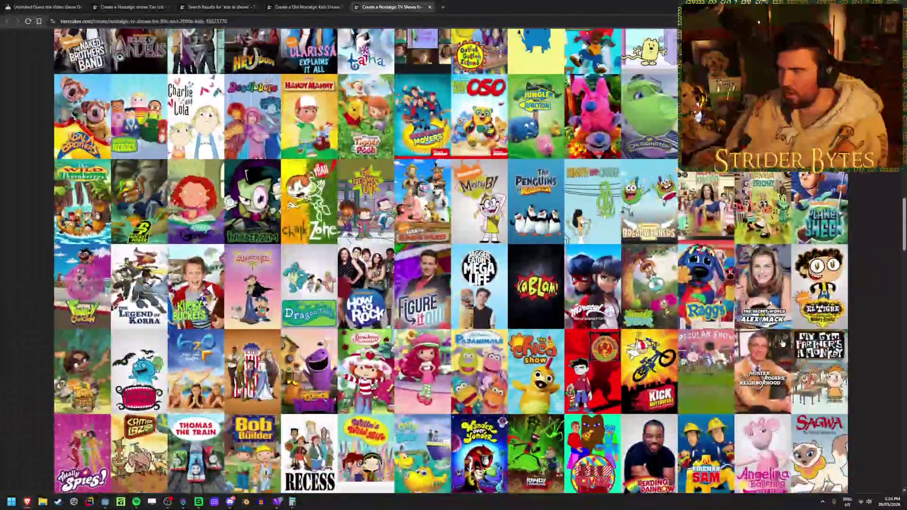
{"action": "scroll", "coordinate": [789, 314], "scroll_direction": "down", "scroll_amount": 2}
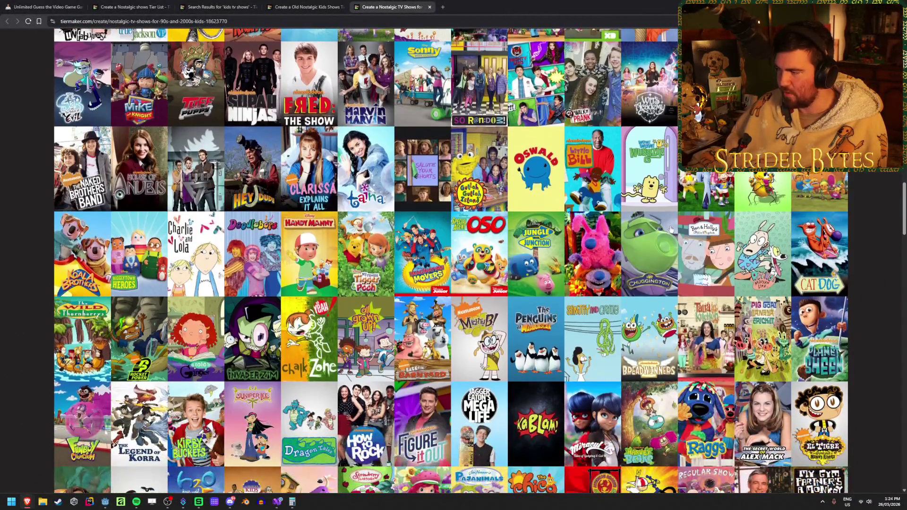
{"action": "scroll", "coordinate": [756, 283], "scroll_direction": "up", "scroll_amount": 5}
{"action": "mouse_move", "coordinate": [789, 315]}
{"action": "left_mouse_down"}
{"action": "mouse_move", "coordinate": [756, 284]}
{"action": "mouse_move", "coordinate": [536, 274]}
{"action": "mouse_move", "coordinate": [529, 165]}
{"action": "left_mouse_up"}
{"action": "scroll", "coordinate": [536, 273], "scroll_direction": "up", "scroll_amount": 10}
{"action": "scroll", "coordinate": [542, 176], "scroll_direction": "down", "scroll_amount": 5}
{"action": "scroll", "coordinate": [550, 176], "scroll_direction": "down", "scroll_amount": 7}
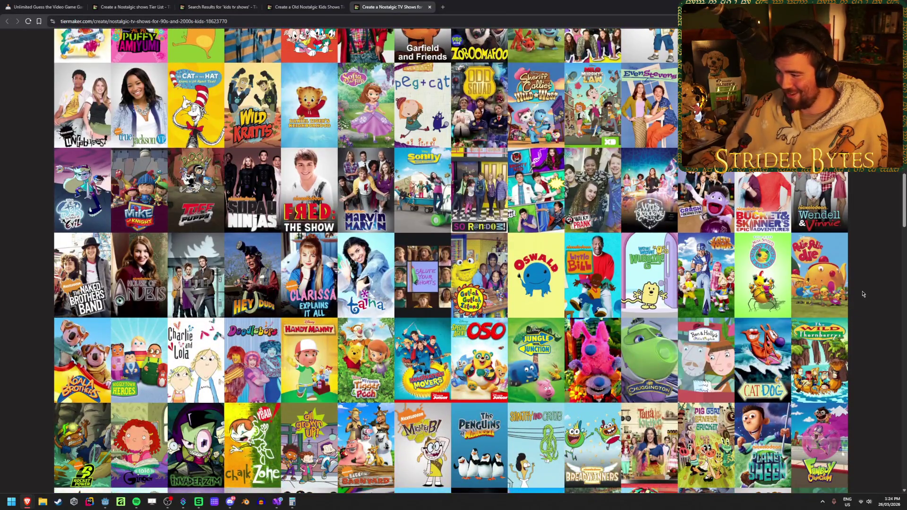
{"action": "scroll", "coordinate": [862, 294], "scroll_direction": "down", "scroll_amount": 1}
{"action": "mouse_move", "coordinate": [763, 325]}
{"action": "left_mouse_down"}
{"action": "mouse_move", "coordinate": [656, 304]}
{"action": "mouse_move", "coordinate": [550, 222]}
{"action": "mouse_move", "coordinate": [602, 230]}
{"action": "mouse_move", "coordinate": [605, 247]}
{"action": "mouse_move", "coordinate": [575, 241]}
{"action": "left_mouse_up"}
{"action": "scroll", "coordinate": [755, 321], "scroll_direction": "up", "scroll_amount": 10}
{"action": "scroll", "coordinate": [656, 303], "scroll_direction": "up", "scroll_amount": 5}
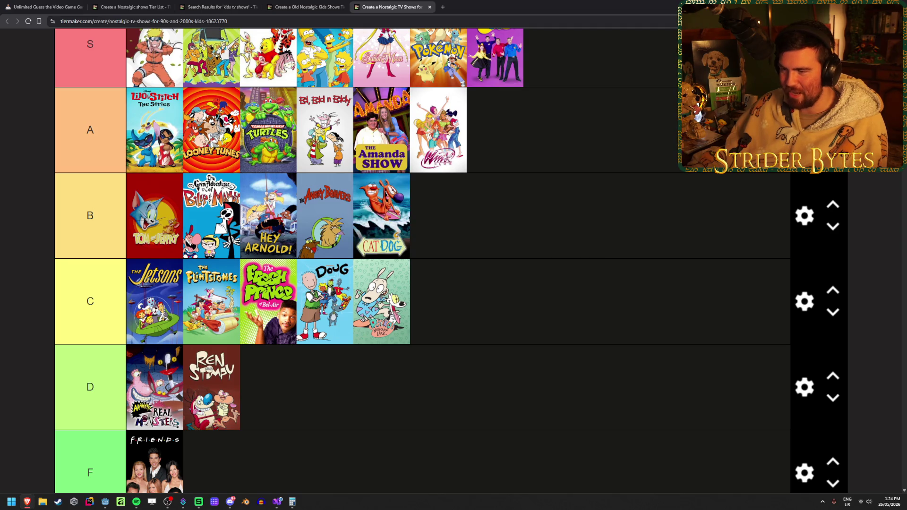
{"action": "scroll", "coordinate": [498, 208], "scroll_direction": "down", "scroll_amount": 9}
{"action": "scroll", "coordinate": [488, 216], "scroll_direction": "down", "scroll_amount": 9}
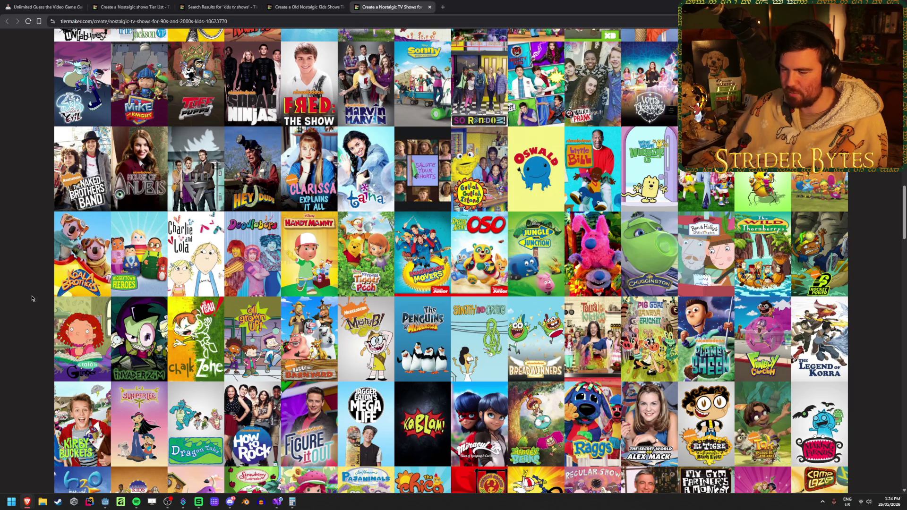
{"action": "scroll", "coordinate": [857, 301], "scroll_direction": "up", "scroll_amount": 3}
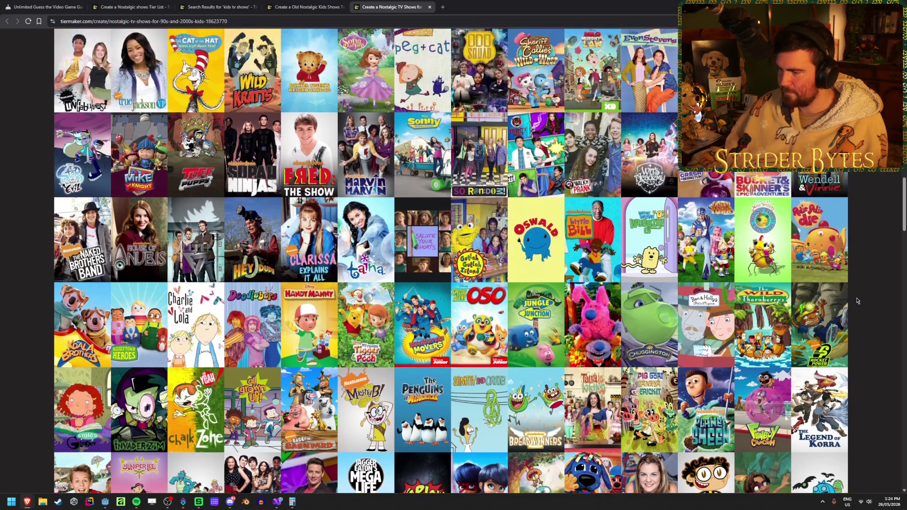
{"action": "scroll", "coordinate": [856, 301], "scroll_direction": "down", "scroll_amount": 3}
{"action": "scroll", "coordinate": [857, 300], "scroll_direction": "down", "scroll_amount": 1}
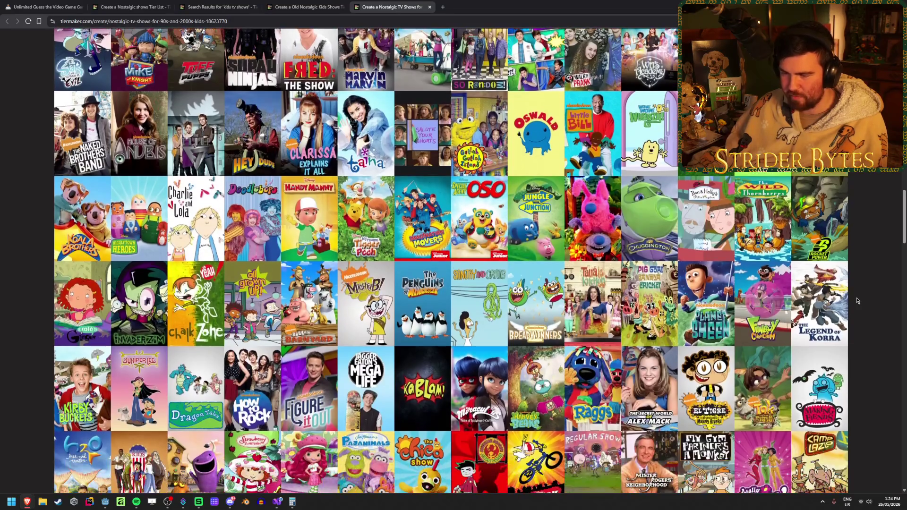
{"action": "mouse_move", "coordinate": [121, 320]}
{"action": "left_mouse_down"}
{"action": "mouse_move", "coordinate": [151, 333]}
{"action": "mouse_move", "coordinate": [574, 312]}
{"action": "mouse_move", "coordinate": [540, 283]}
{"action": "mouse_move", "coordinate": [530, 298]}
{"action": "mouse_move", "coordinate": [543, 240]}
{"action": "left_mouse_up"}
{"action": "scroll", "coordinate": [540, 284], "scroll_direction": "down", "scroll_amount": 2}
{"action": "left_click_drag", "start_coordinate": [542, 239], "coordinate": [541, 239]}
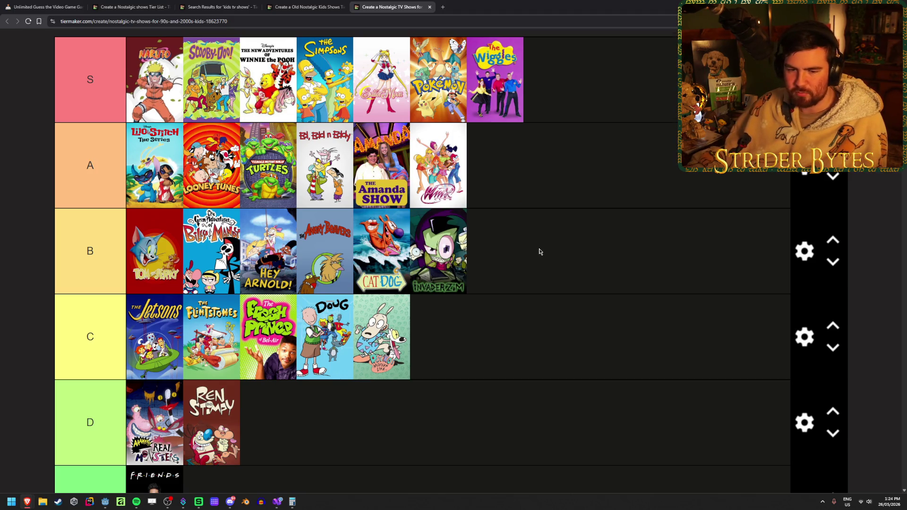
{"action": "scroll", "coordinate": [540, 252], "scroll_direction": "down", "scroll_amount": 10}
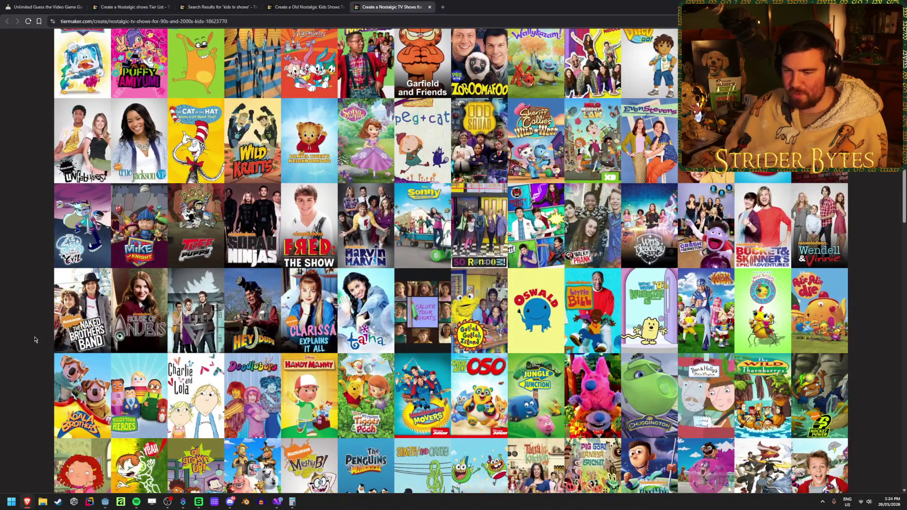
{"action": "scroll", "coordinate": [33, 336], "scroll_direction": "down", "scroll_amount": 3}
{"action": "scroll", "coordinate": [33, 330], "scroll_direction": "down", "scroll_amount": 1}
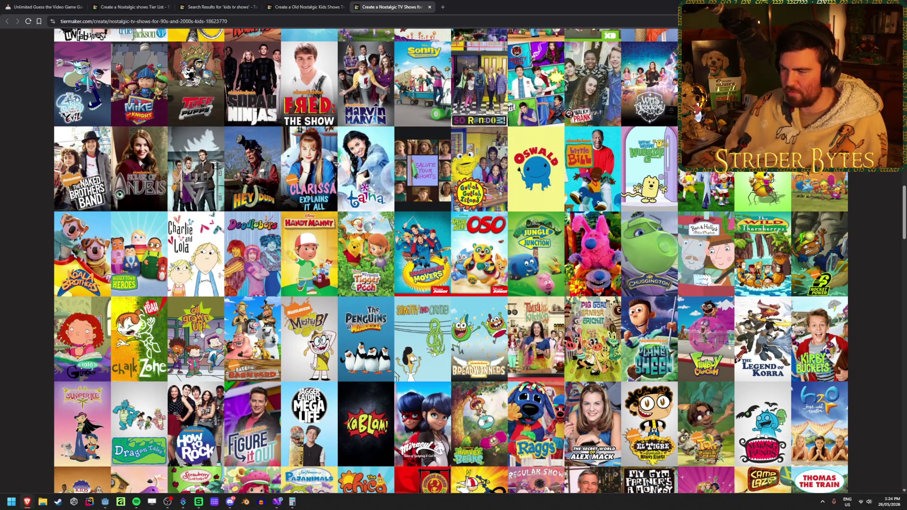
{"action": "mouse_move", "coordinate": [196, 349]}
{"action": "left_mouse_down"}
{"action": "mouse_move", "coordinate": [548, 321]}
{"action": "mouse_move", "coordinate": [584, 273]}
{"action": "left_mouse_up"}
{"action": "scroll", "coordinate": [201, 349], "scroll_direction": "up", "scroll_amount": 15}
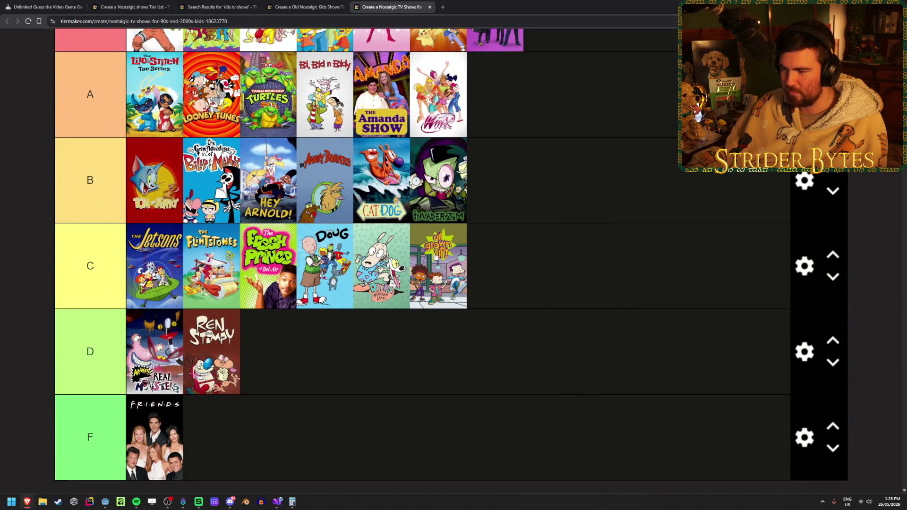
{"action": "scroll", "coordinate": [502, 328], "scroll_direction": "down", "scroll_amount": 9}
{"action": "scroll", "coordinate": [20, 314], "scroll_direction": "down", "scroll_amount": 3}
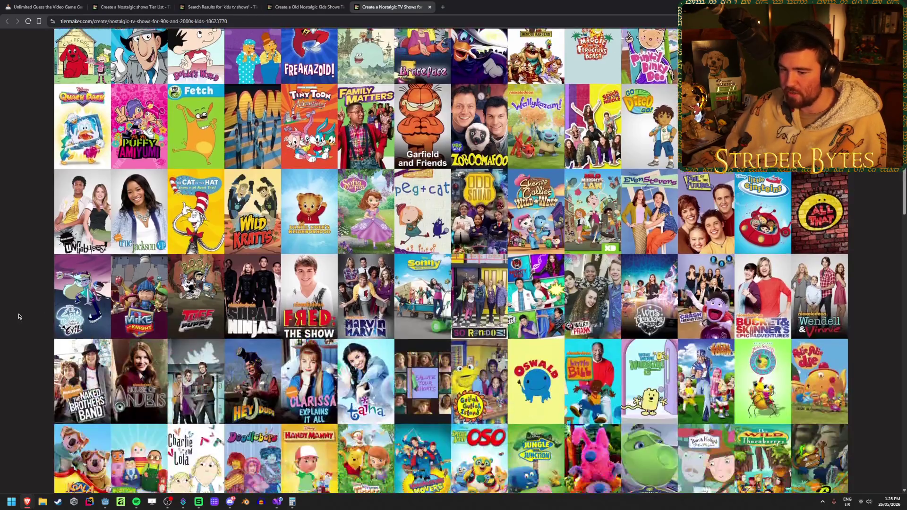
{"action": "scroll", "coordinate": [19, 317], "scroll_direction": "down", "scroll_amount": 3}
{"action": "scroll", "coordinate": [19, 317], "scroll_direction": "down", "scroll_amount": 2}
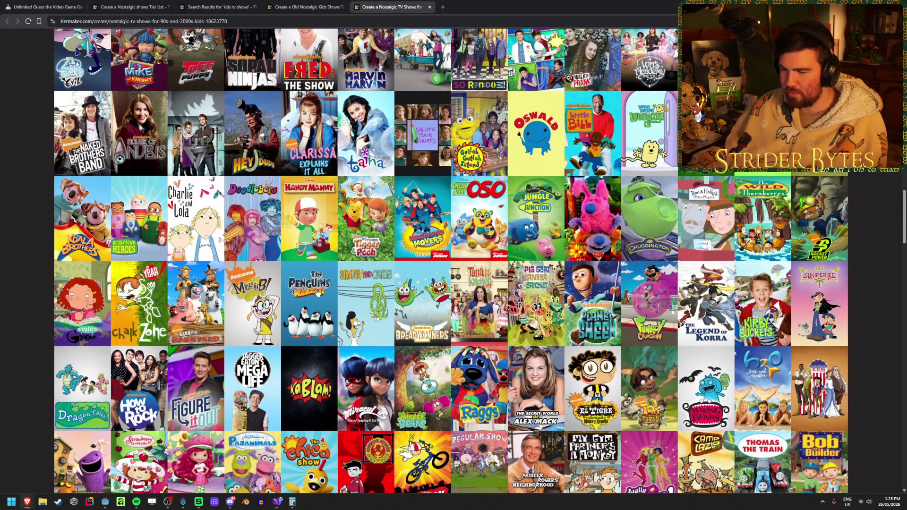
{"action": "mouse_move", "coordinate": [318, 297]}
{"action": "left_mouse_down"}
{"action": "mouse_move", "coordinate": [317, 322]}
{"action": "mouse_move", "coordinate": [590, 198]}
{"action": "left_mouse_up"}
{"action": "scroll", "coordinate": [318, 312], "scroll_direction": "up", "scroll_amount": 10}
{"action": "scroll", "coordinate": [590, 197], "scroll_direction": "down", "scroll_amount": 10}
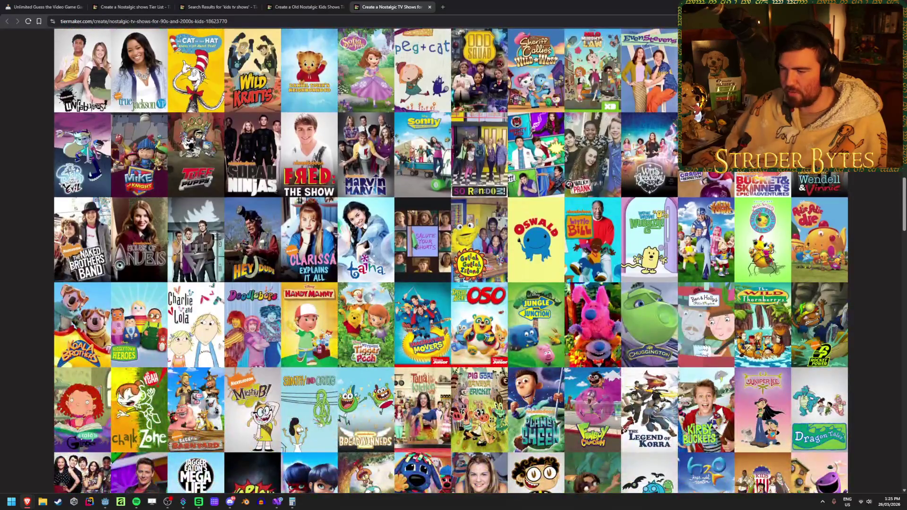
{"action": "scroll", "coordinate": [364, 224], "scroll_direction": "down", "scroll_amount": 1}
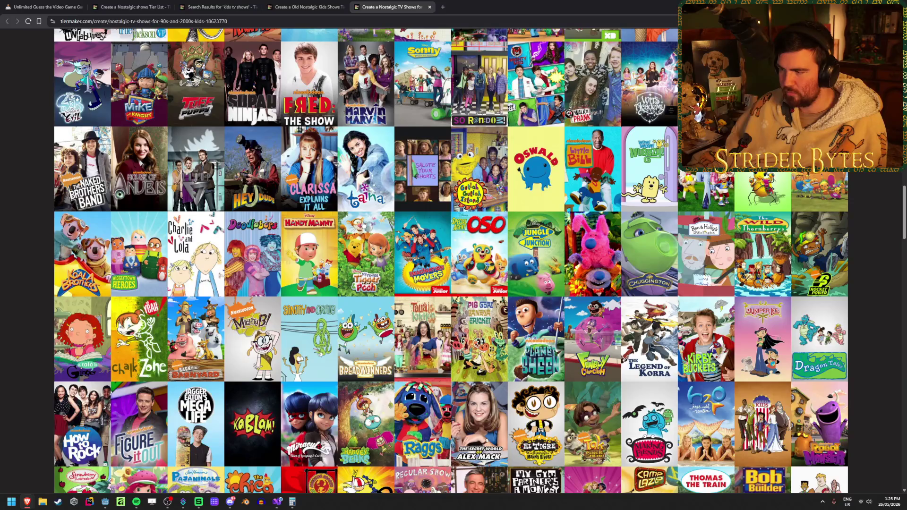
{"action": "scroll", "coordinate": [364, 224], "scroll_direction": "down", "scroll_amount": 1}
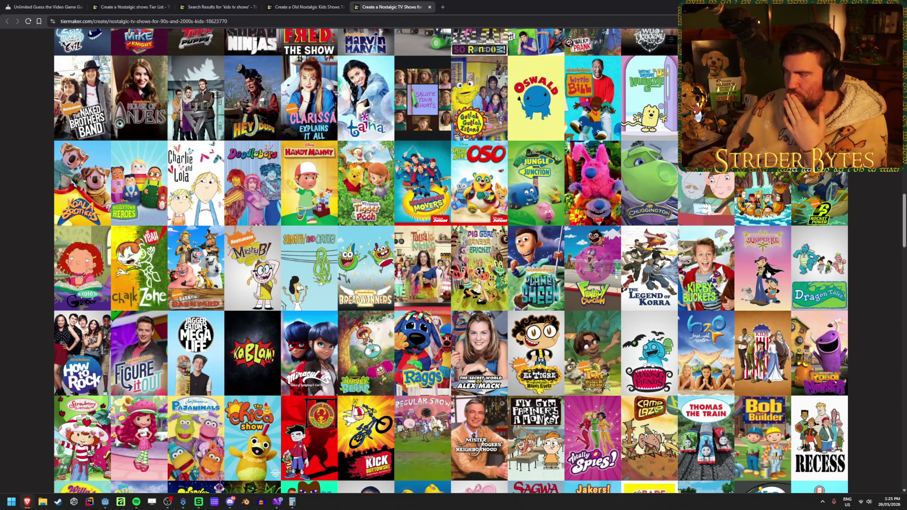
Rank H2O and Wild Thornberrys in the S tier
{"action": "left_click_drag", "start_coordinate": [768, 263], "coordinate": [766, 255]}
{"action": "mouse_move", "coordinate": [706, 354]}
{"action": "left_mouse_down"}
{"action": "mouse_move", "coordinate": [706, 378]}
{"action": "mouse_move", "coordinate": [556, 336]}
{"action": "mouse_move", "coordinate": [669, 263]}
{"action": "left_mouse_up"}
{"action": "scroll", "coordinate": [706, 368], "scroll_direction": "up", "scroll_amount": 10}
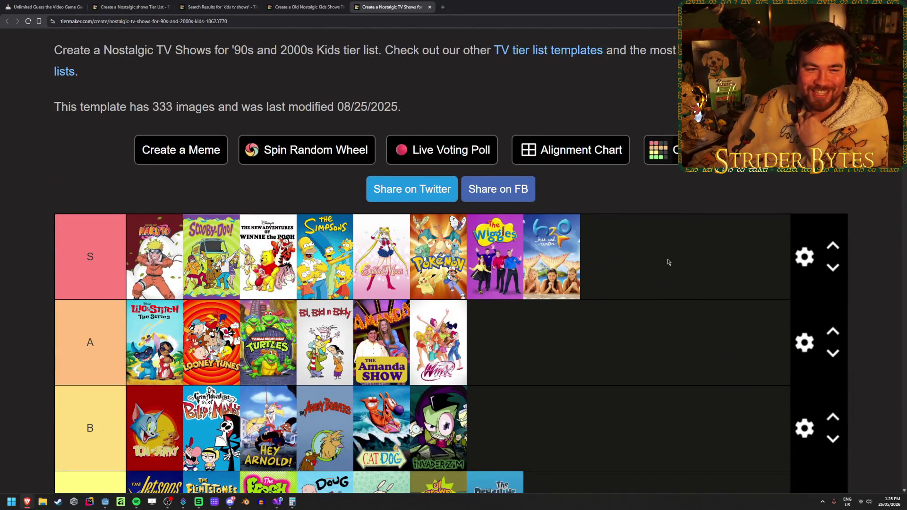
{"action": "scroll", "coordinate": [667, 261], "scroll_direction": "down", "scroll_amount": 1}
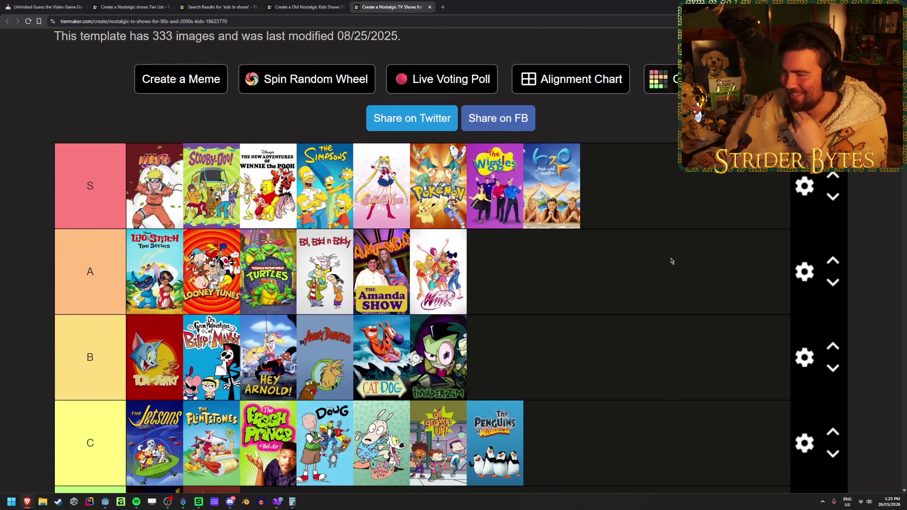
{"action": "scroll", "coordinate": [663, 257], "scroll_direction": "down", "scroll_amount": 1}
{"action": "scroll", "coordinate": [663, 257], "scroll_direction": "up", "scroll_amount": 1}
{"action": "scroll", "coordinate": [663, 257], "scroll_direction": "down", "scroll_amount": 10}
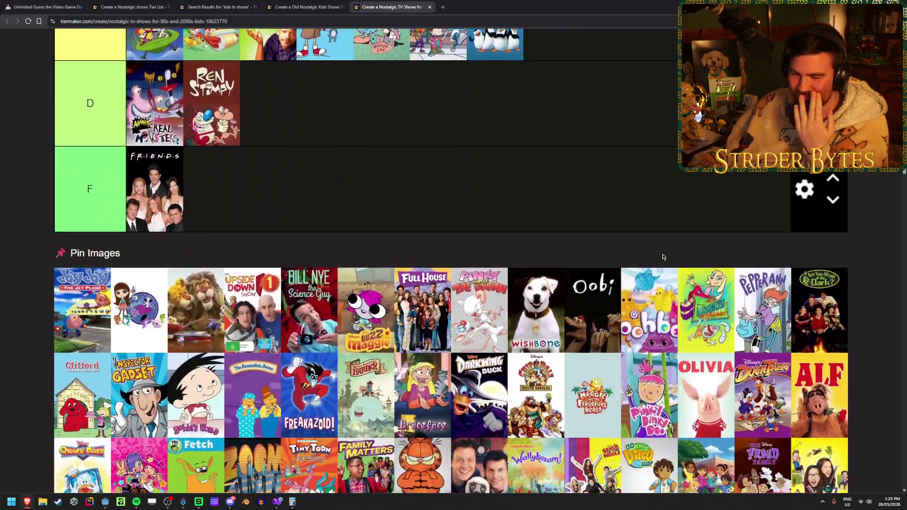
{"action": "scroll", "coordinate": [663, 258], "scroll_direction": "down", "scroll_amount": 5}
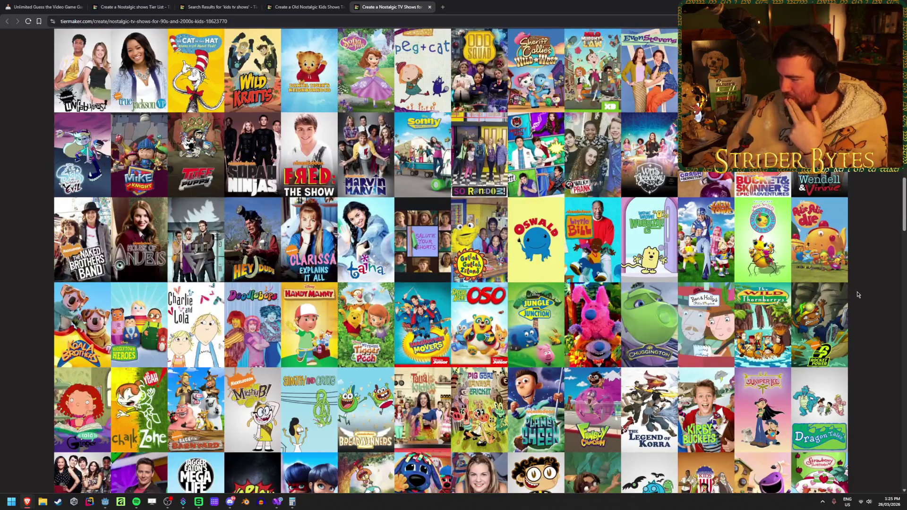
{"action": "scroll", "coordinate": [857, 292], "scroll_direction": "up", "scroll_amount": 1}
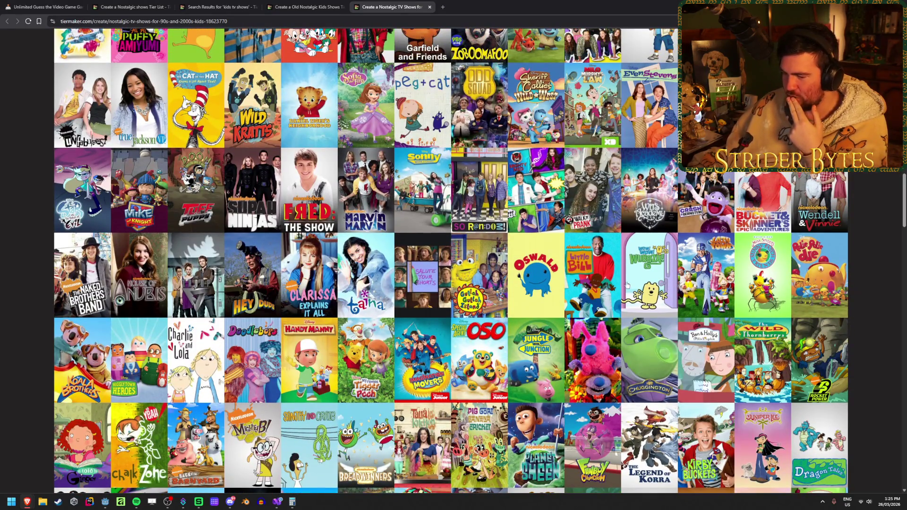
{"action": "mouse_move", "coordinate": [763, 361]}
{"action": "left_mouse_down"}
{"action": "mouse_move", "coordinate": [737, 368]}
{"action": "mouse_move", "coordinate": [696, 301]}
{"action": "mouse_move", "coordinate": [698, 277]}
{"action": "left_mouse_up"}
Place Rocket Power at the end of the B tier after Invader Zim
{"action": "scroll", "coordinate": [756, 366], "scroll_direction": "up", "scroll_amount": 10}
{"action": "scroll", "coordinate": [698, 268], "scroll_direction": "down", "scroll_amount": 2}
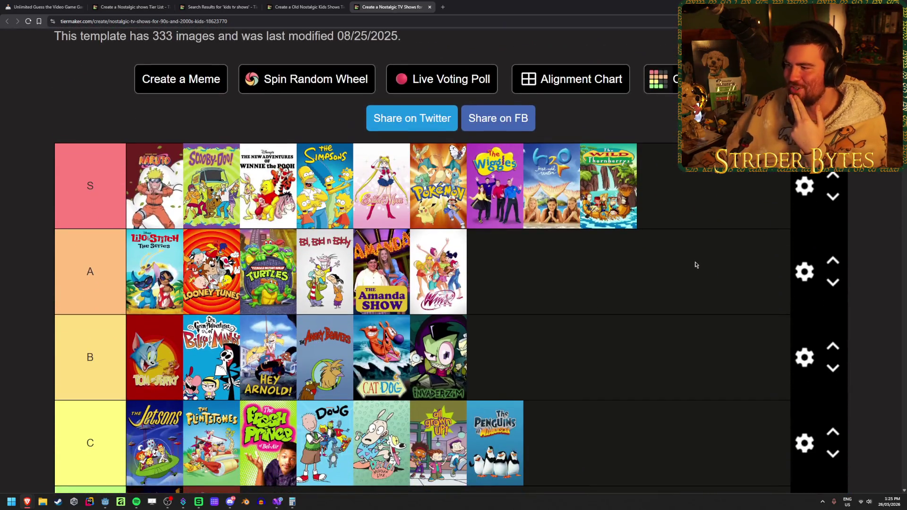
{"action": "scroll", "coordinate": [694, 262], "scroll_direction": "down", "scroll_amount": 10}
{"action": "scroll", "coordinate": [873, 305], "scroll_direction": "down", "scroll_amount": 3}
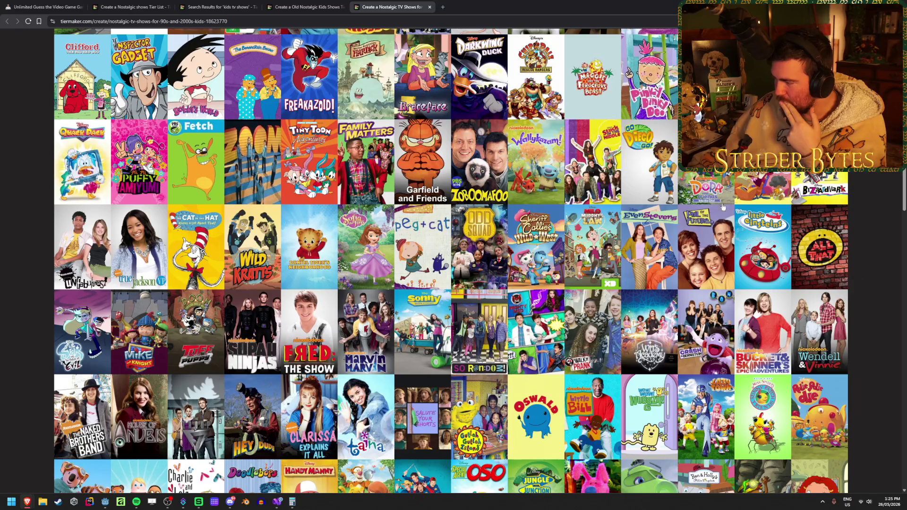
{"action": "scroll", "coordinate": [708, 208], "scroll_direction": "down", "scroll_amount": 1}
{"action": "scroll", "coordinate": [537, 250], "scroll_direction": "down", "scroll_amount": 3}
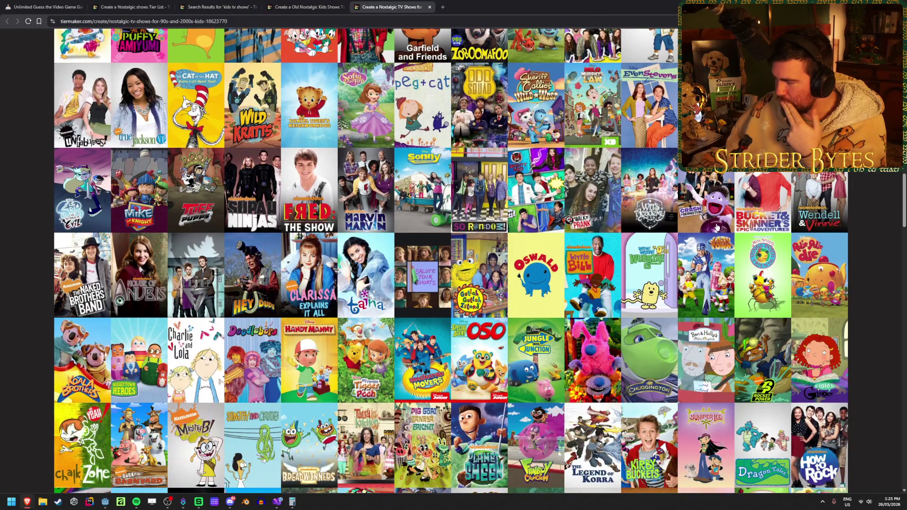
{"action": "scroll", "coordinate": [717, 228], "scroll_direction": "down", "scroll_amount": 3}
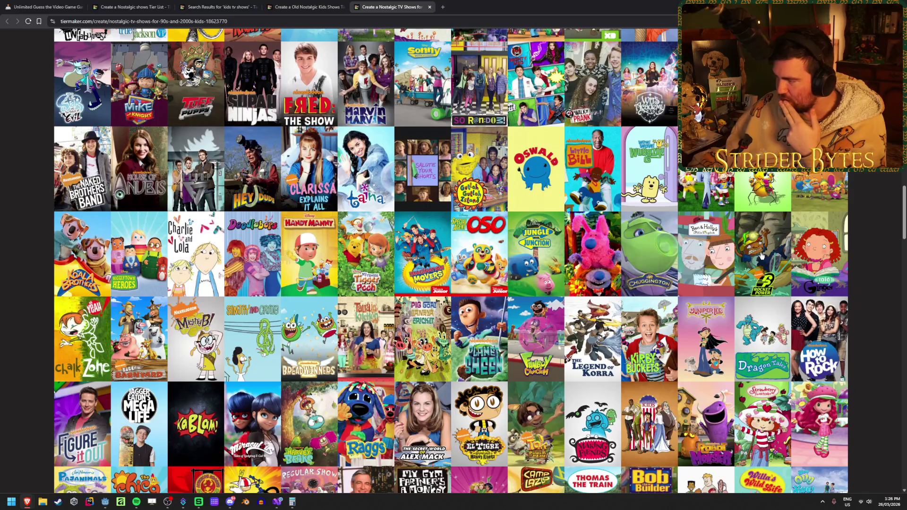
{"action": "scroll", "coordinate": [761, 267], "scroll_direction": "up", "scroll_amount": 15}
{"action": "mouse_move", "coordinate": [765, 257]}
{"action": "left_mouse_down"}
{"action": "mouse_move", "coordinate": [752, 288]}
{"action": "mouse_move", "coordinate": [668, 235]}
{"action": "mouse_move", "coordinate": [585, 234]}
{"action": "left_mouse_up"}
{"action": "scroll", "coordinate": [586, 235], "scroll_direction": "down", "scroll_amount": 15}
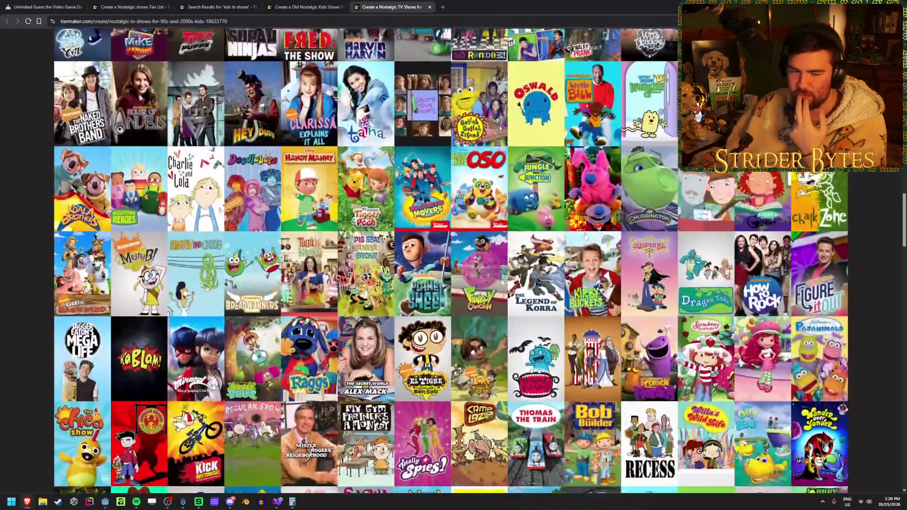
{"action": "scroll", "coordinate": [585, 234], "scroll_direction": "down", "scroll_amount": 3}
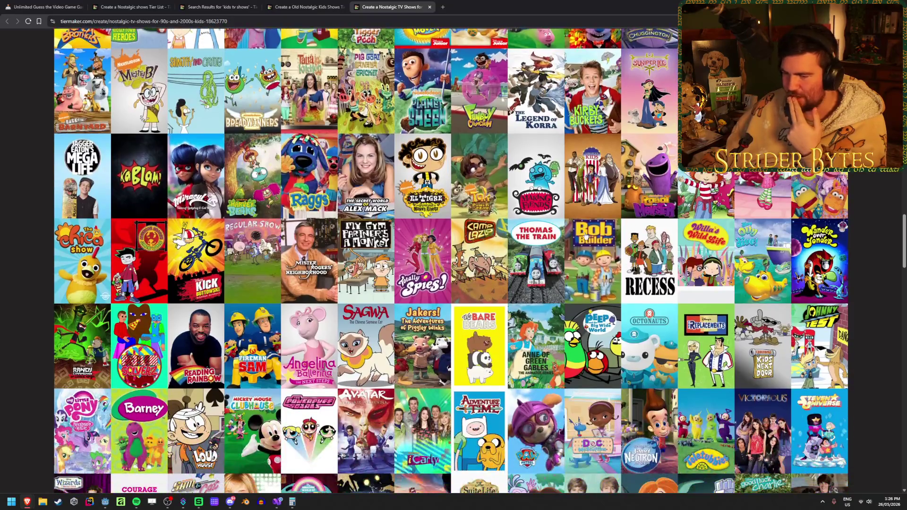
{"action": "scroll", "coordinate": [585, 235], "scroll_direction": "up", "scroll_amount": 2}
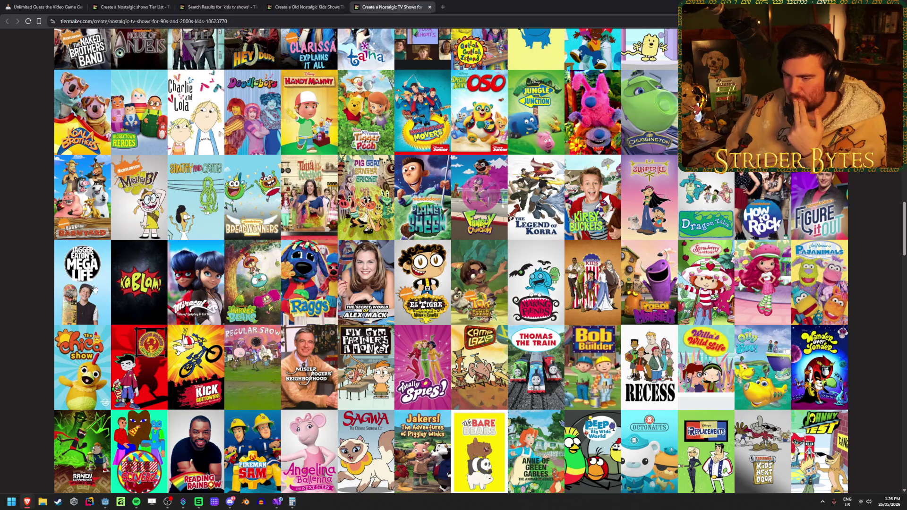
{"action": "scroll", "coordinate": [166, 297], "scroll_direction": "up", "scroll_amount": 3}
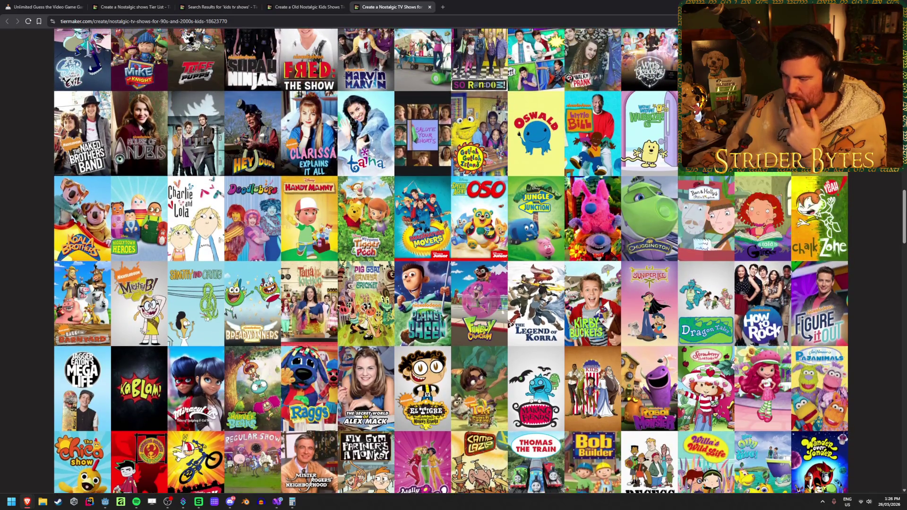
{"action": "scroll", "coordinate": [380, 319], "scroll_direction": "down", "scroll_amount": 1}
Drop Tak into the C tier, then move it up to B
{"action": "mouse_move", "coordinate": [486, 371]}
{"action": "left_mouse_down"}
{"action": "mouse_move", "coordinate": [477, 326]}
{"action": "mouse_move", "coordinate": [685, 203]}
{"action": "mouse_move", "coordinate": [693, 251]}
{"action": "left_mouse_up"}
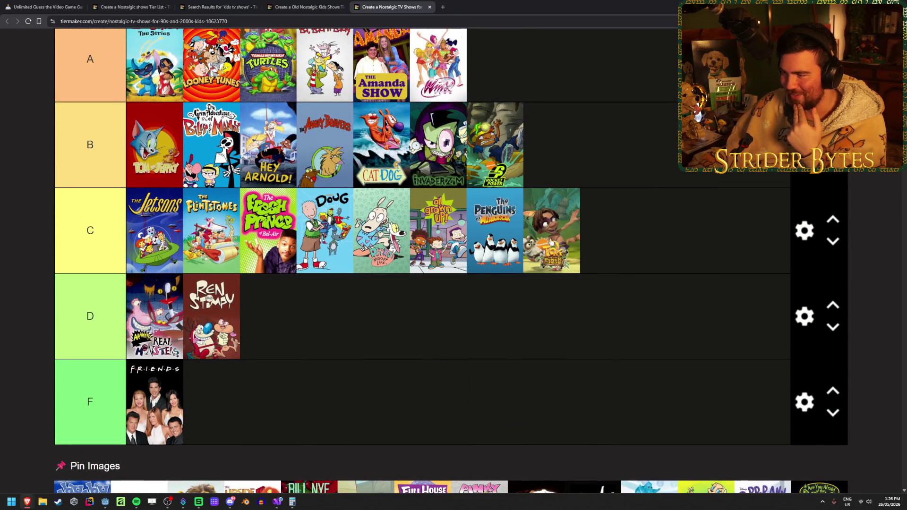
{"action": "left_click_drag", "start_coordinate": [576, 250], "coordinate": [562, 146]}
{"action": "scroll", "coordinate": [639, 281], "scroll_direction": "down", "scroll_amount": 10}
{"action": "scroll", "coordinate": [448, 246], "scroll_direction": "down", "scroll_amount": 2}
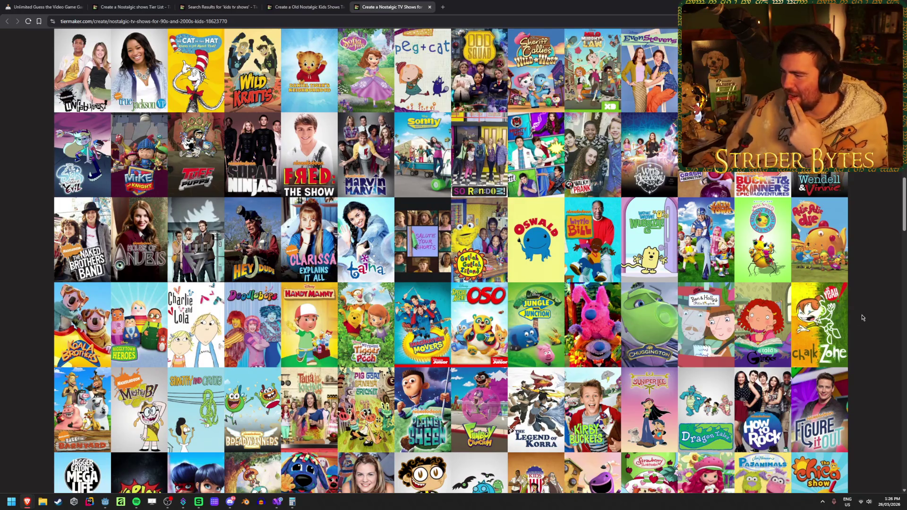
{"action": "scroll", "coordinate": [857, 318], "scroll_direction": "down", "scroll_amount": 2}
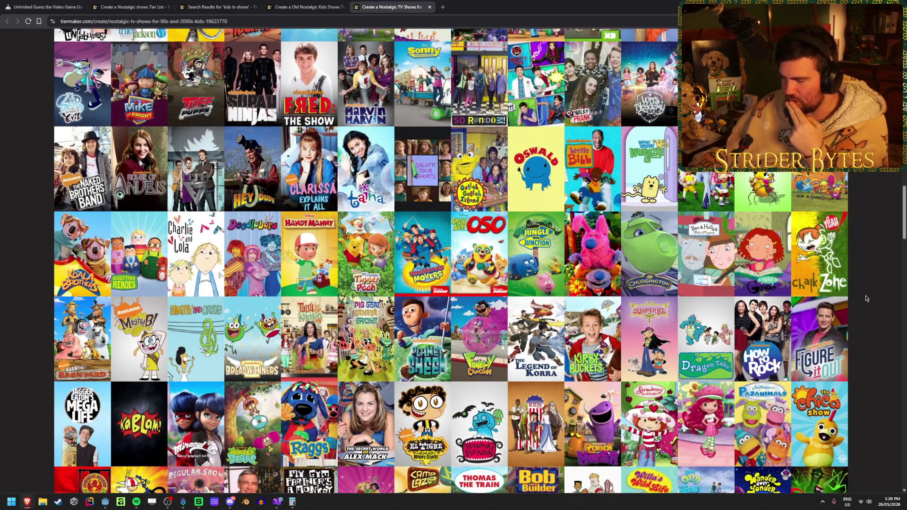
{"action": "scroll", "coordinate": [865, 296], "scroll_direction": "up", "scroll_amount": 1}
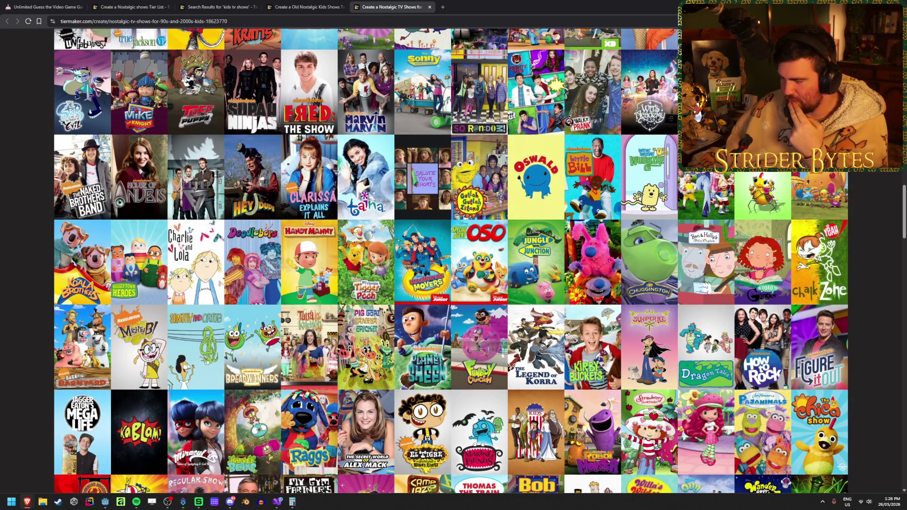
{"action": "scroll", "coordinate": [872, 348], "scroll_direction": "down", "scroll_amount": 1}
{"action": "scroll", "coordinate": [872, 348], "scroll_direction": "down", "scroll_amount": 1}
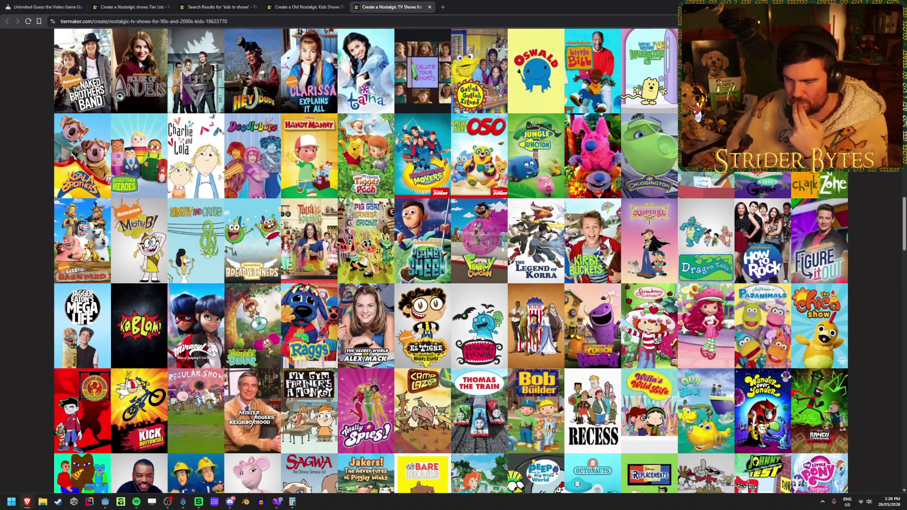
Add American Dragon to the end of the A tier
{"action": "mouse_move", "coordinate": [85, 410]}
{"action": "left_mouse_down"}
{"action": "mouse_move", "coordinate": [82, 418]}
{"action": "mouse_move", "coordinate": [492, 238]}
{"action": "left_mouse_up"}
{"action": "scroll", "coordinate": [82, 417], "scroll_direction": "up", "scroll_amount": 10}
{"action": "scroll", "coordinate": [284, 283], "scroll_direction": "up", "scroll_amount": 2}
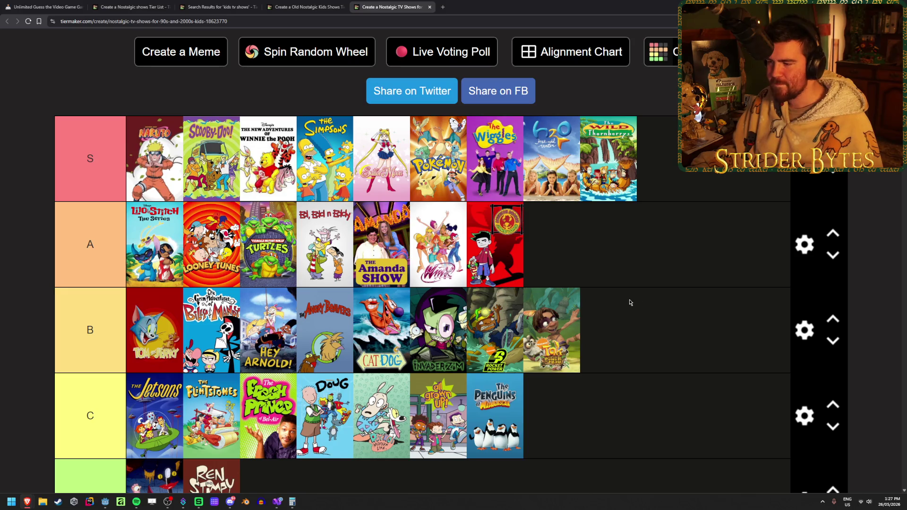
{"action": "scroll", "coordinate": [544, 320], "scroll_direction": "down", "scroll_amount": 15}
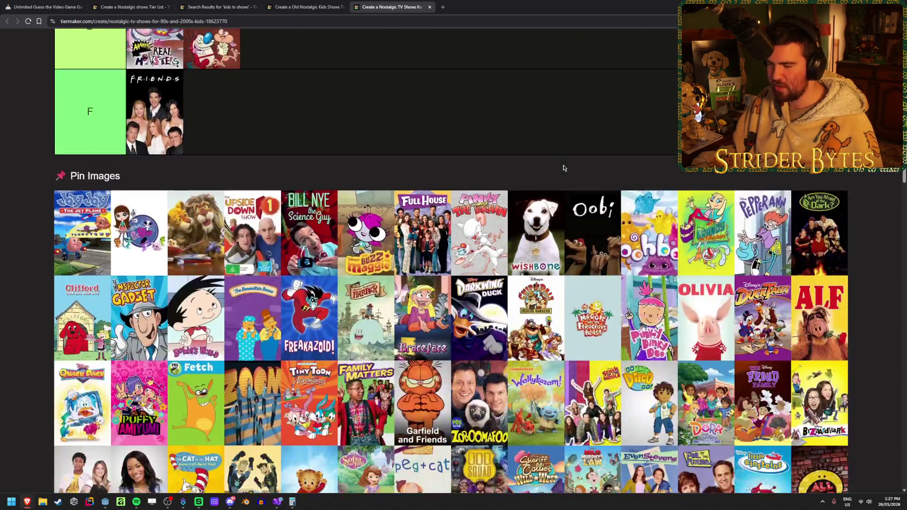
{"action": "scroll", "coordinate": [563, 168], "scroll_direction": "down", "scroll_amount": 7}
{"action": "scroll", "coordinate": [537, 282], "scroll_direction": "up", "scroll_amount": 8}
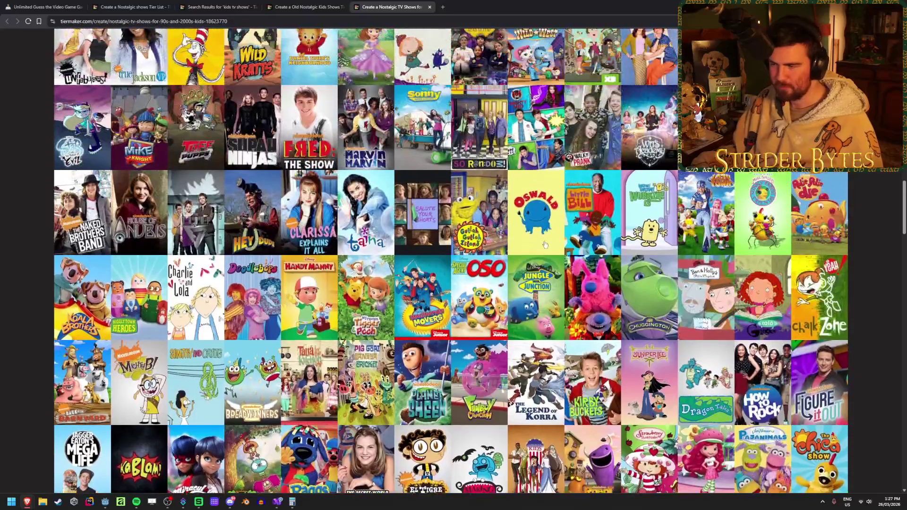
Rank Garfield and Friends at the end of the B tier
{"action": "mouse_move", "coordinate": [446, 137]}
{"action": "left_mouse_down"}
{"action": "mouse_move", "coordinate": [449, 95]}
{"action": "mouse_move", "coordinate": [473, 71]}
{"action": "mouse_move", "coordinate": [516, 350]}
{"action": "mouse_move", "coordinate": [725, 260]}
{"action": "mouse_move", "coordinate": [708, 222]}
{"action": "left_mouse_up"}
{"action": "scroll", "coordinate": [614, 302], "scroll_direction": "up", "scroll_amount": 2}
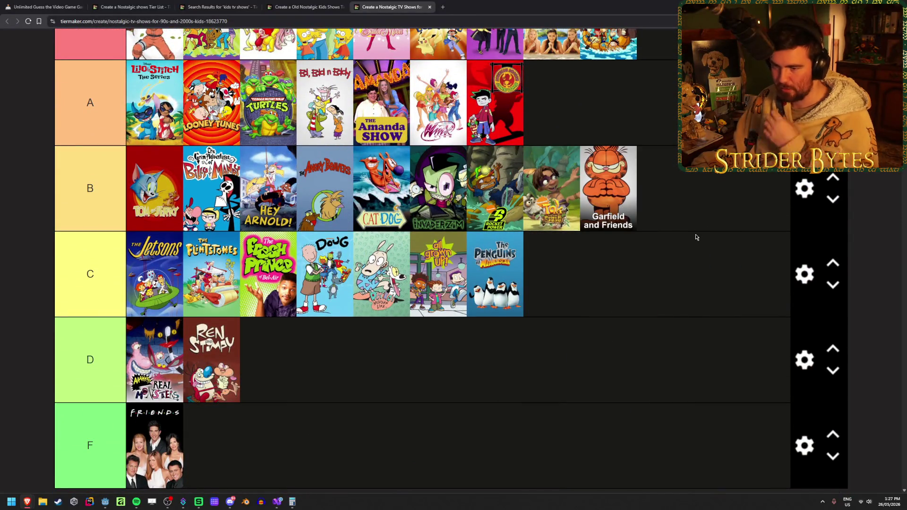
{"action": "scroll", "coordinate": [695, 235], "scroll_direction": "down", "scroll_amount": 8}
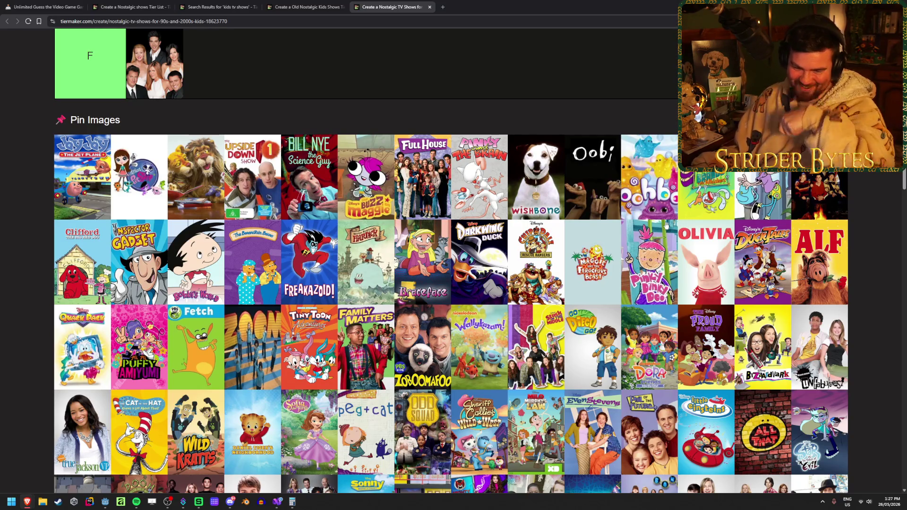
{"action": "scroll", "coordinate": [625, 224], "scroll_direction": "down", "scroll_amount": 7}
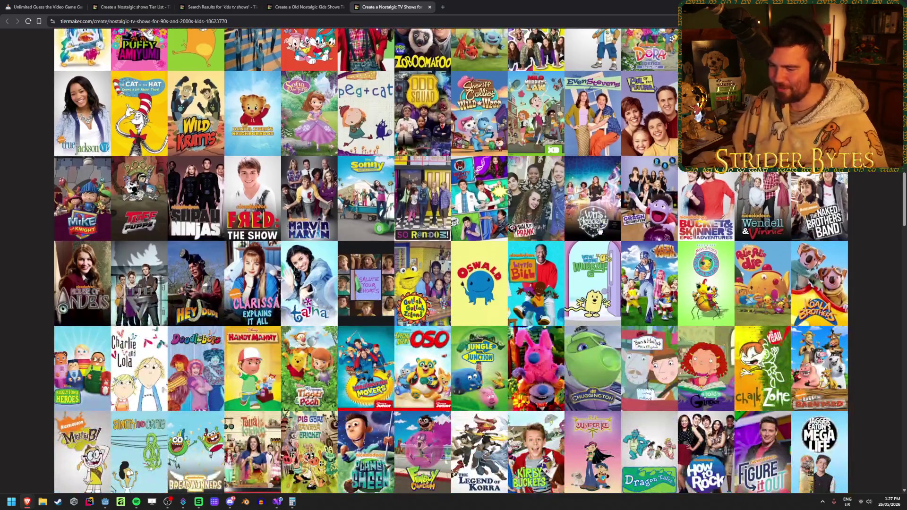